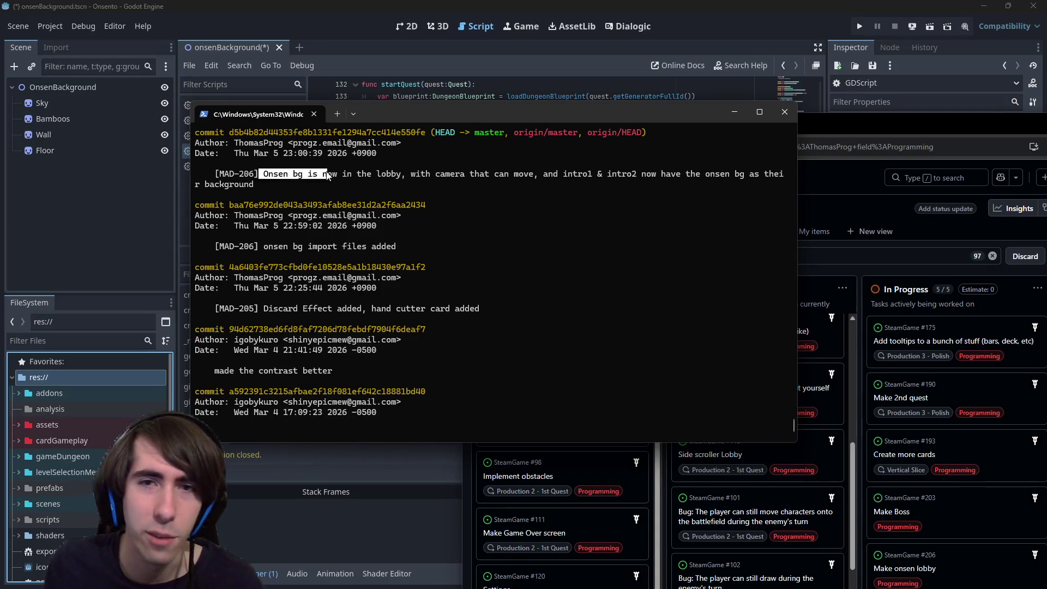
Select and copy text from the onsen bg and contrast commit messages in the git log.
{"action": "left_click_drag", "start_coordinate": [268, 245], "coordinate": [388, 252]}
{"action": "left_click_drag", "start_coordinate": [269, 308], "coordinate": [489, 303]}
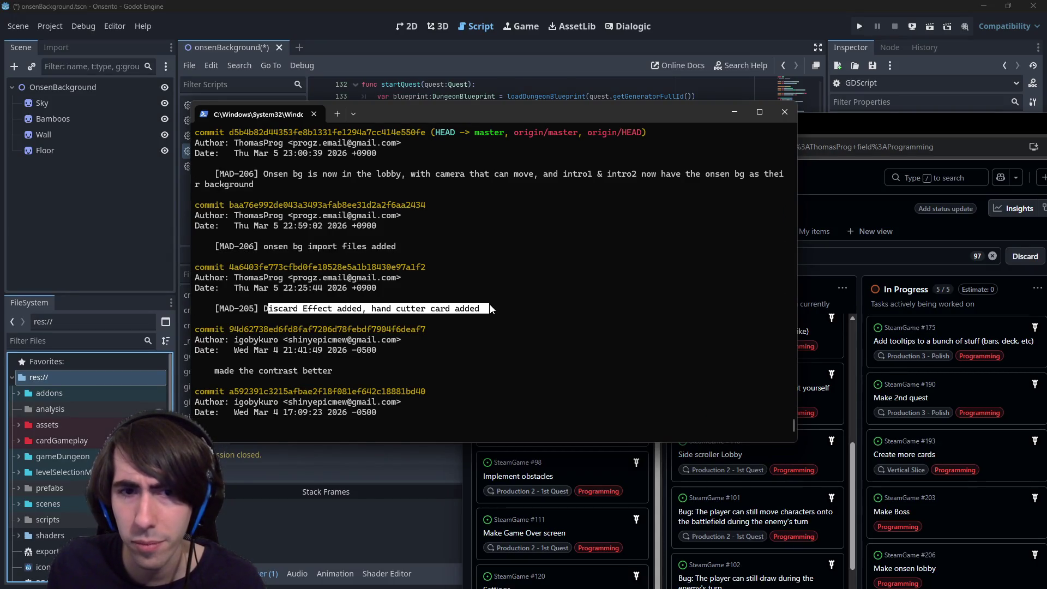
{"action": "left_click_drag", "start_coordinate": [249, 371], "coordinate": [320, 371]}
{"action": "right_click", "coordinate": [330, 375]}
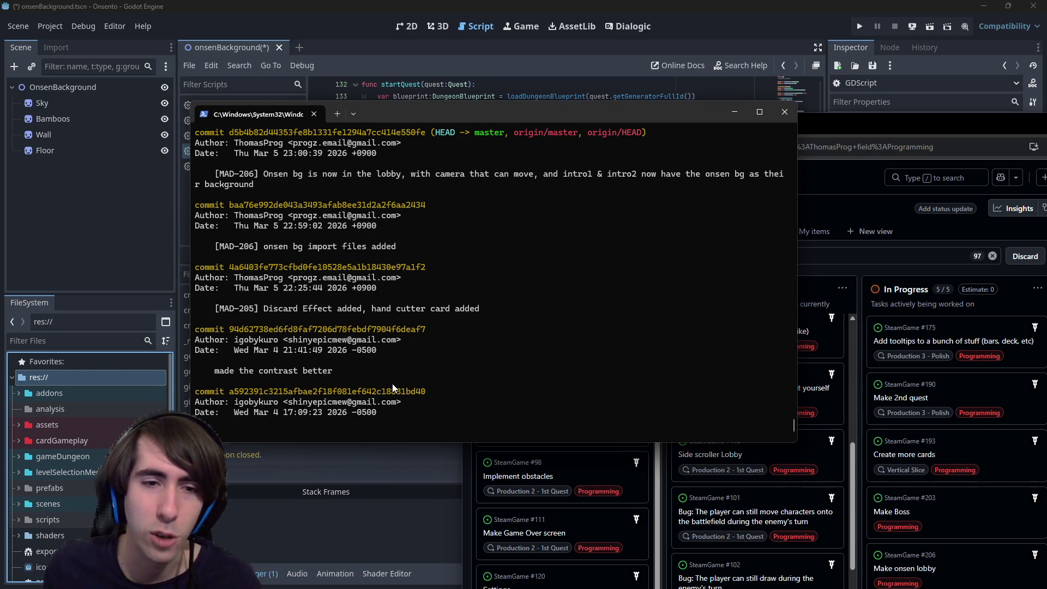
Scroll the log to copy commit hash 95c76f8 and mark the [MAD-204] statuses commit.
{"action": "scroll", "coordinate": [392, 381], "scroll_direction": "down", "scroll_amount": 6}
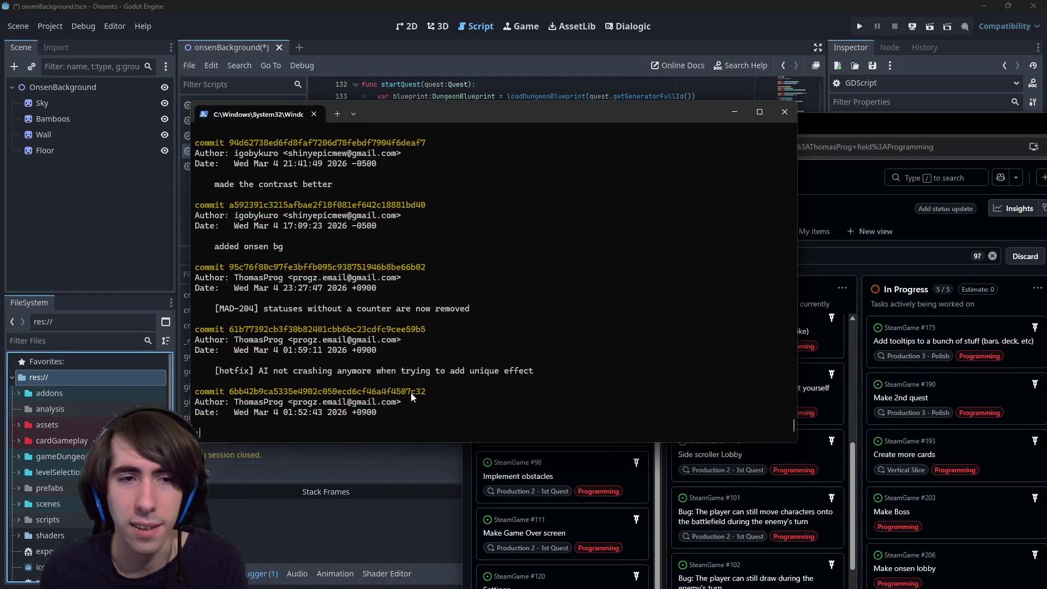
{"action": "left_click_drag", "start_coordinate": [425, 267], "coordinate": [298, 270]}
{"action": "right_click", "coordinate": [296, 270]}
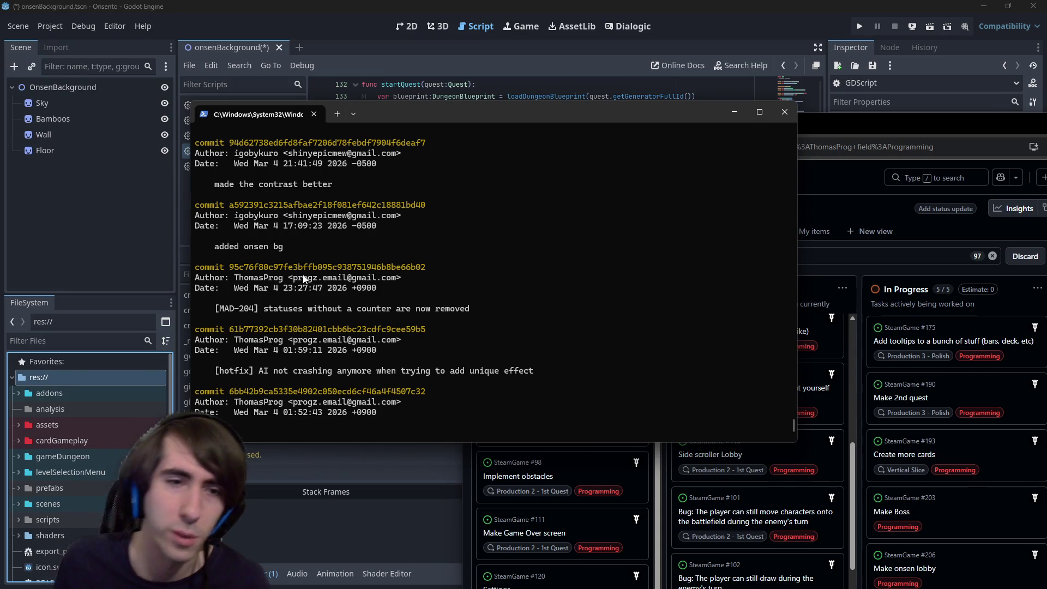
{"action": "left_click_drag", "start_coordinate": [216, 311], "coordinate": [489, 309]}
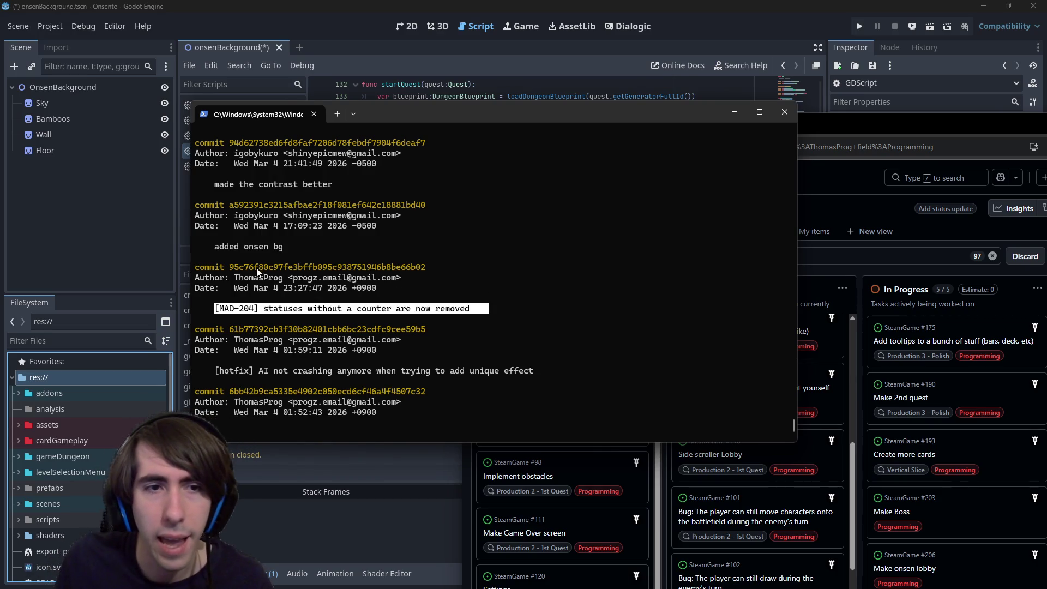
{"action": "left_click", "coordinate": [230, 267]}
Quit the log, copy hash 95c76f8, abandon the checkout and run git status instead.
{"action": "key", "text": "q"}
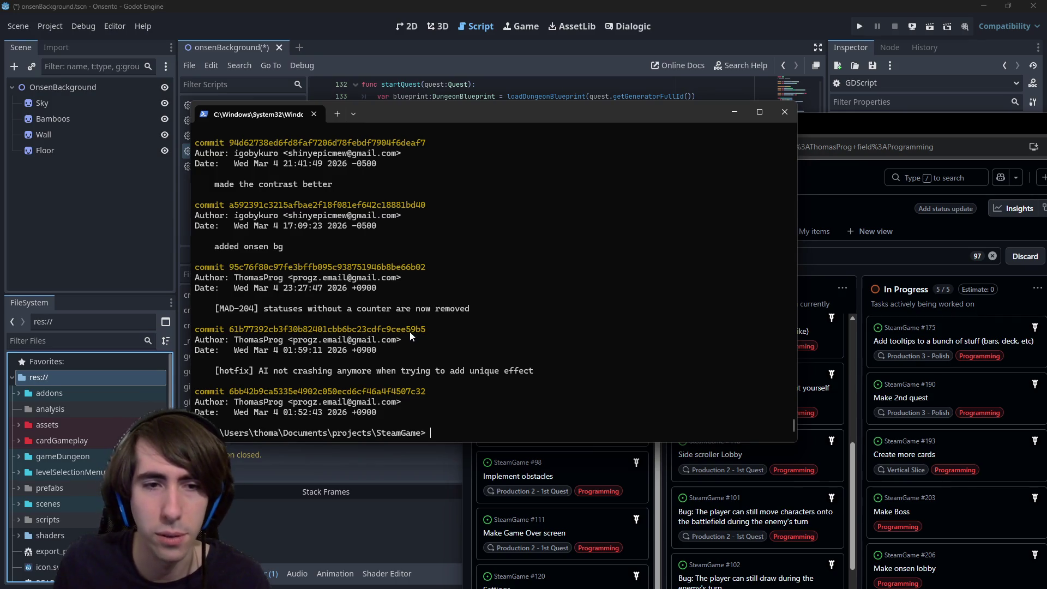
{"action": "left_click_drag", "start_coordinate": [231, 268], "coordinate": [300, 267]}
{"action": "key", "text": "ctrl+c"}
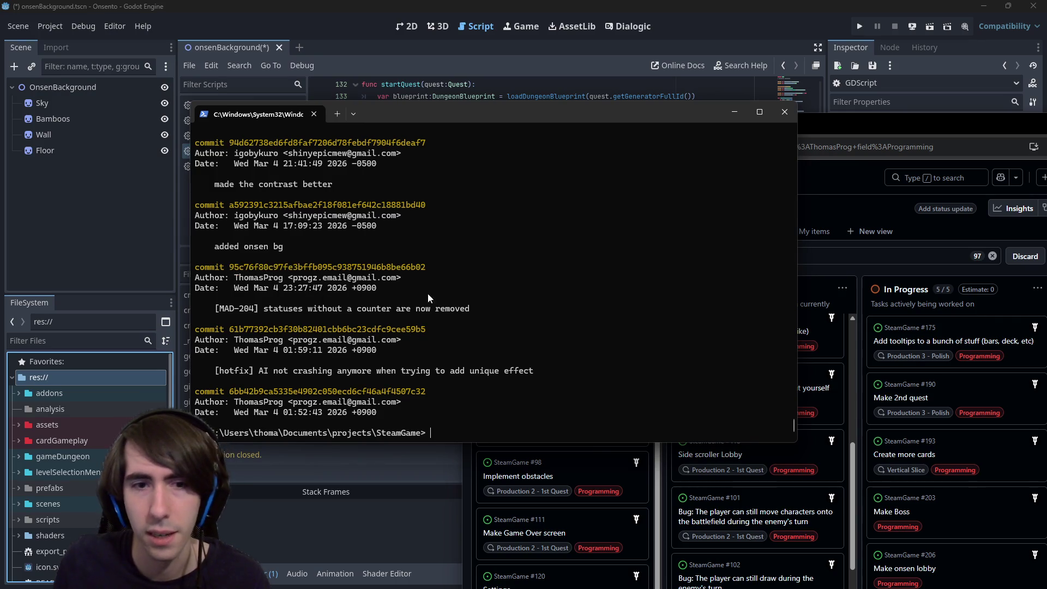
{"action": "type", "text": "git checkout"}
{"action": "key", "text": "ctrl+v"}
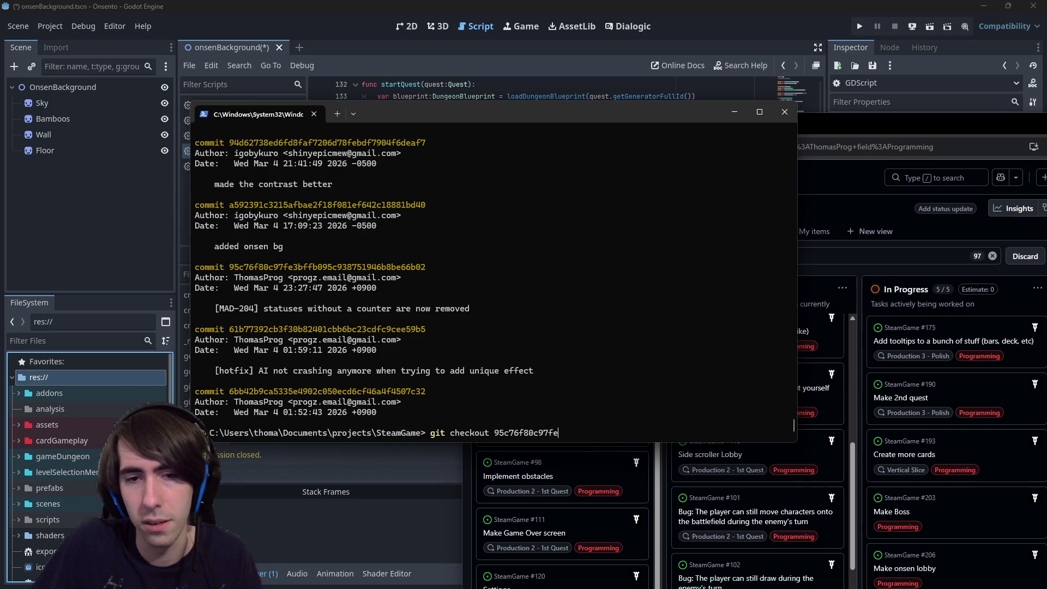
{"action": "key", "text": "ctrl+BackSpace"}
{"action": "key", "text": "ctrl+BackSpace"}
{"action": "type", "text": "st"}
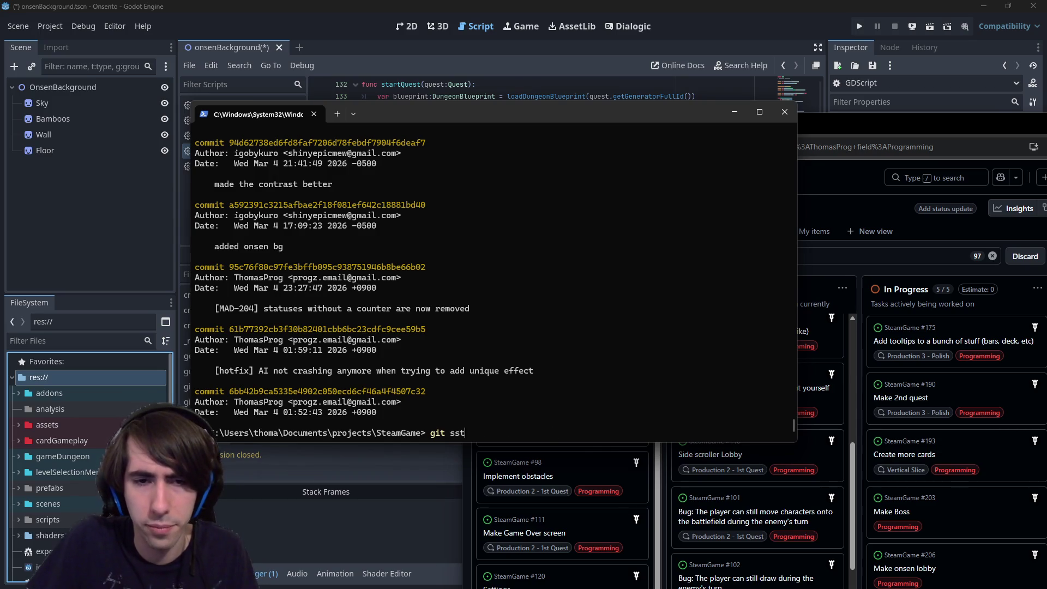
{"action": "type", "text": "atus"}
{"action": "key", "text": "Return"}
Stage everything with git add ., stash it, and confirm a clean working tree.
{"action": "type", "text": "git add ."}
{"action": "key", "text": "Return"}
{"action": "type", "text": "git stash"}
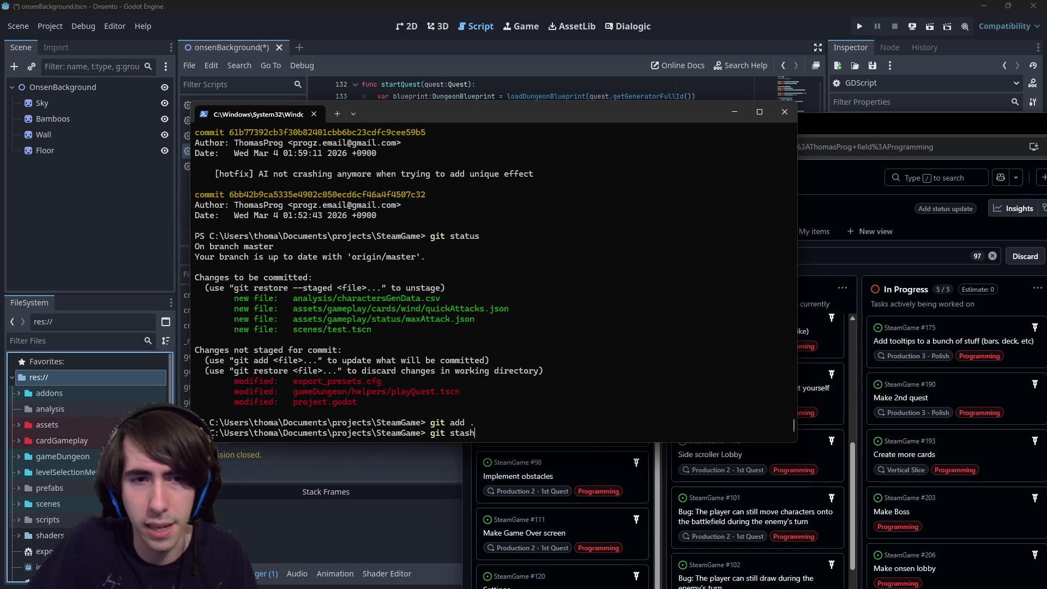
{"action": "key", "text": "Return"}
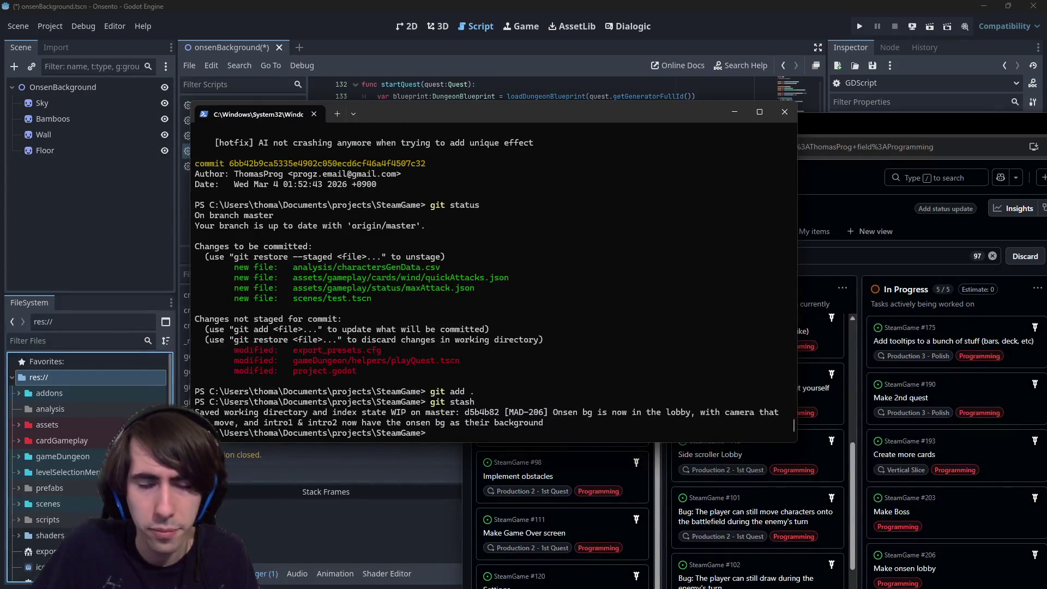
{"action": "type", "text": "git status"}
{"action": "key", "text": "Return"}
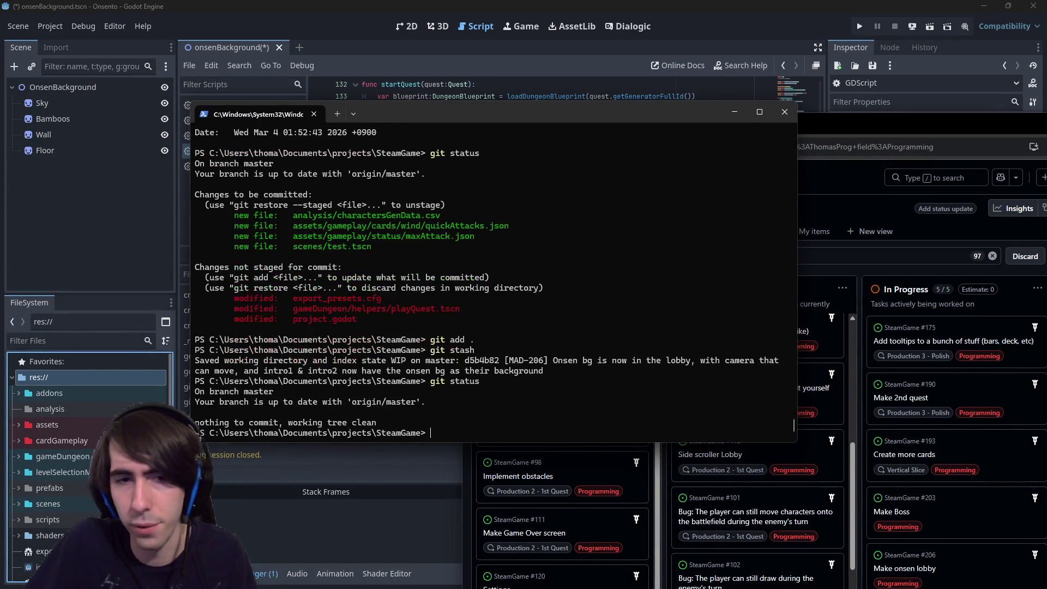
Find the AI-crash hotfix commit 61b7739 in git log and check it out.
{"action": "type", "text": "git "}
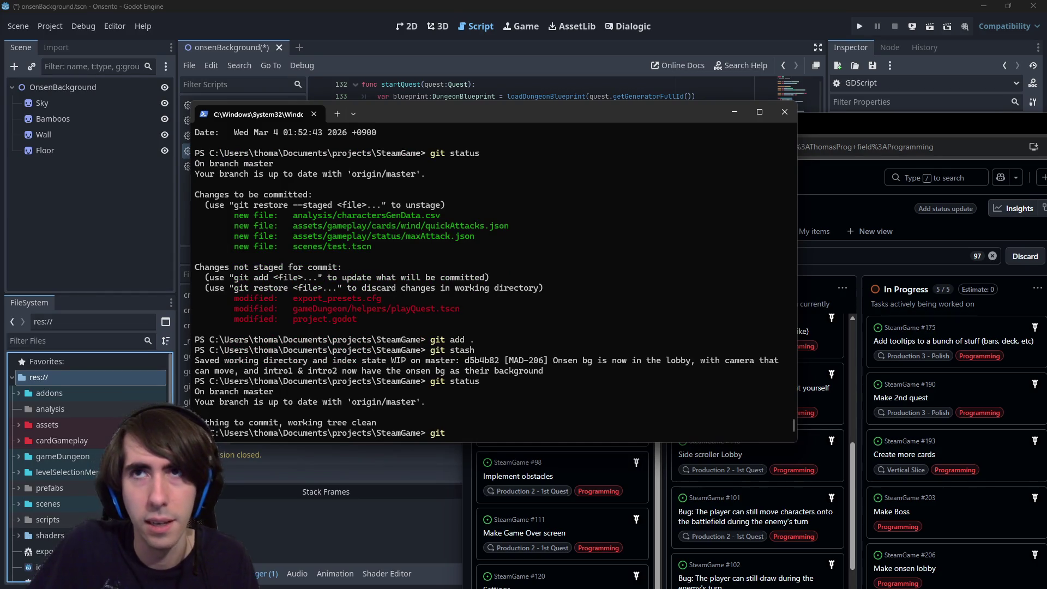
{"action": "type", "text": "log"}
{"action": "key", "text": "Return"}
{"action": "key", "text": "Down"}
{"action": "scroll", "coordinate": [348, 368], "scroll_direction": "down", "scroll_amount": 5}
{"action": "left_click_drag", "start_coordinate": [230, 339], "coordinate": [352, 339]}
{"action": "key", "text": "ctrl+c"}
{"action": "type", "text": "qgit checkout"}
{"action": "key", "text": "ctrl+v"}
{"action": "key", "text": "Return"}
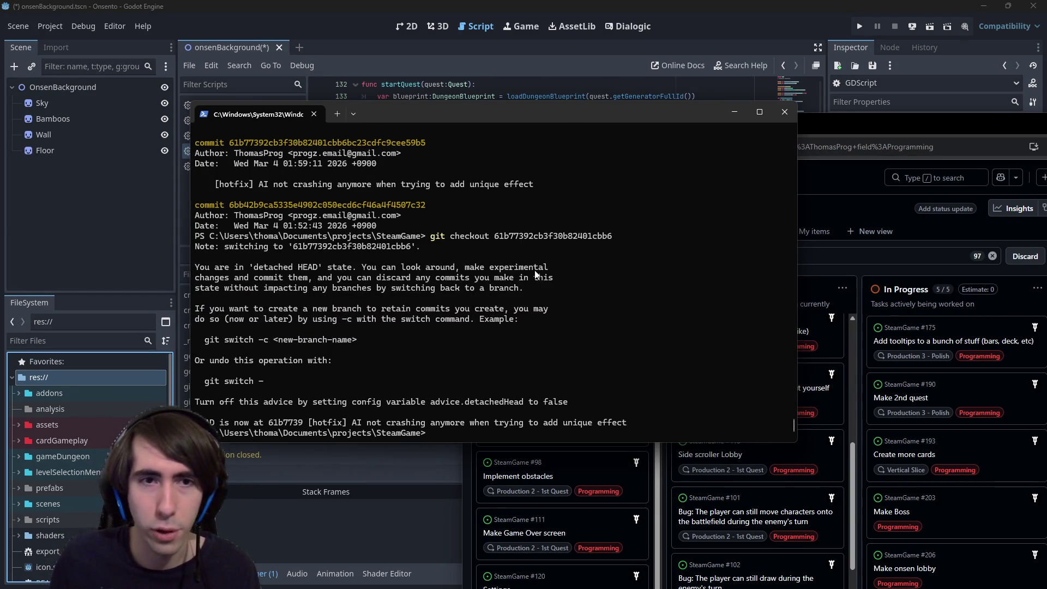
List history from the checked-out commit and copy log text and hashes, including 7b02663.
{"action": "type", "text": "git log"}
{"action": "key", "text": "Return"}
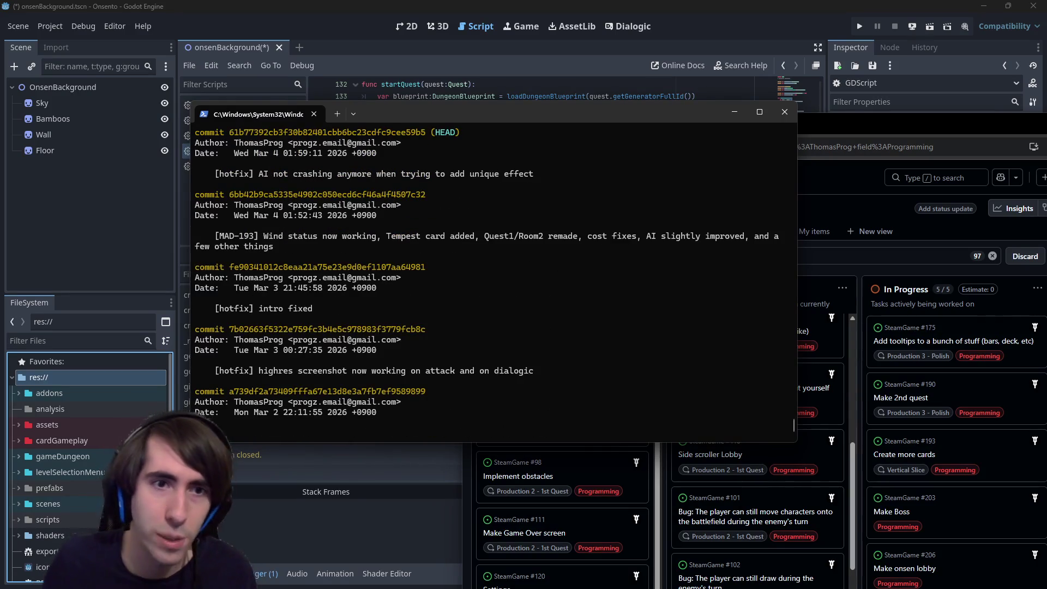
{"action": "mouse_move", "coordinate": [212, 173]}
{"action": "left_mouse_down"}
{"action": "mouse_move", "coordinate": [382, 185]}
{"action": "mouse_move", "coordinate": [491, 349]}
{"action": "left_mouse_up"}
{"action": "right_click", "coordinate": [491, 349]}
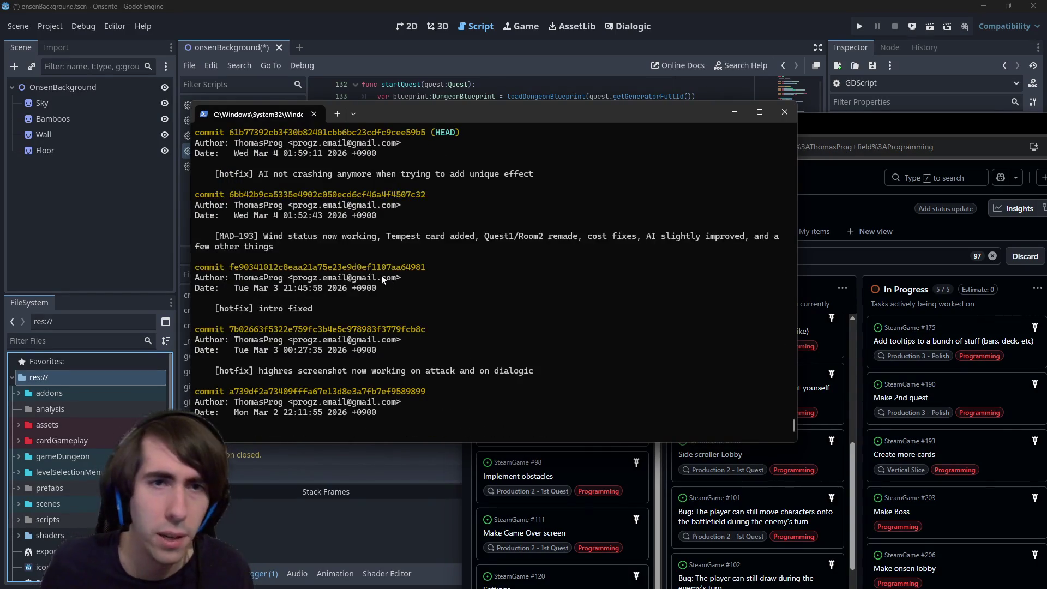
{"action": "left_click_drag", "start_coordinate": [232, 195], "coordinate": [350, 196]}
{"action": "right_click", "coordinate": [350, 197]}
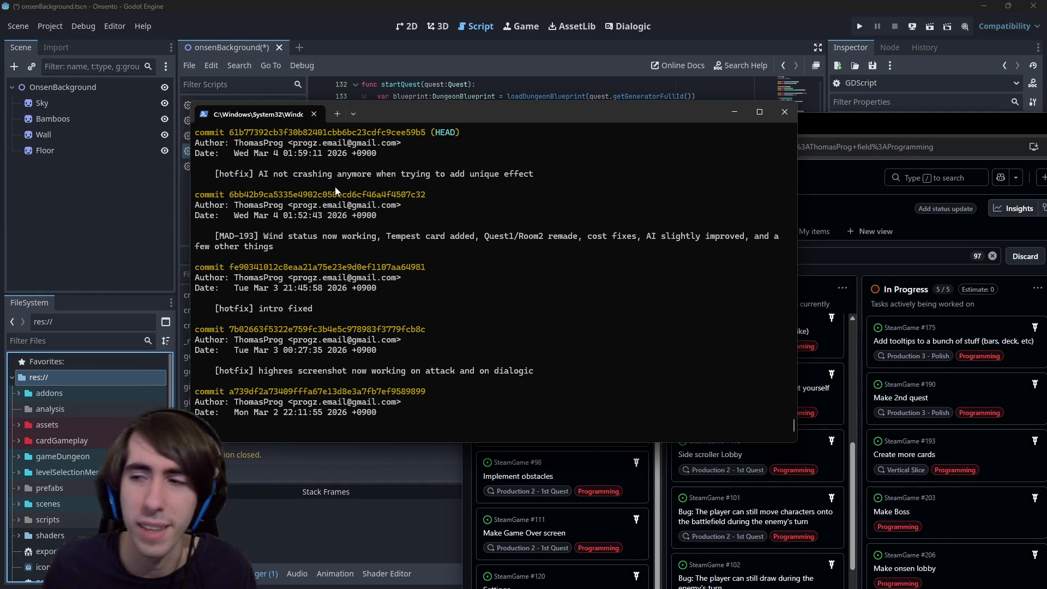
{"action": "left_click_drag", "start_coordinate": [231, 331], "coordinate": [383, 331]}
{"action": "right_click", "coordinate": [383, 331]}
{"action": "left_click_drag", "start_coordinate": [279, 364], "coordinate": [490, 362]}
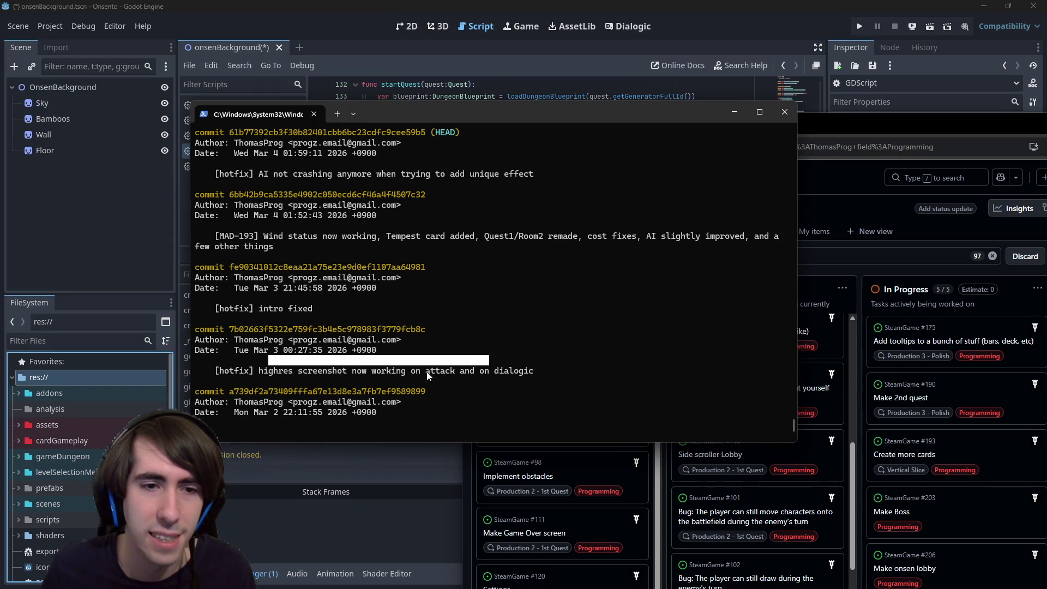
{"action": "left_click_drag", "start_coordinate": [259, 371], "coordinate": [393, 371]}
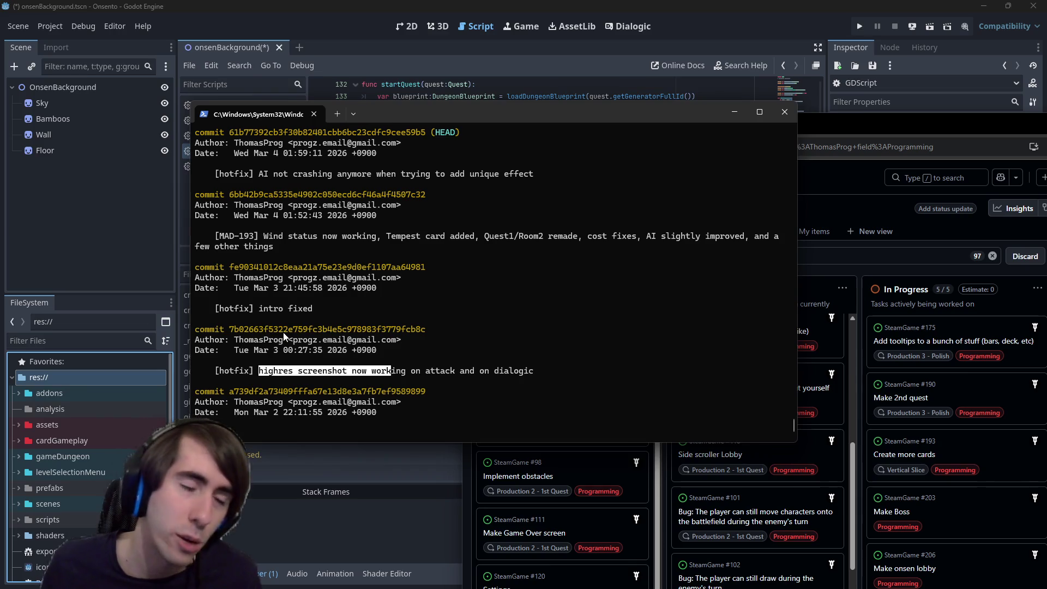
Copy hash 7b02663 and run git diff against it.
{"action": "left_click_drag", "start_coordinate": [231, 327], "coordinate": [337, 329]}
{"action": "key", "text": "ctrl+c"}
{"action": "type", "text": "qgit diff"}
{"action": "key", "text": "ctrl+v"}
{"action": "key", "text": "Return"}
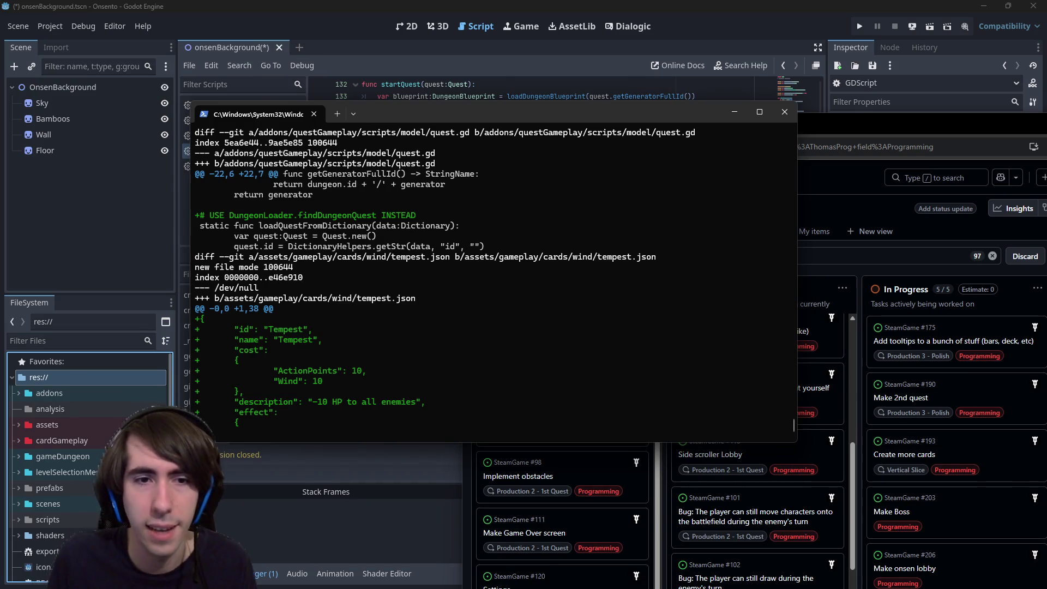
Scroll the diff and copy the old Wind Aura and Wind description lines.
{"action": "scroll", "coordinate": [491, 278], "scroll_direction": "down", "scroll_amount": 5}
{"action": "scroll", "coordinate": [491, 278], "scroll_direction": "down", "scroll_amount": 20}
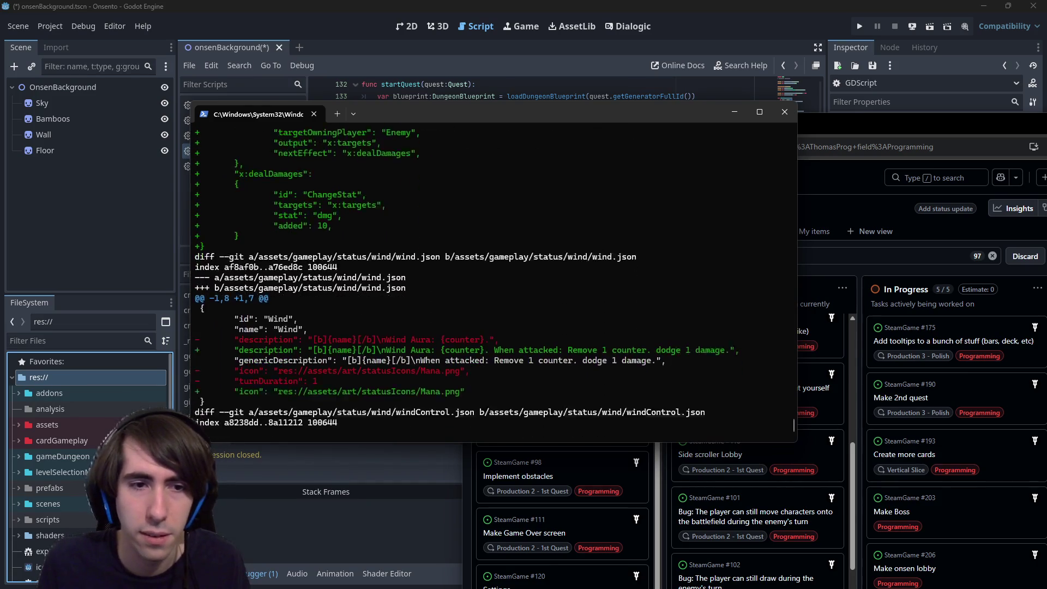
{"action": "scroll", "coordinate": [437, 272], "scroll_direction": "up", "scroll_amount": 2}
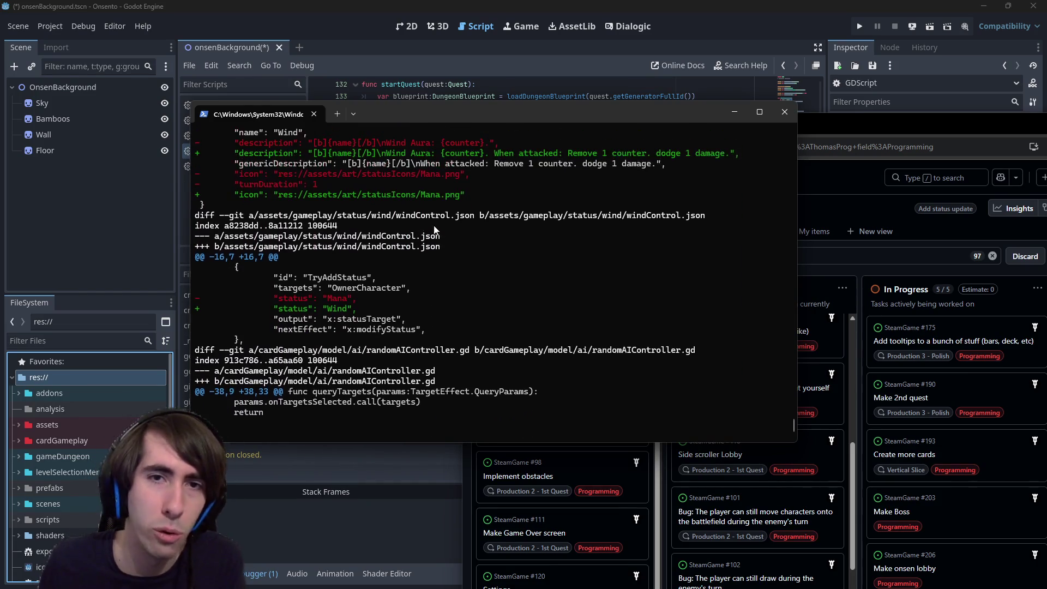
{"action": "mouse_move", "coordinate": [362, 153]}
{"action": "left_mouse_down"}
{"action": "mouse_move", "coordinate": [493, 160]}
{"action": "mouse_move", "coordinate": [255, 174]}
{"action": "left_mouse_up"}
{"action": "left_click", "coordinate": [430, 165]}
{"action": "left_click", "coordinate": [653, 157]}
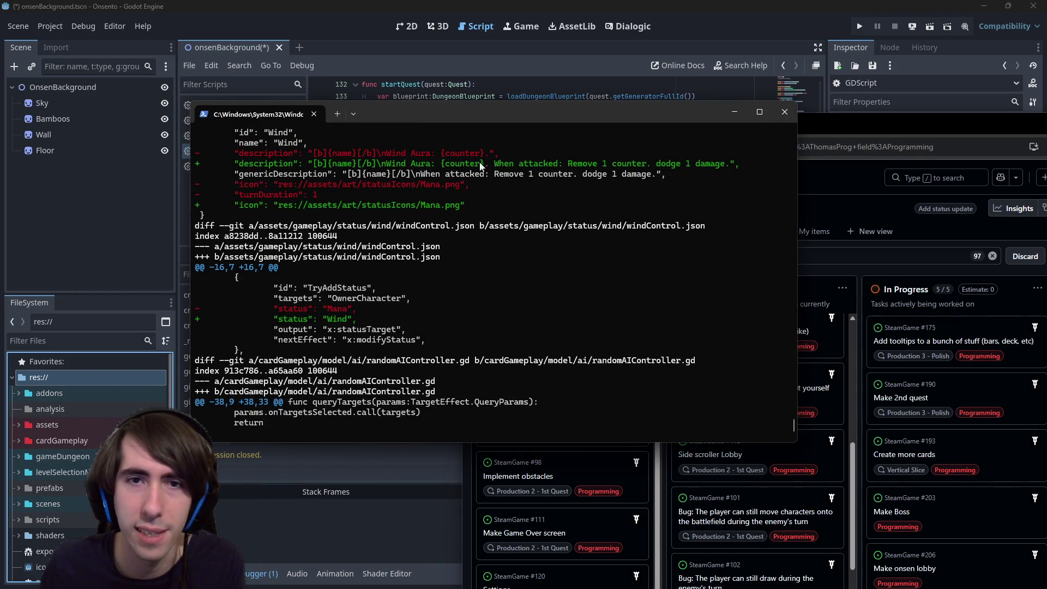
{"action": "left_click_drag", "start_coordinate": [494, 164], "coordinate": [666, 162]}
{"action": "key", "text": "ctrl+c"}
Review the rest of the Tempest card diff, quit it, and move the terminal aside.
{"action": "scroll", "coordinate": [362, 186], "scroll_direction": "down", "scroll_amount": 1}
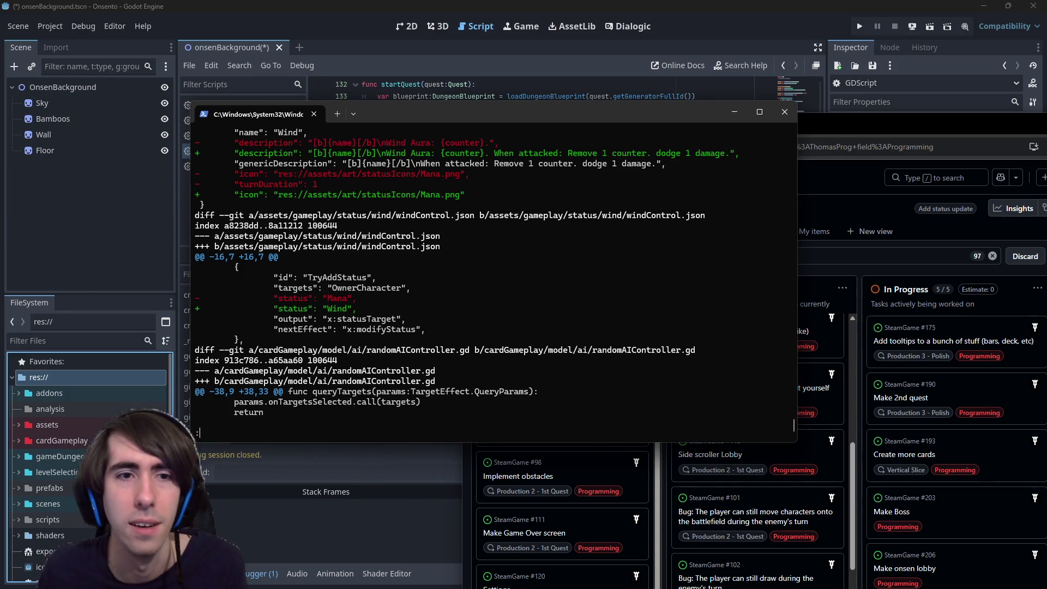
{"action": "scroll", "coordinate": [327, 218], "scroll_direction": "down", "scroll_amount": 5}
{"action": "left_click_drag", "start_coordinate": [274, 153], "coordinate": [372, 165]}
{"action": "key", "text": "ctrl+c"}
{"action": "scroll", "coordinate": [433, 312], "scroll_direction": "down", "scroll_amount": 9}
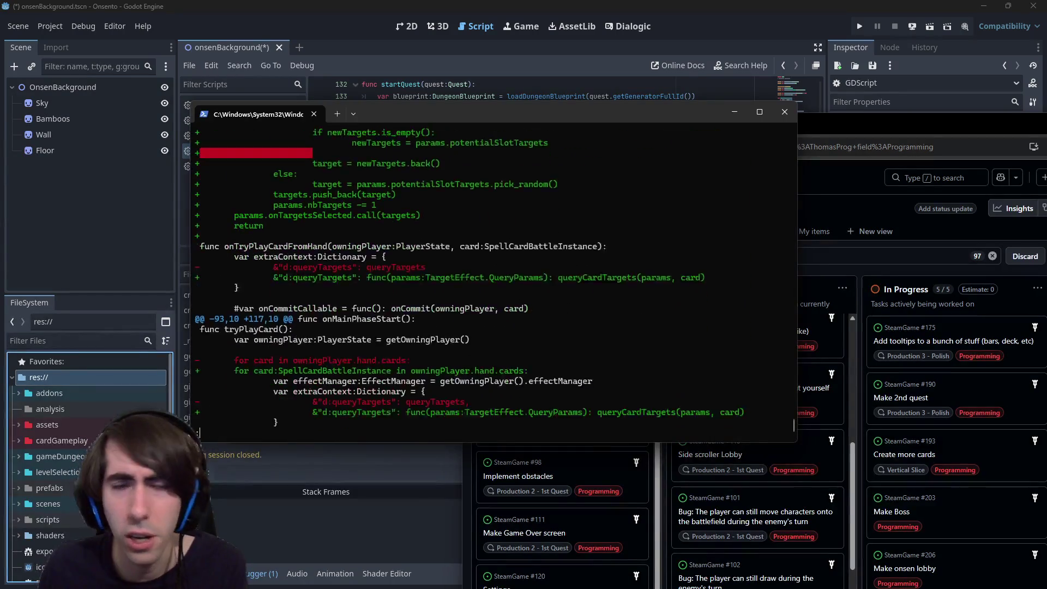
{"action": "scroll", "coordinate": [543, 333], "scroll_direction": "down", "scroll_amount": 2}
{"action": "key", "text": "q"}
{"action": "left_click_drag", "start_coordinate": [482, 107], "coordinate": [1046, 204]}
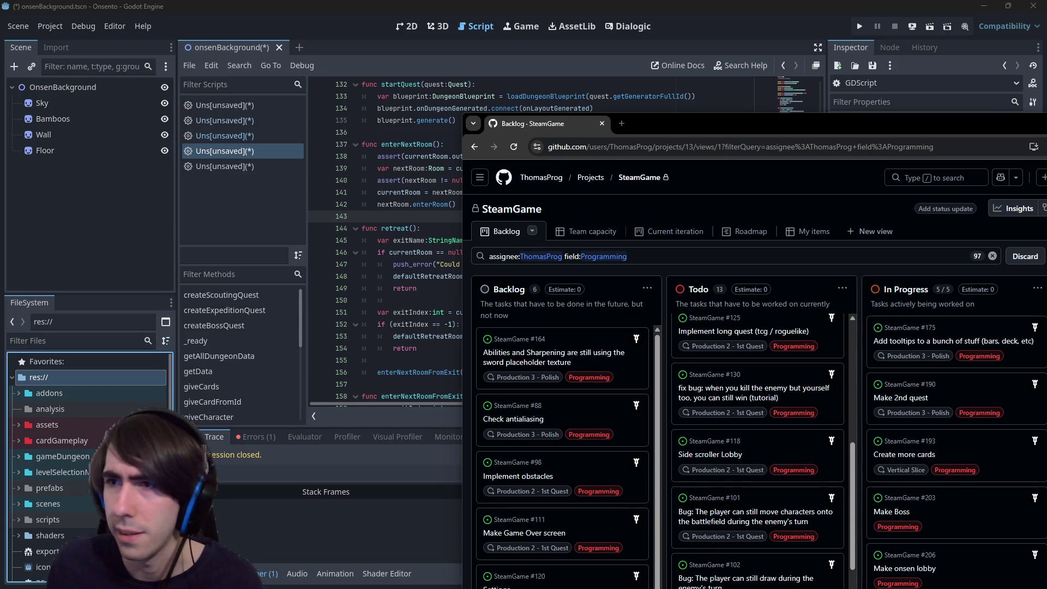
{"action": "double_click", "coordinate": [722, 123]}
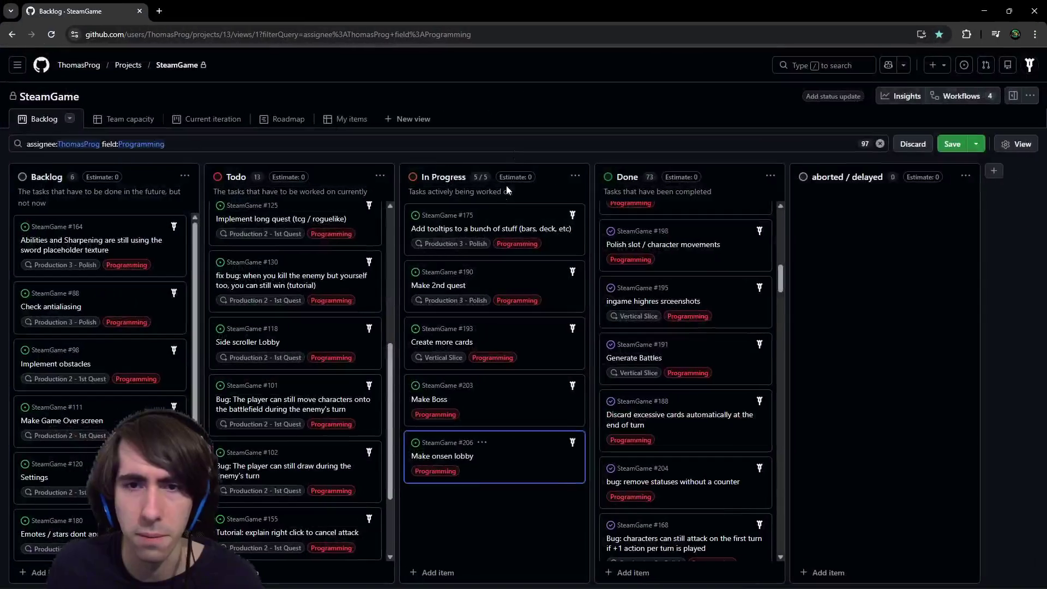
{"action": "left_click", "coordinate": [454, 456]}
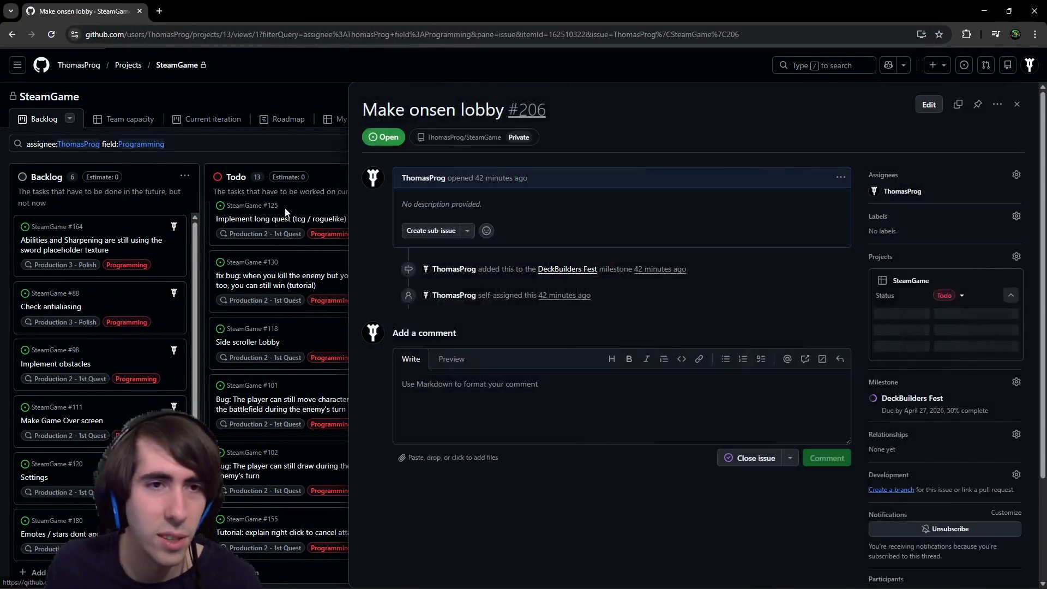
{"action": "key", "text": "Escape"}
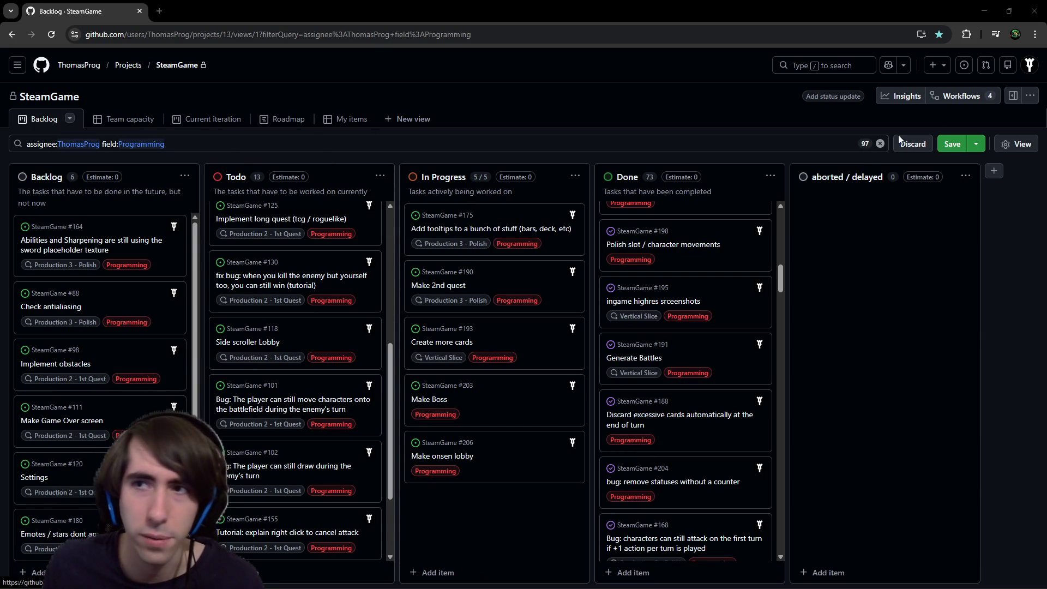
{"action": "key", "text": "alt+Tab"}
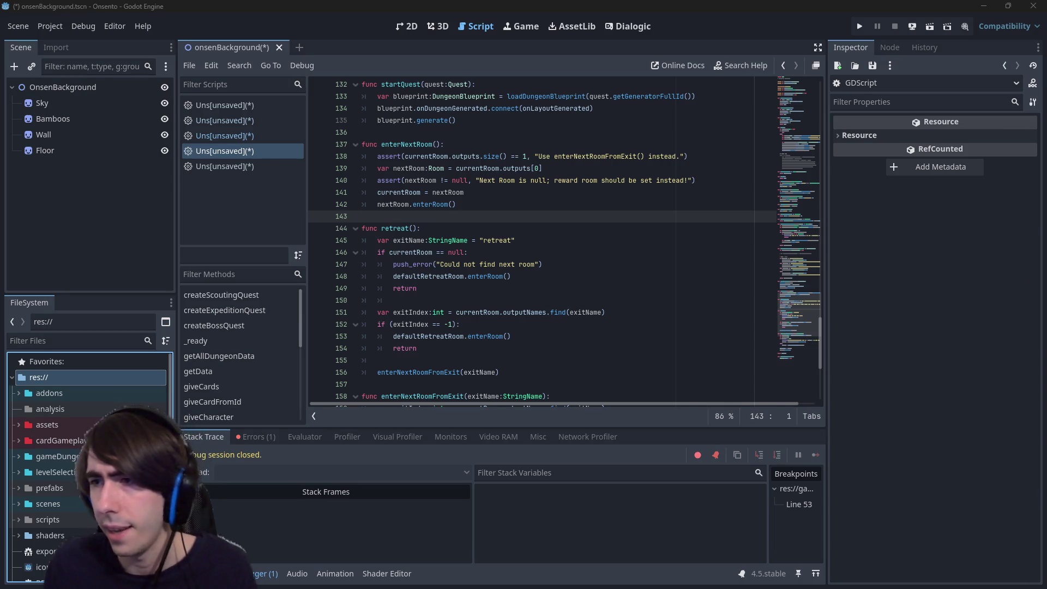
{"action": "key", "text": "alt+Tab"}
{"action": "left_click_drag", "start_coordinate": [638, 4], "coordinate": [635, 2]}
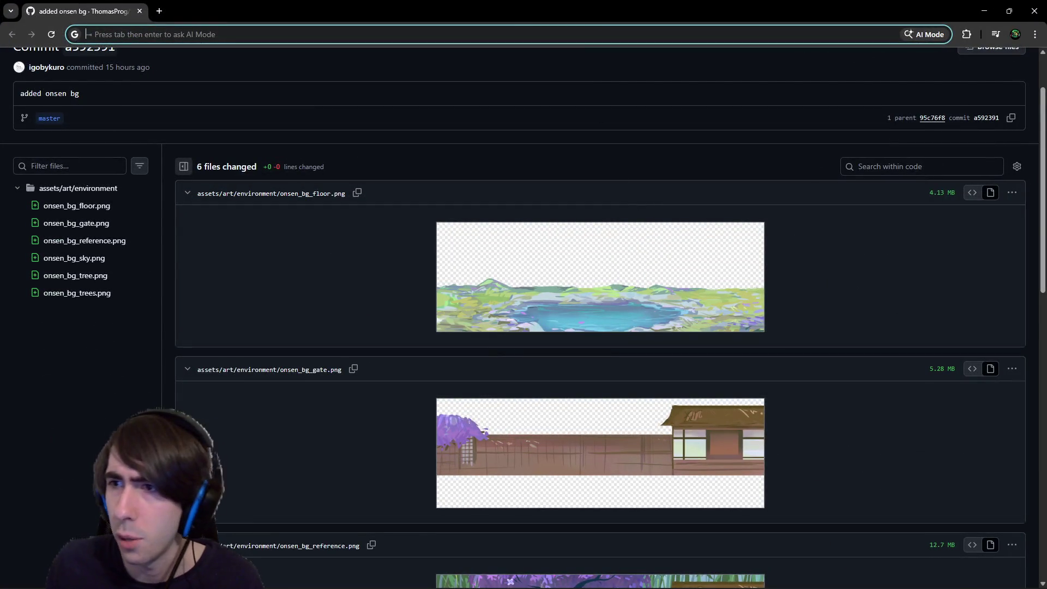
{"action": "scroll", "coordinate": [488, 309], "scroll_direction": "up", "scroll_amount": 2}
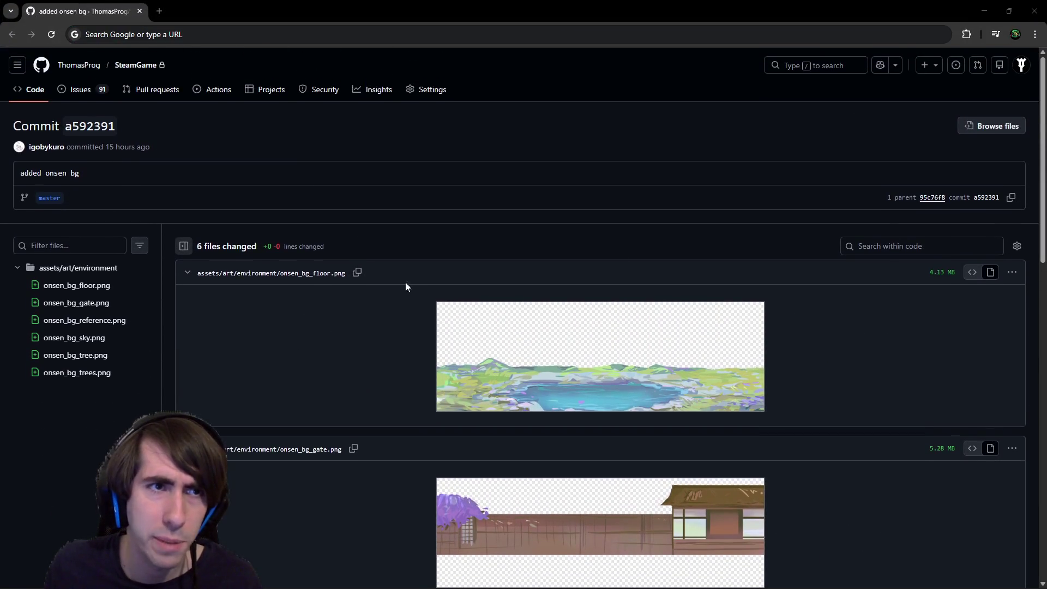
{"action": "scroll", "coordinate": [593, 241], "scroll_direction": "down", "scroll_amount": 5}
{"action": "scroll", "coordinate": [607, 411], "scroll_direction": "down", "scroll_amount": 2}
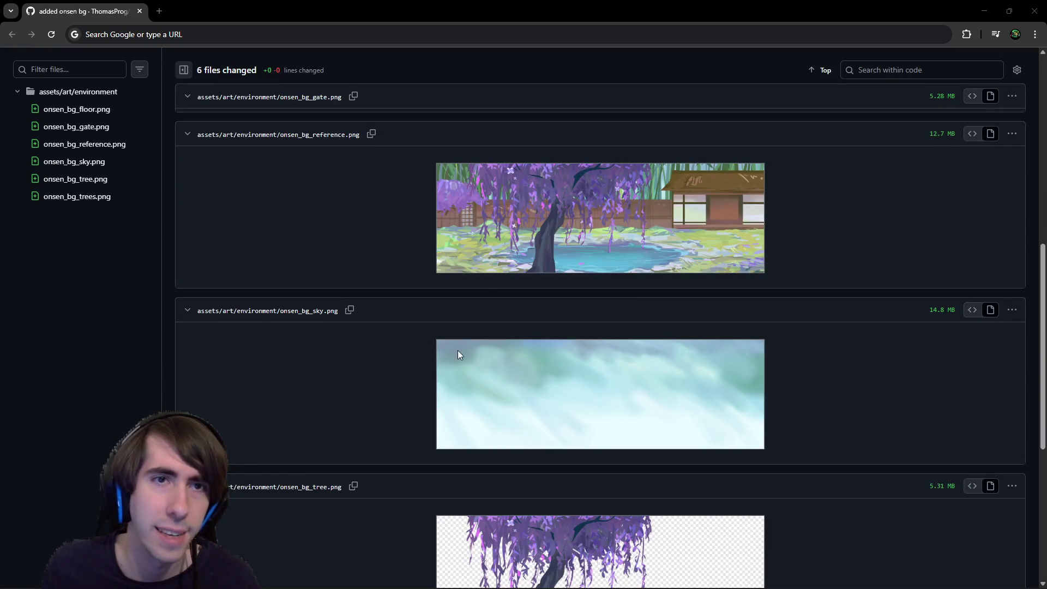
{"action": "scroll", "coordinate": [458, 353], "scroll_direction": "up", "scroll_amount": 2}
{"action": "scroll", "coordinate": [470, 346], "scroll_direction": "down", "scroll_amount": 3}
{"action": "scroll", "coordinate": [654, 378], "scroll_direction": "up", "scroll_amount": 5}
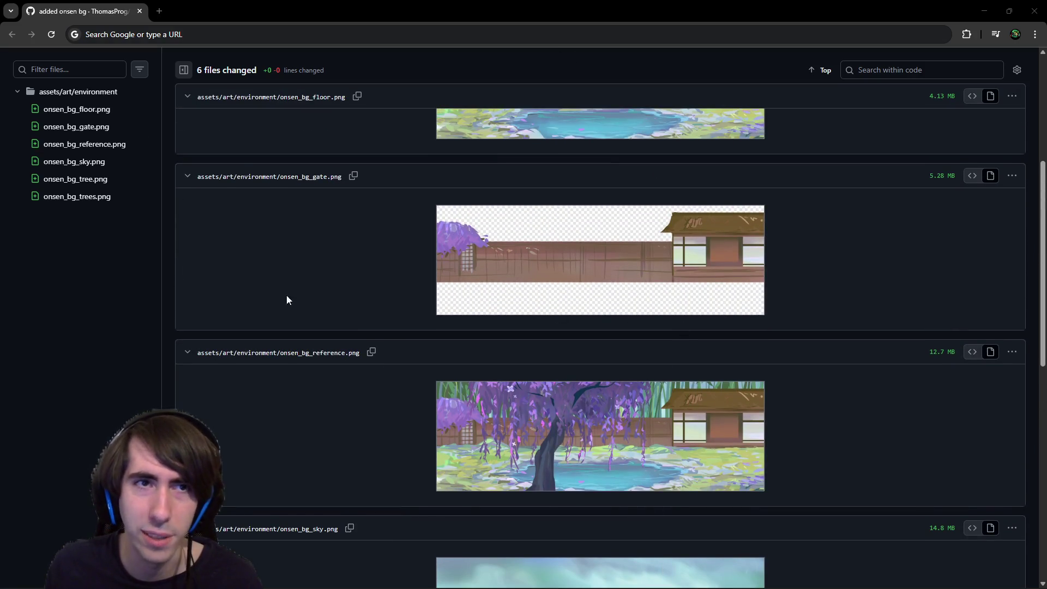
{"action": "scroll", "coordinate": [472, 335], "scroll_direction": "up", "scroll_amount": 3}
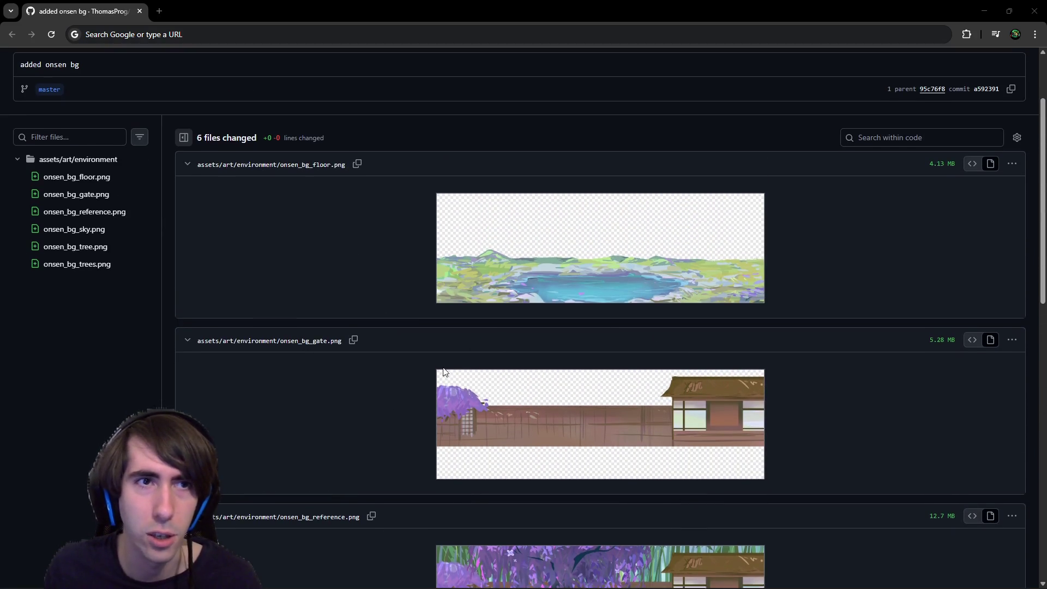
{"action": "scroll", "coordinate": [444, 372], "scroll_direction": "up", "scroll_amount": 2}
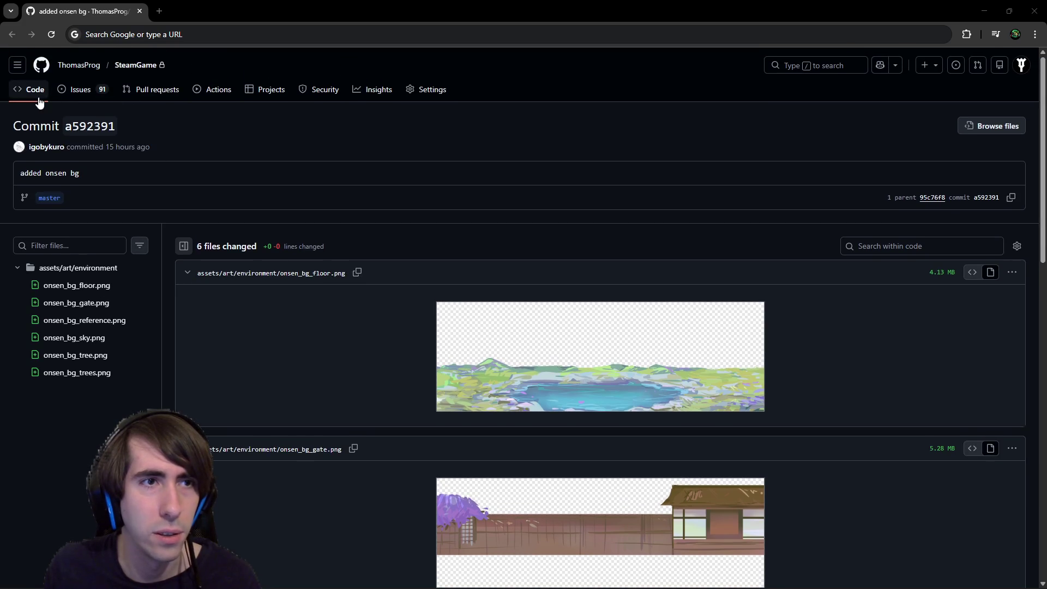
{"action": "left_click", "coordinate": [40, 102]}
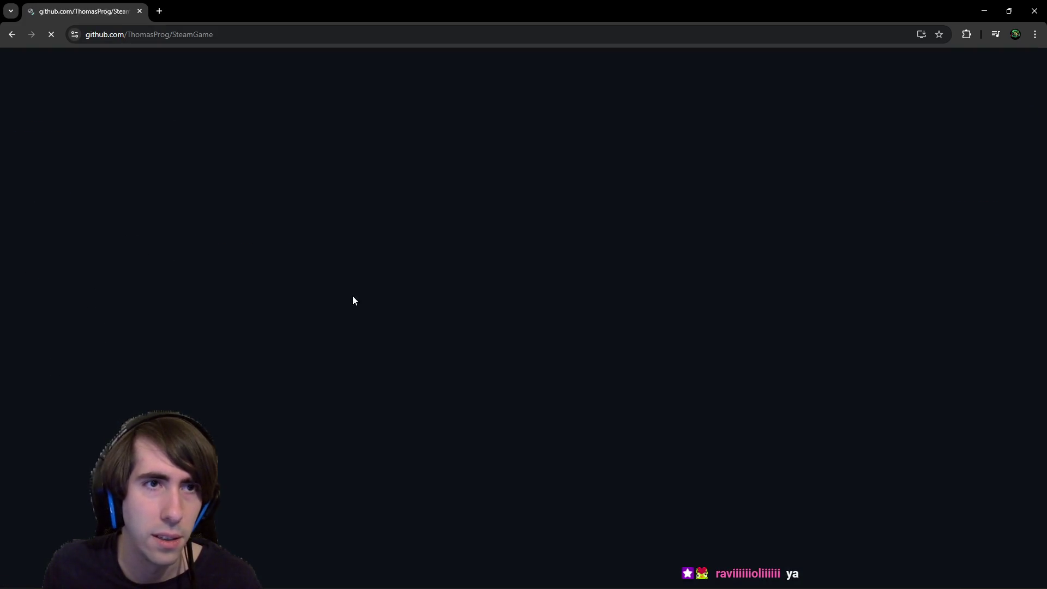
{"action": "left_click", "coordinate": [639, 192]}
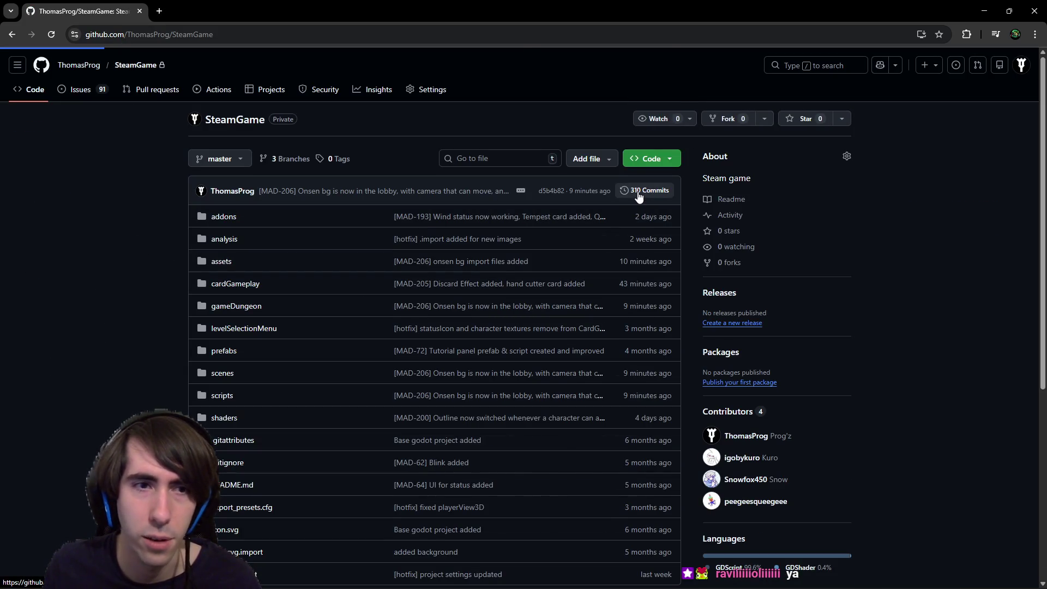
{"action": "scroll", "coordinate": [470, 369], "scroll_direction": "down", "scroll_amount": 3}
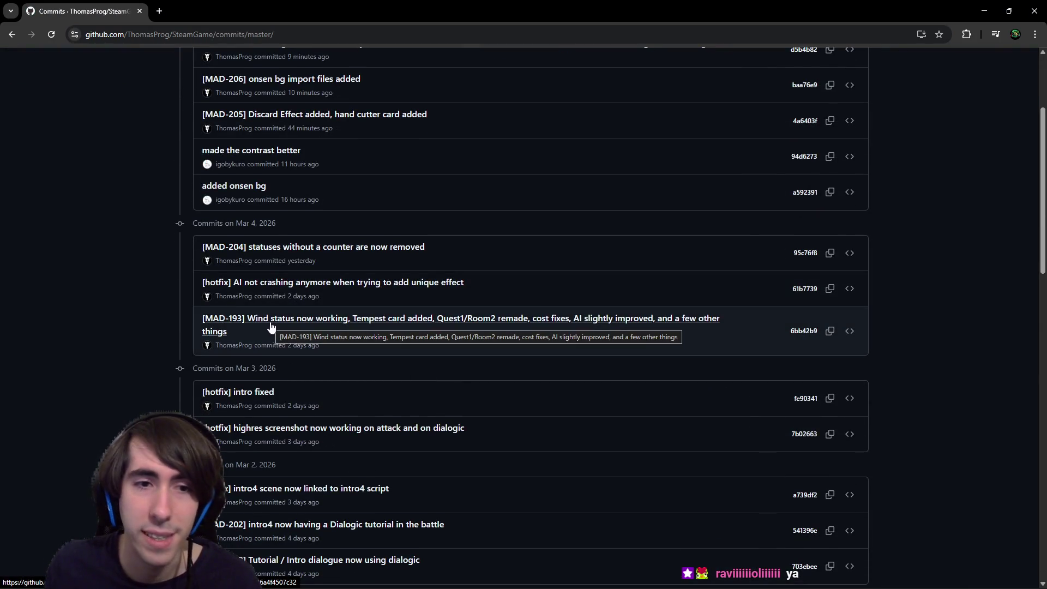
{"action": "left_click", "coordinate": [271, 327]}
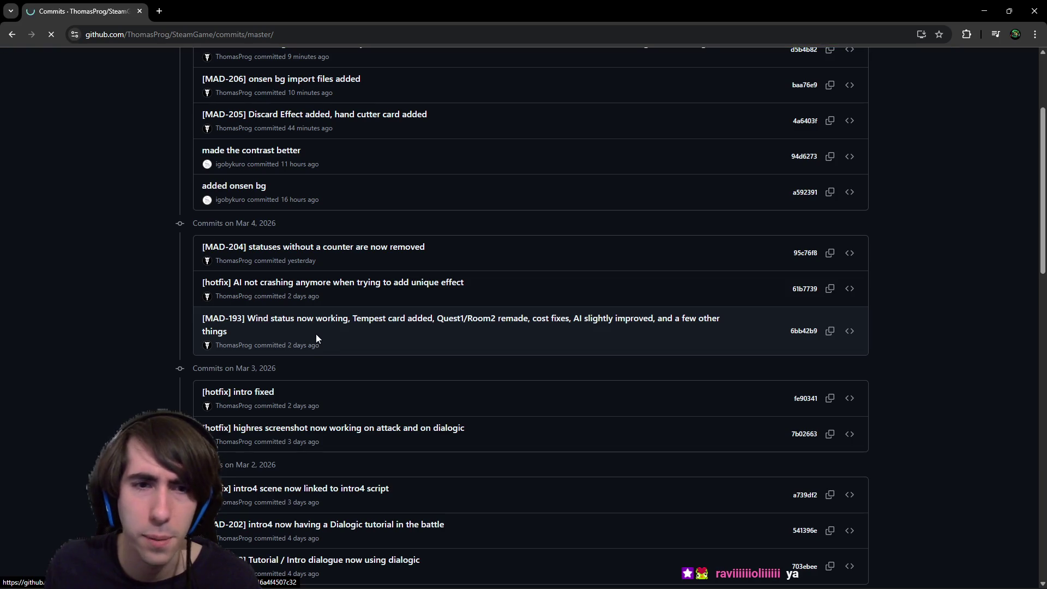
{"action": "scroll", "coordinate": [385, 325], "scroll_direction": "down", "scroll_amount": 3}
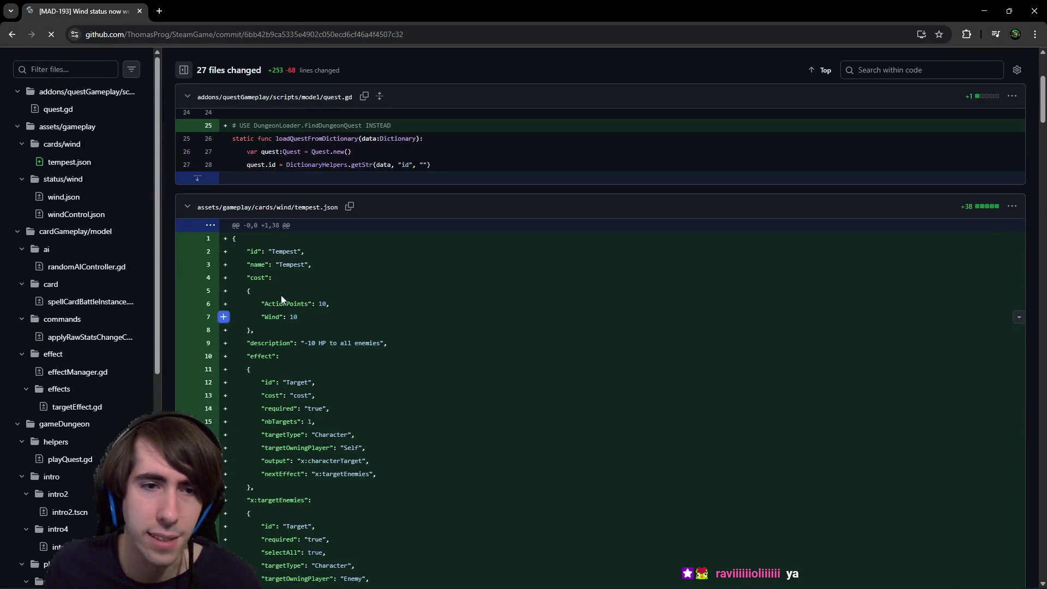
{"action": "scroll", "coordinate": [385, 325], "scroll_direction": "down", "scroll_amount": 15}
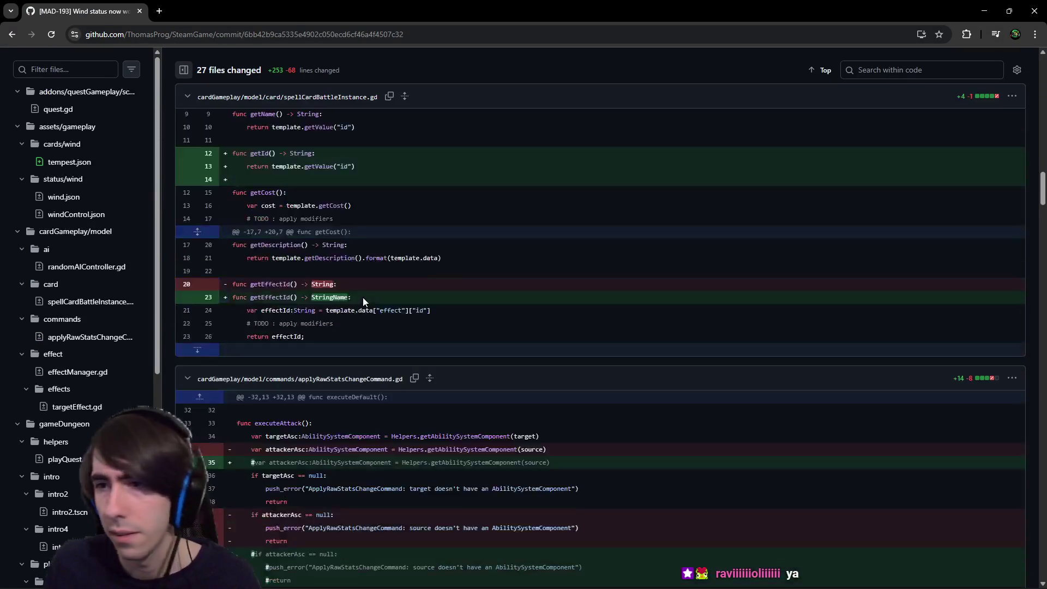
{"action": "scroll", "coordinate": [374, 292], "scroll_direction": "down", "scroll_amount": 15}
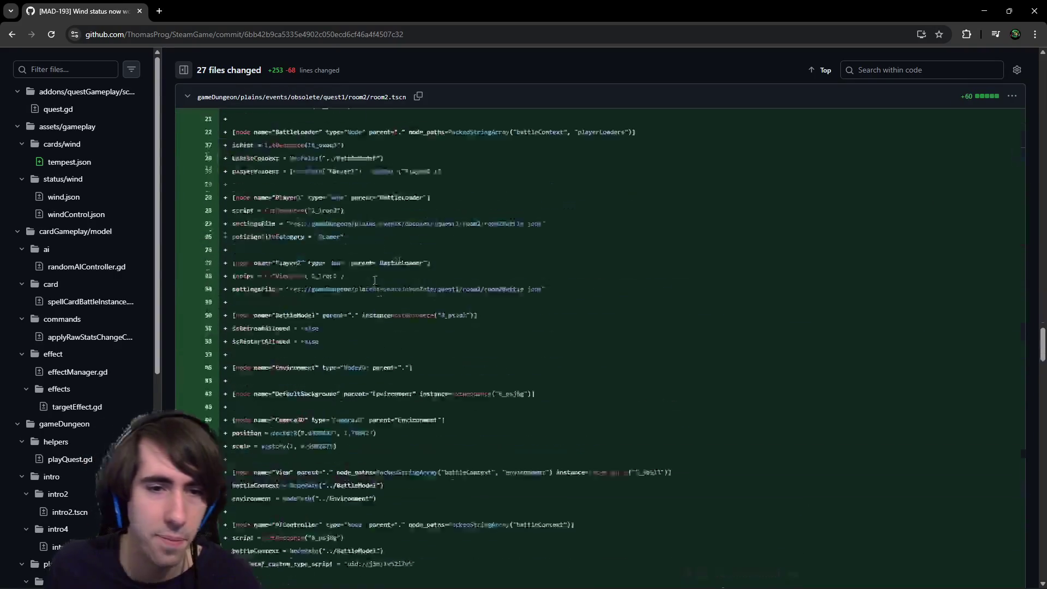
{"action": "scroll", "coordinate": [372, 281], "scroll_direction": "down", "scroll_amount": 15}
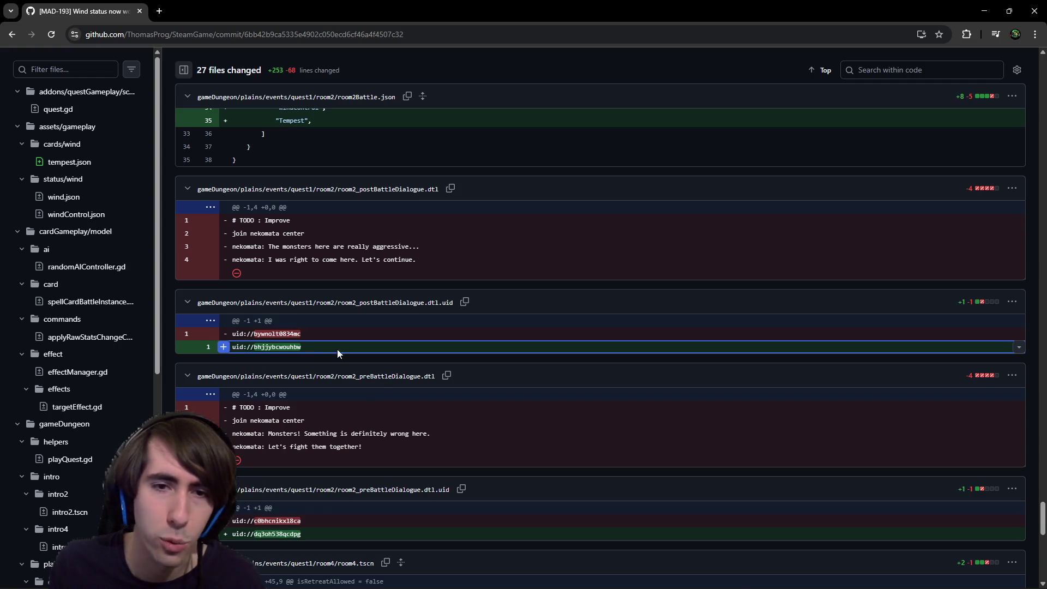
{"action": "scroll", "coordinate": [355, 370], "scroll_direction": "down", "scroll_amount": 7}
{"action": "scroll", "coordinate": [489, 346], "scroll_direction": "down", "scroll_amount": 20}
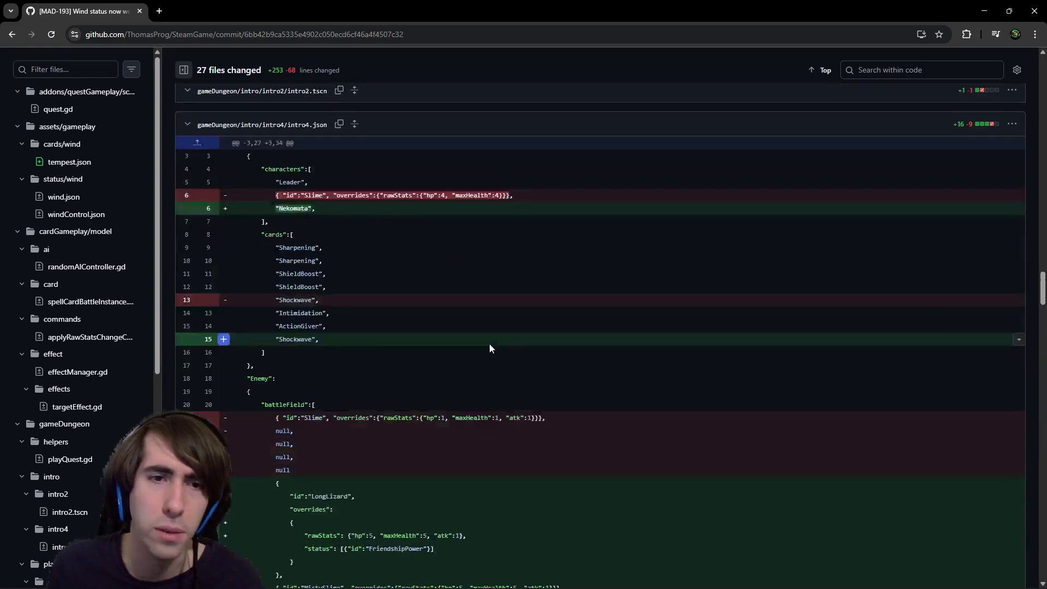
{"action": "scroll", "coordinate": [490, 344], "scroll_direction": "down", "scroll_amount": 5}
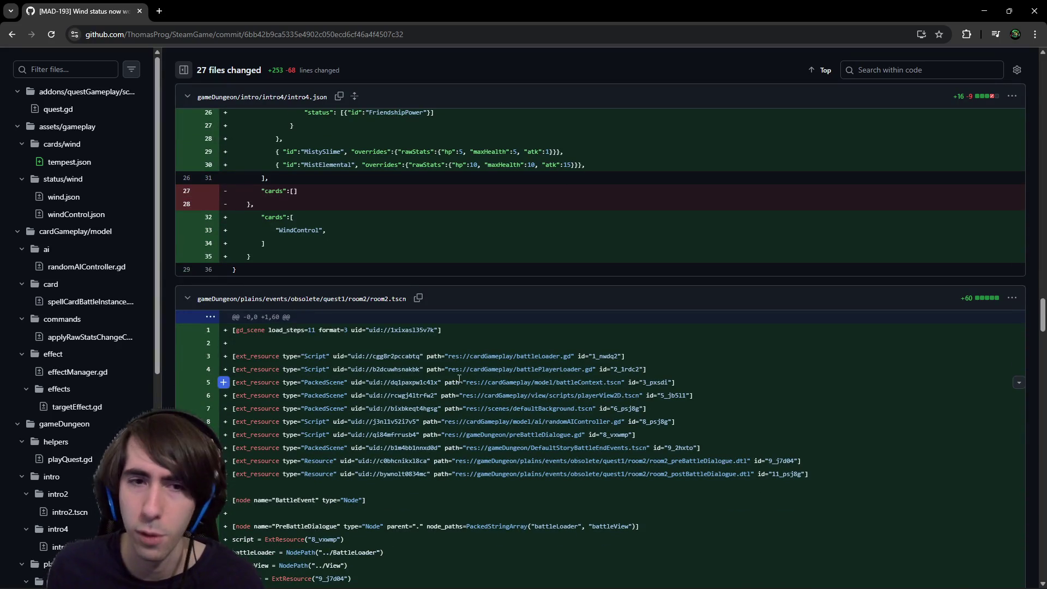
{"action": "scroll", "coordinate": [339, 386], "scroll_direction": "down", "scroll_amount": 3}
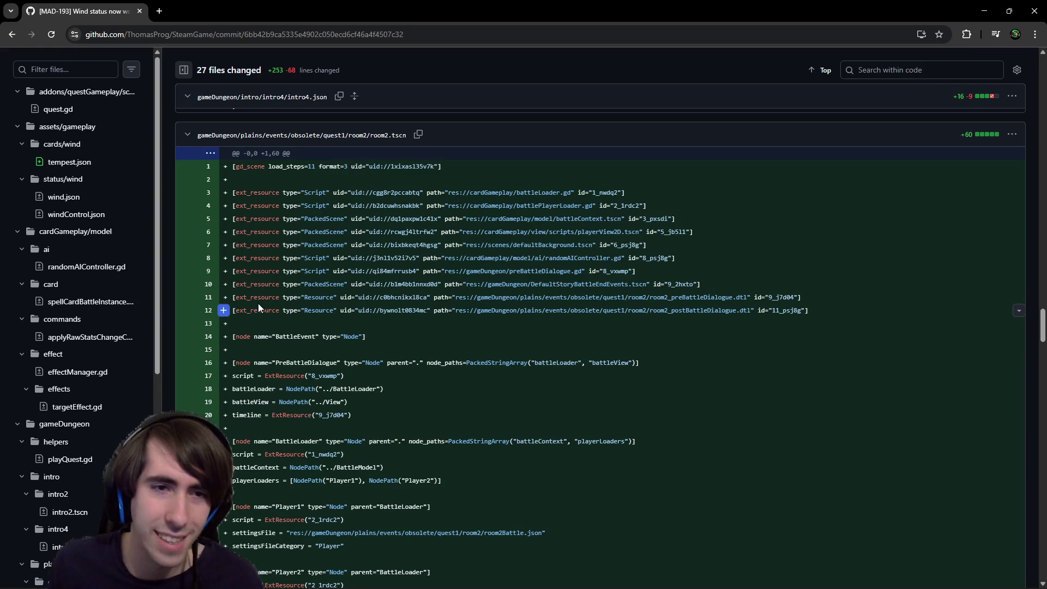
{"action": "key", "text": "alt+Tab"}
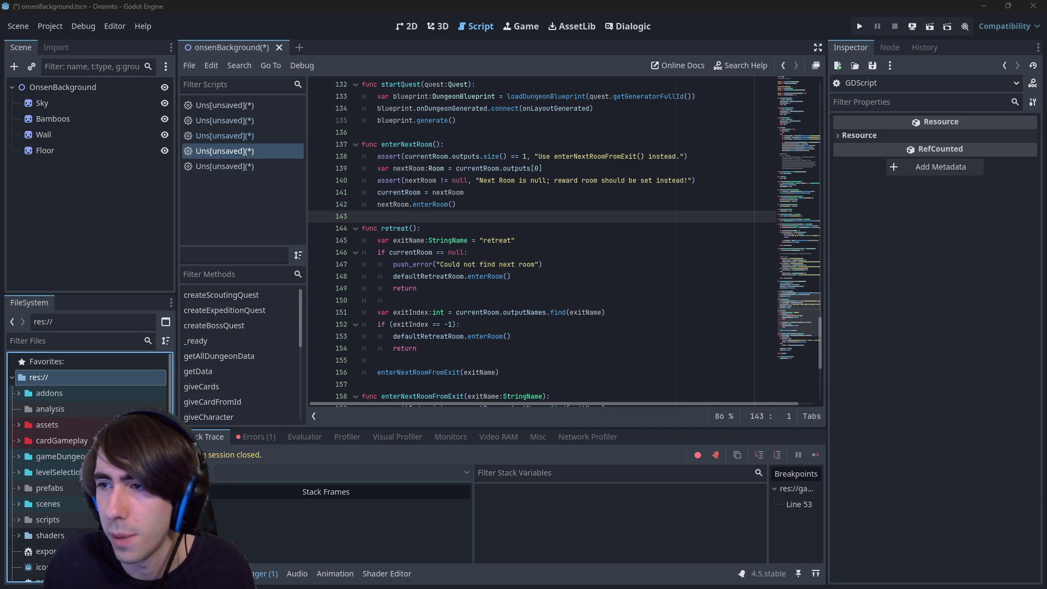
Open the Petr Tichy merge conflict image from the git conflicts results in a new tab.
{"action": "key", "text": "alt+Tab"}
{"action": "scroll", "coordinate": [422, 283], "scroll_direction": "down", "scroll_amount": 5}
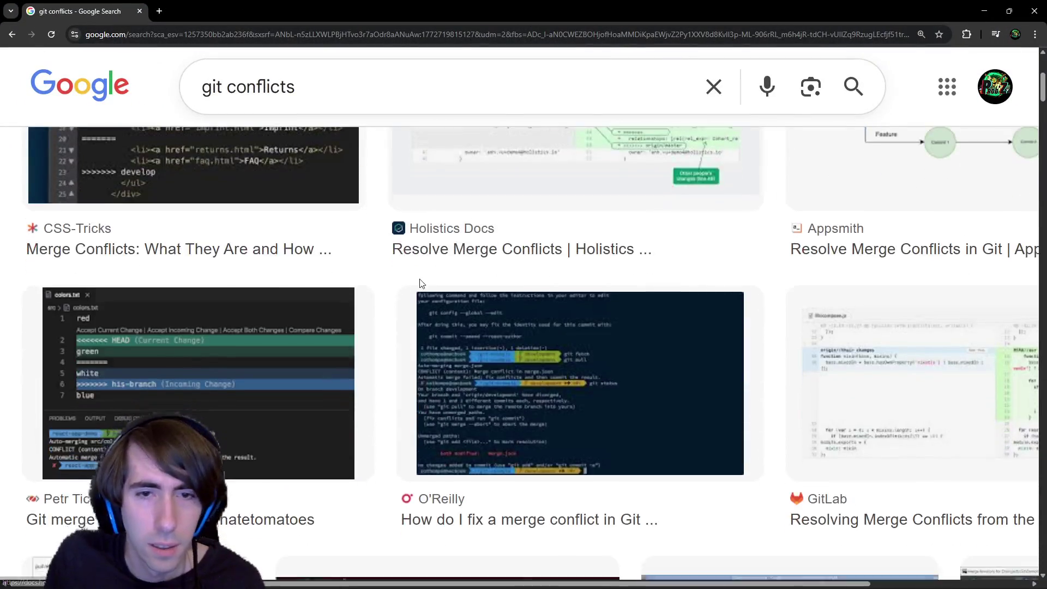
{"action": "scroll", "coordinate": [421, 283], "scroll_direction": "down", "scroll_amount": 2}
{"action": "left_click", "coordinate": [259, 285]}
{"action": "right_click", "coordinate": [762, 271]}
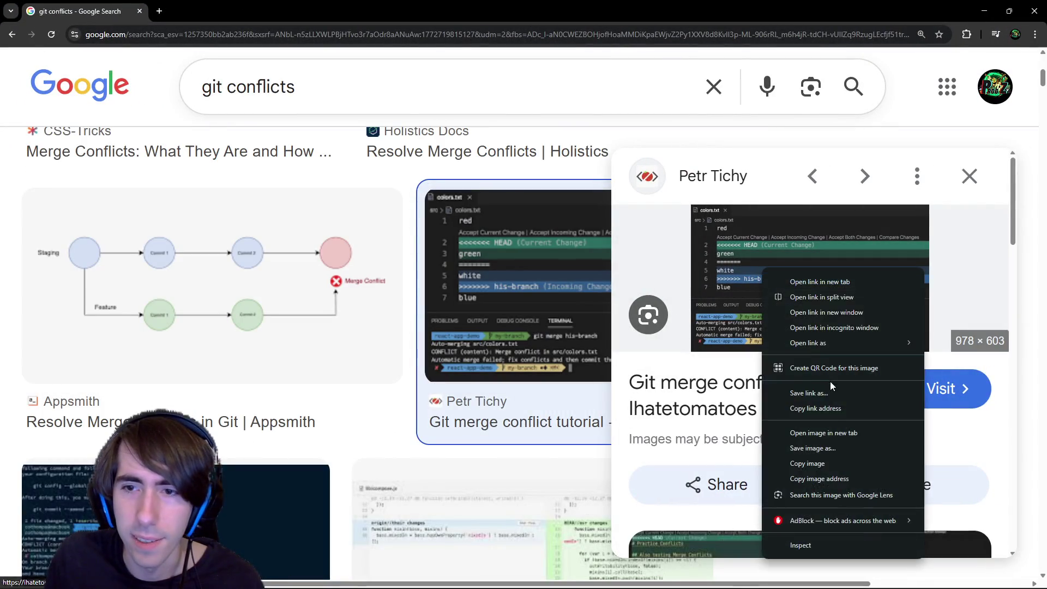
{"action": "left_click", "coordinate": [834, 432]}
{"action": "key", "text": "ctrl+Tab"}
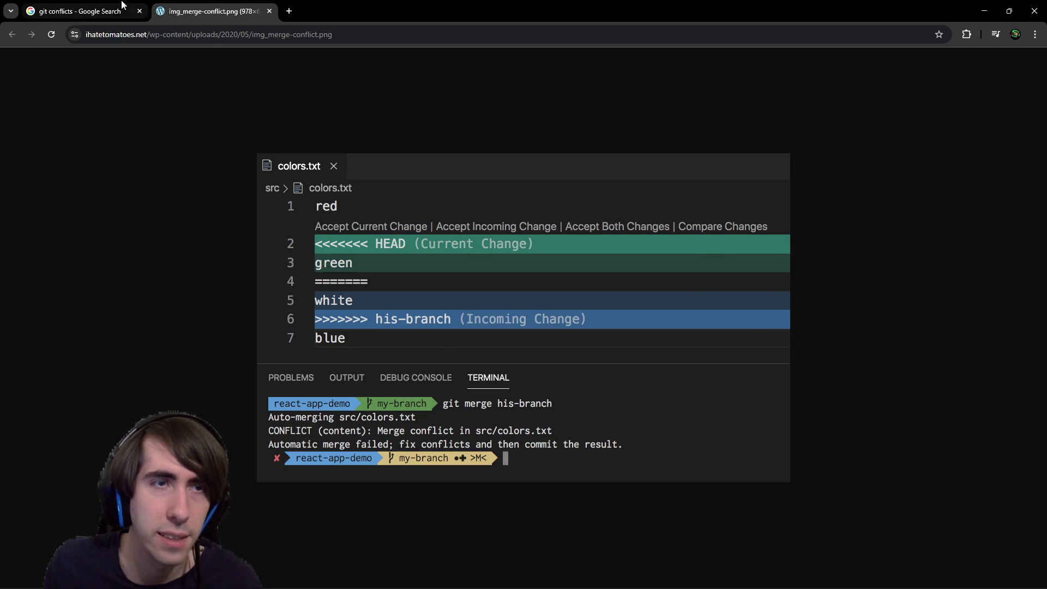
Preview the O'Reilly, ImageJ Git Conflicts and VS Code merge conflict images.
{"action": "left_click", "coordinate": [82, 11]}
{"action": "scroll", "coordinate": [441, 330], "scroll_direction": "down", "scroll_amount": 5}
{"action": "scroll", "coordinate": [252, 281], "scroll_direction": "up", "scroll_amount": 2}
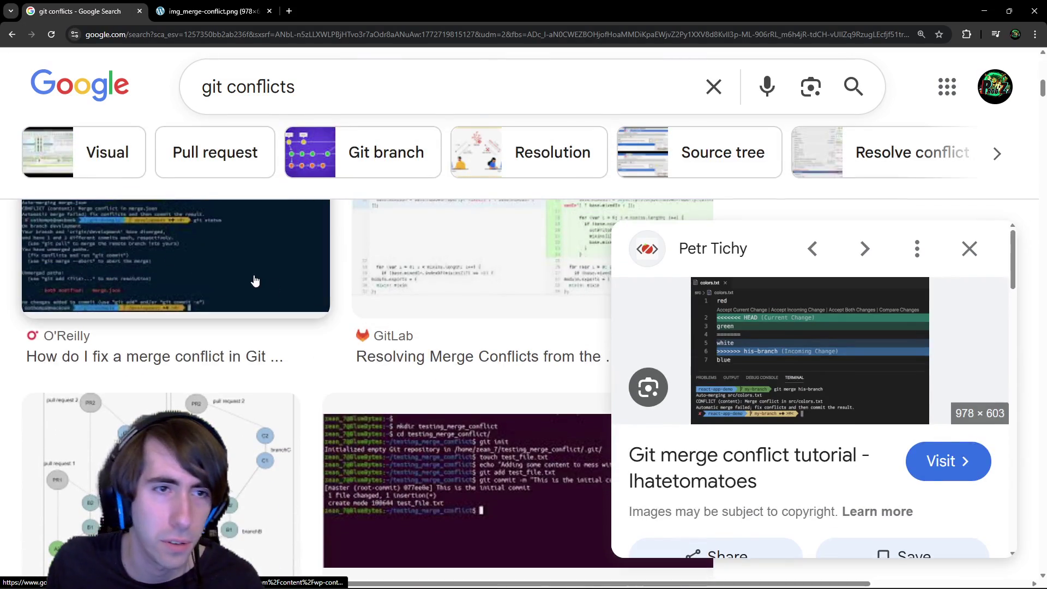
{"action": "left_click", "coordinate": [253, 281]}
{"action": "scroll", "coordinate": [284, 281], "scroll_direction": "down", "scroll_amount": 8}
{"action": "left_click", "coordinate": [284, 282]}
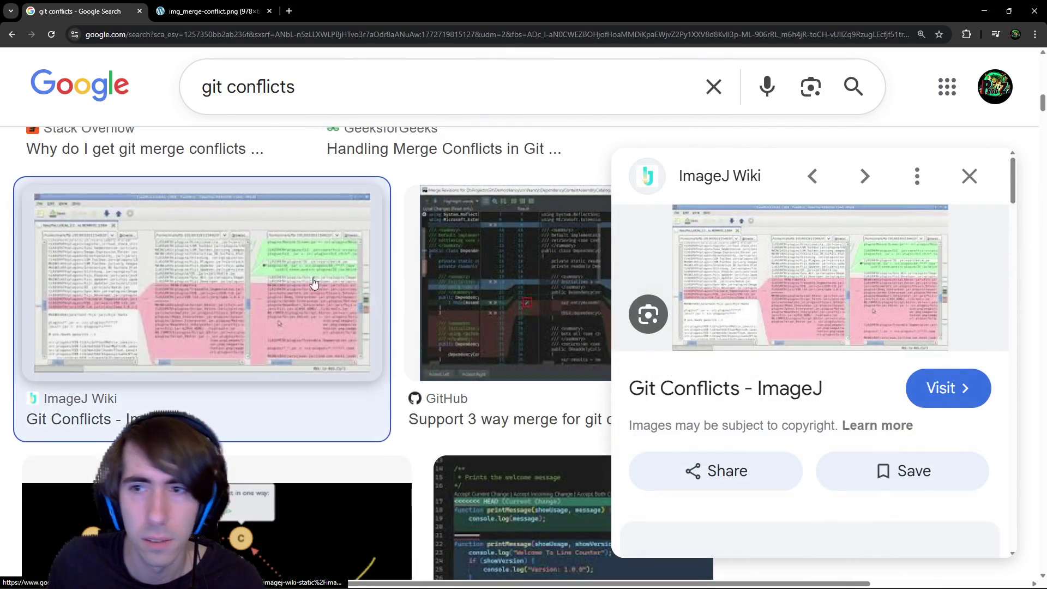
{"action": "scroll", "coordinate": [284, 282], "scroll_direction": "down", "scroll_amount": 5}
{"action": "left_click", "coordinate": [553, 301]}
Open the VS Code merge-conflict image in a new tab and zoom it to 125%.
{"action": "right_click", "coordinate": [744, 281]}
{"action": "left_click", "coordinate": [775, 447]}
{"action": "left_click", "coordinate": [342, 6]}
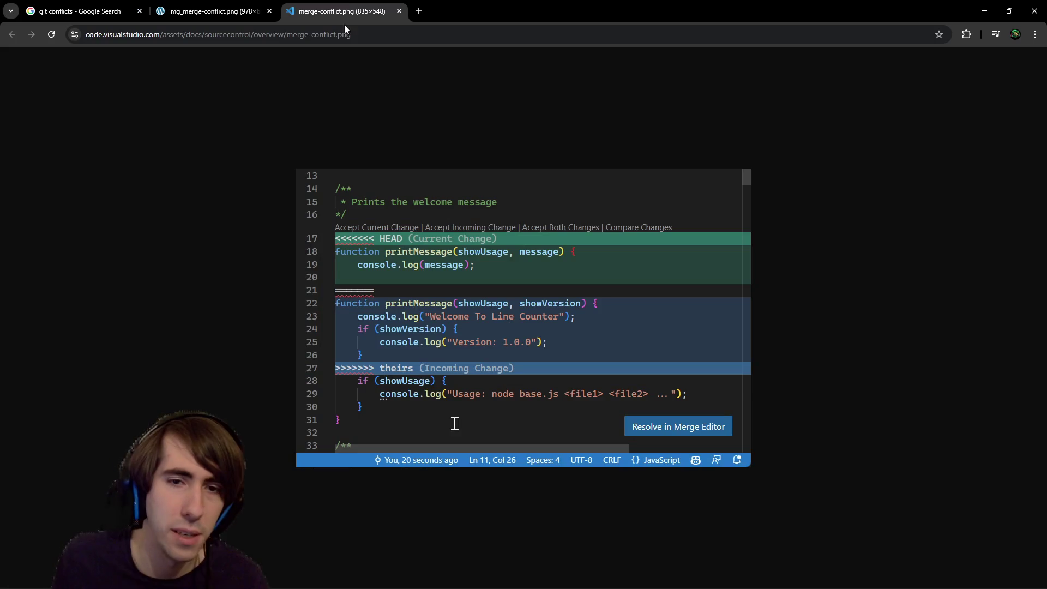
{"action": "key", "text": "ctrl+plus"}
{"action": "key", "text": "ctrl+plus"}
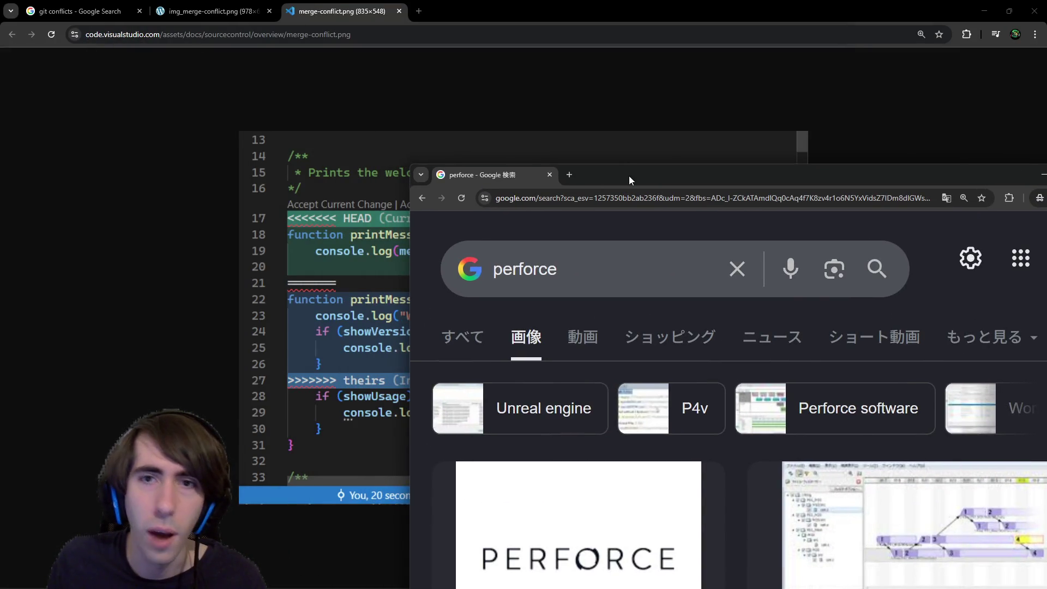
Maximize the Perforce results and open the 東陽テクニカ merge tool screenshot in a new tab.
{"action": "left_click_drag", "start_coordinate": [630, 176], "coordinate": [470, 12]}
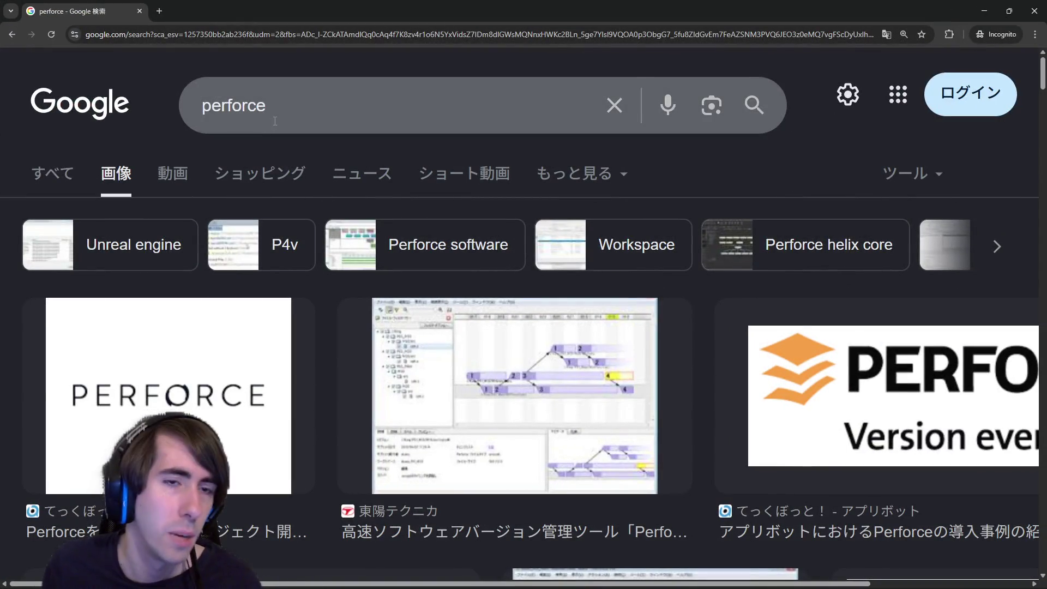
{"action": "scroll", "coordinate": [493, 376], "scroll_direction": "down", "scroll_amount": 5}
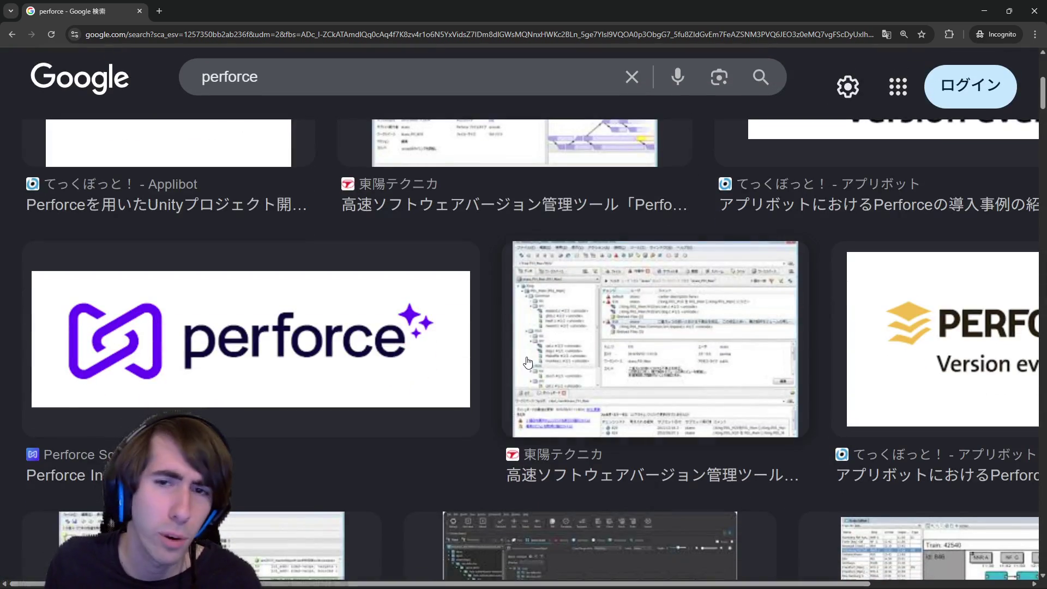
{"action": "scroll", "coordinate": [527, 362], "scroll_direction": "up", "scroll_amount": 3}
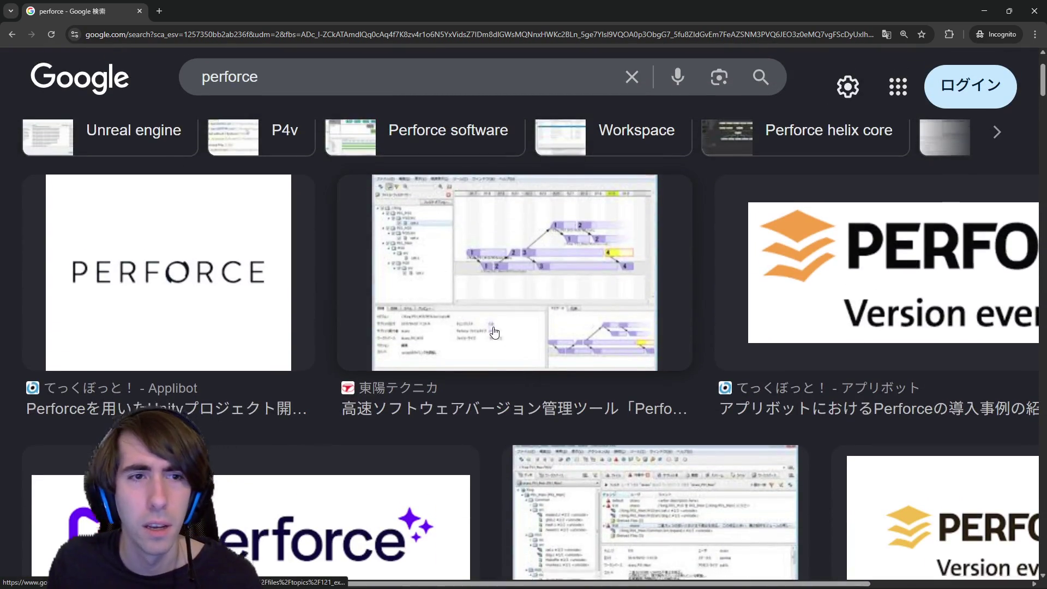
{"action": "scroll", "coordinate": [527, 362], "scroll_direction": "down", "scroll_amount": 8}
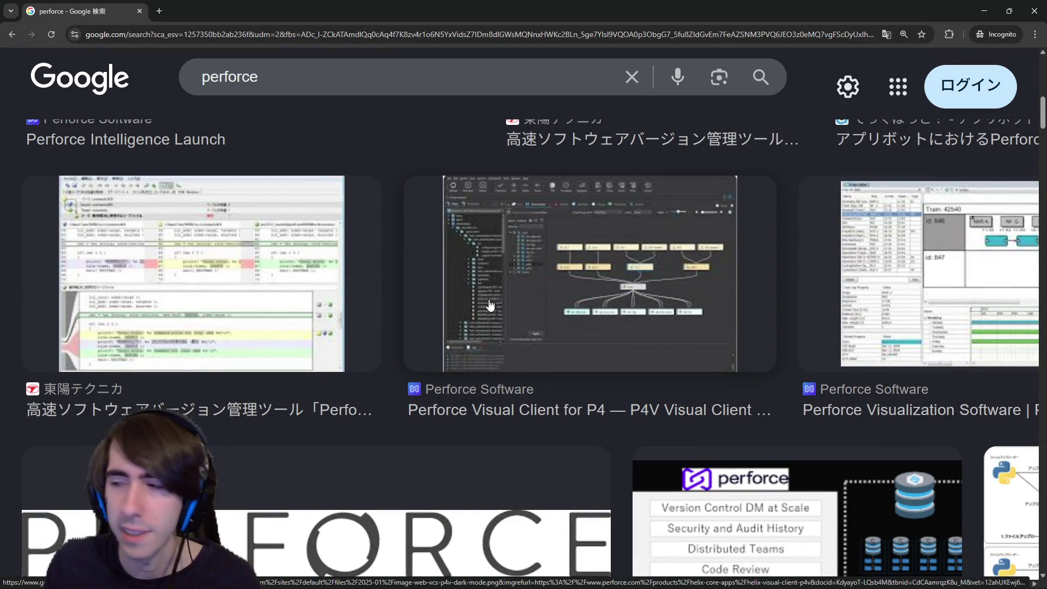
{"action": "left_click", "coordinate": [279, 291]}
{"action": "right_click", "coordinate": [758, 274]}
{"action": "left_click", "coordinate": [780, 394]}
View that screenshot, then preview the Perforce Visualization Software image and close the preview.
{"action": "scroll", "coordinate": [423, 349], "scroll_direction": "down", "scroll_amount": 5}
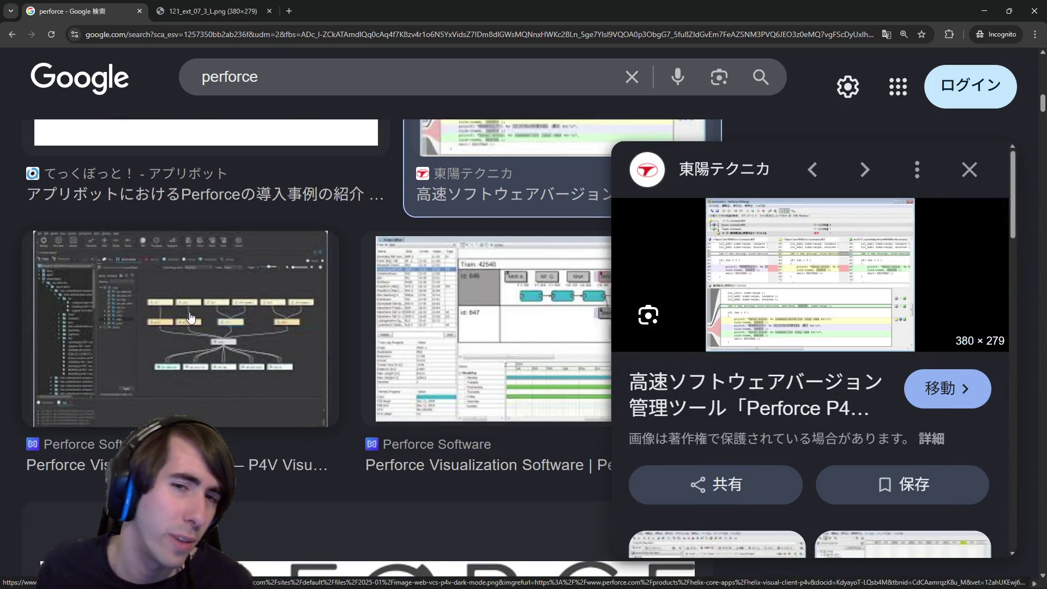
{"action": "left_click", "coordinate": [213, 11]}
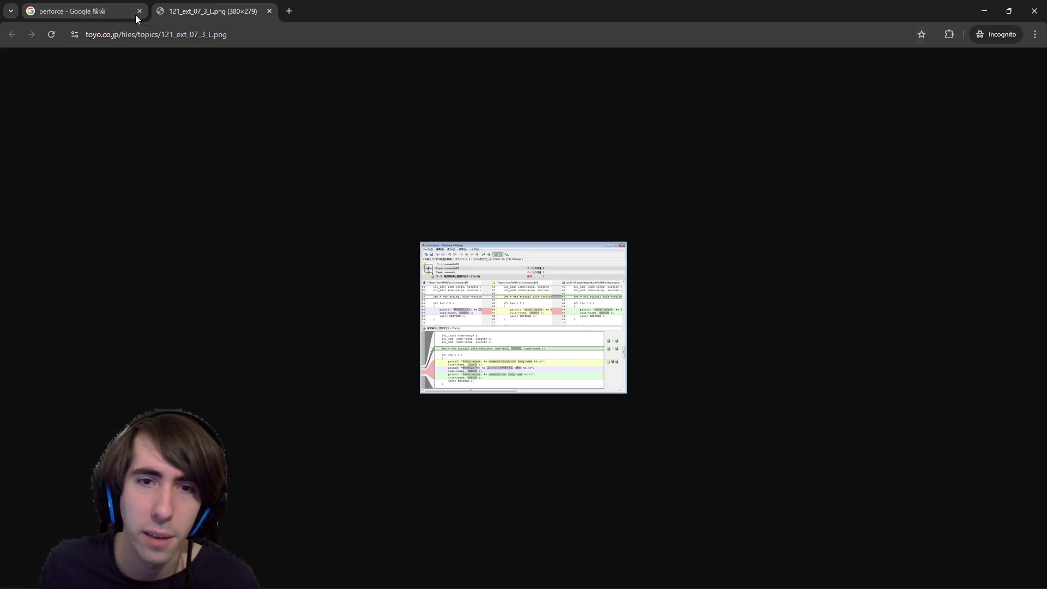
{"action": "left_click", "coordinate": [131, 11]}
{"action": "left_click", "coordinate": [569, 343]}
{"action": "scroll", "coordinate": [569, 344], "scroll_direction": "down", "scroll_amount": 4}
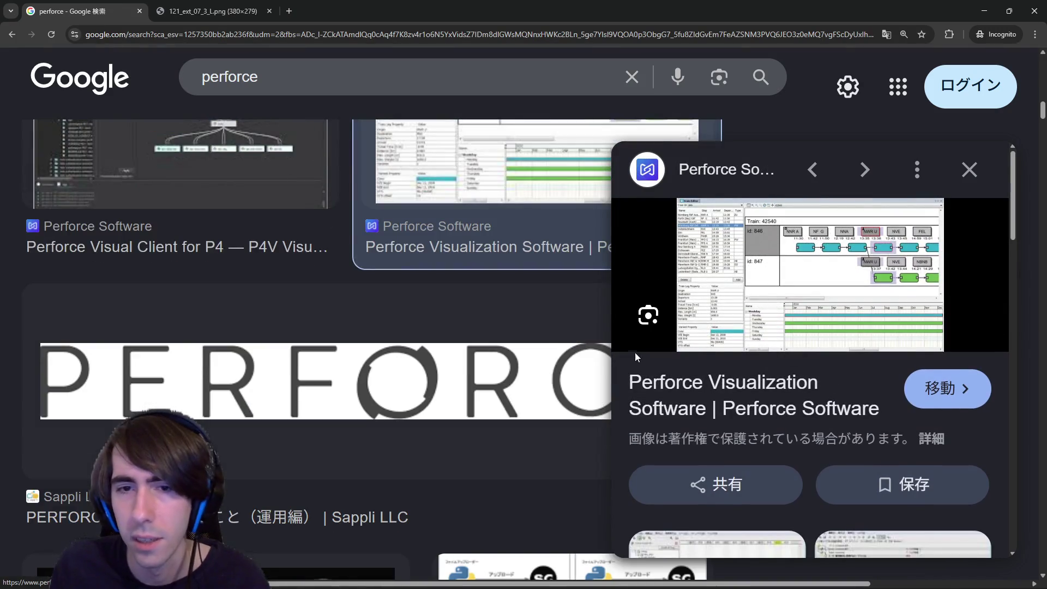
{"action": "scroll", "coordinate": [965, 169], "scroll_direction": "down", "scroll_amount": 2}
{"action": "left_click", "coordinate": [969, 170]}
Scroll further down through the Perforce image results.
{"action": "scroll", "coordinate": [624, 390], "scroll_direction": "down", "scroll_amount": 6}
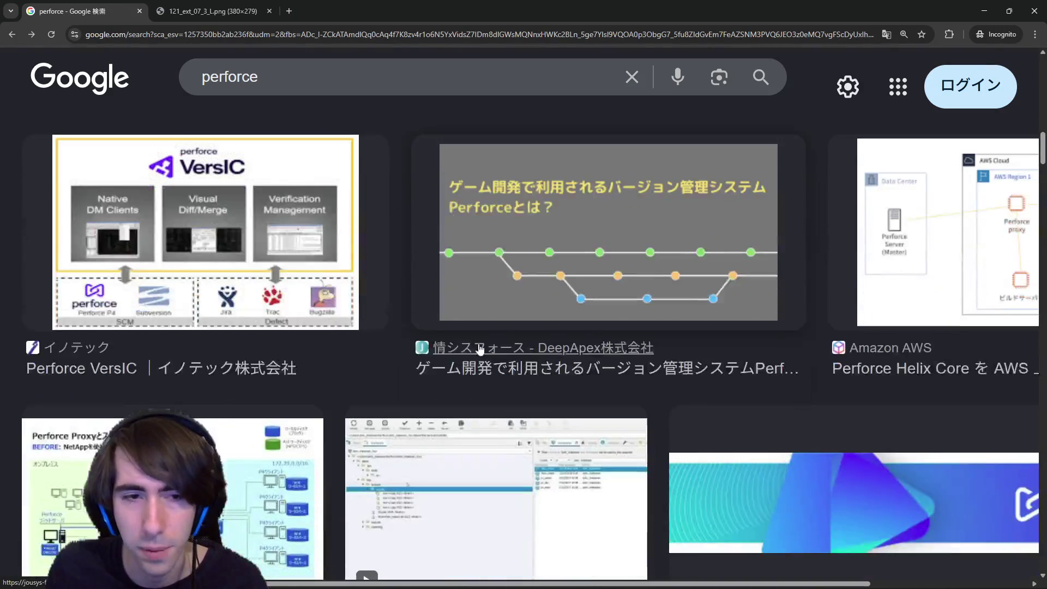
{"action": "scroll", "coordinate": [231, 330], "scroll_direction": "down", "scroll_amount": 4}
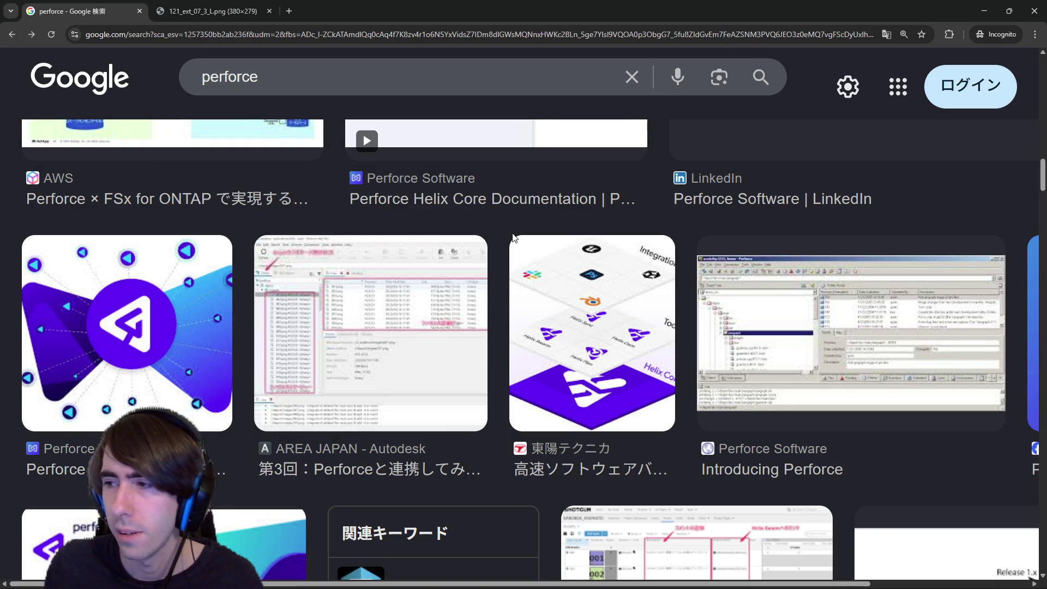
{"action": "scroll", "coordinate": [162, 265], "scroll_direction": "down", "scroll_amount": 5}
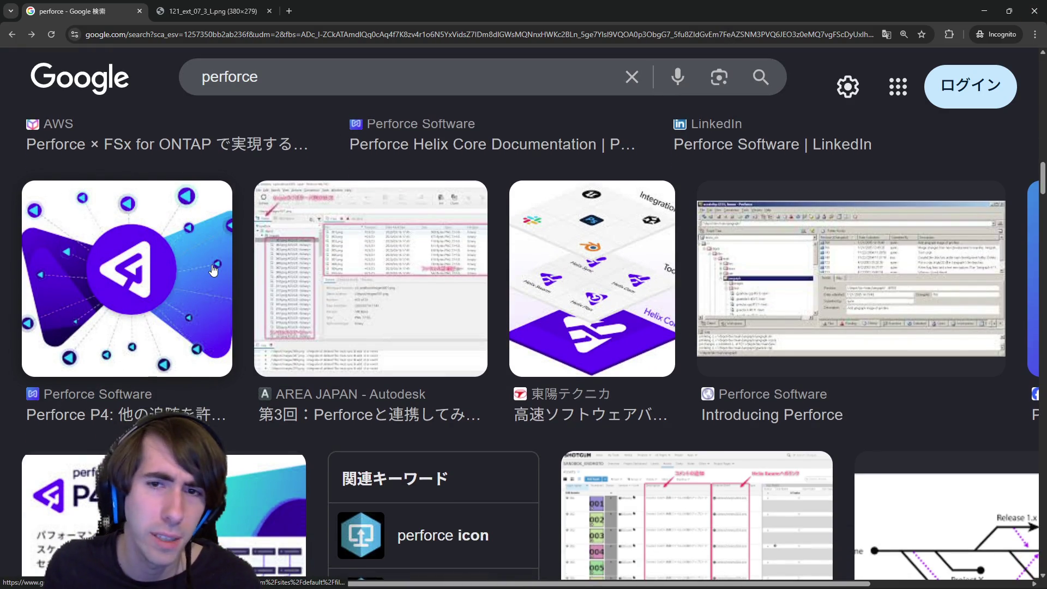
{"action": "scroll", "coordinate": [307, 290], "scroll_direction": "down", "scroll_amount": 15}
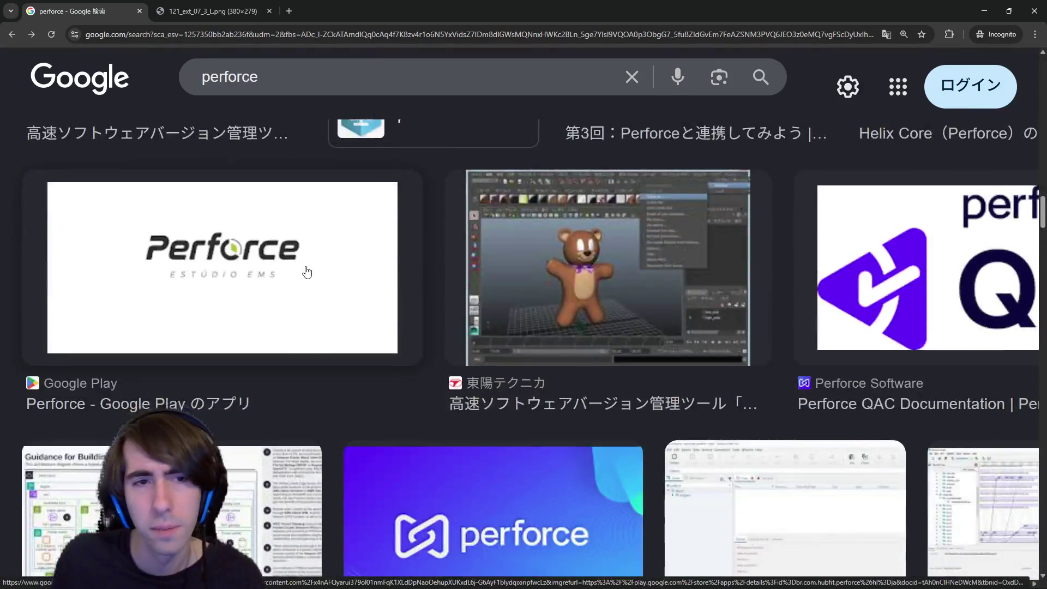
{"action": "scroll", "coordinate": [307, 272], "scroll_direction": "down", "scroll_amount": 15}
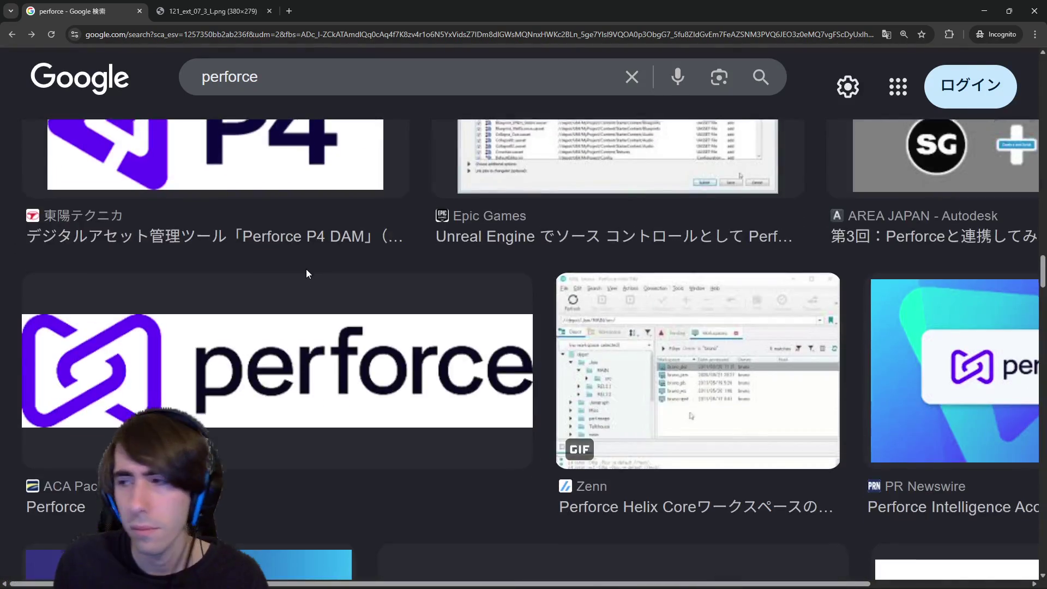
{"action": "scroll", "coordinate": [307, 281], "scroll_direction": "down", "scroll_amount": 5}
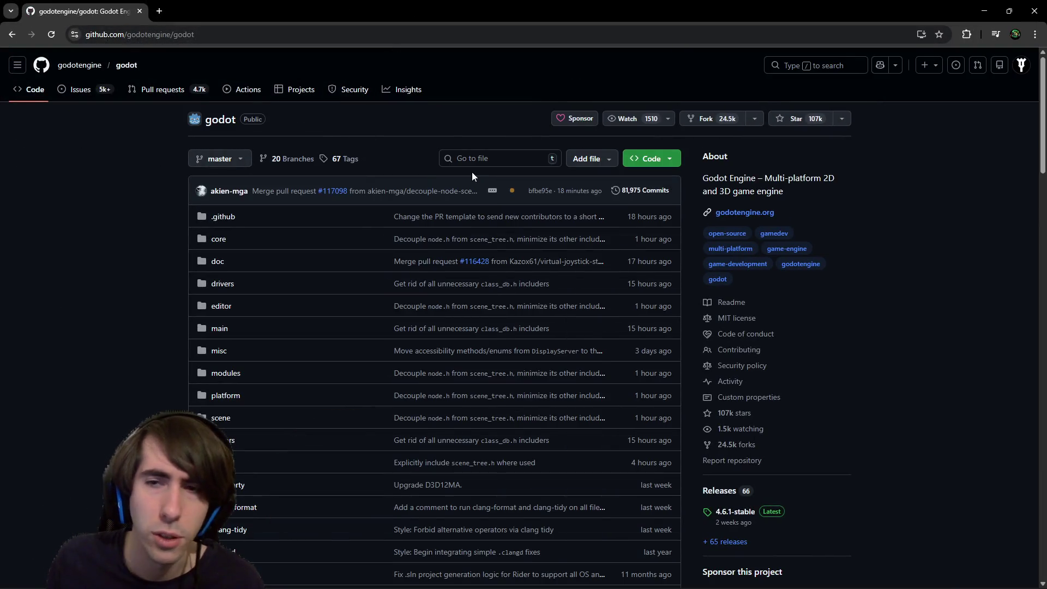
Go to the godot Projects list and open 4.x Release Priorities & Blockers.
{"action": "scroll", "coordinate": [450, 355], "scroll_direction": "down", "scroll_amount": 1}
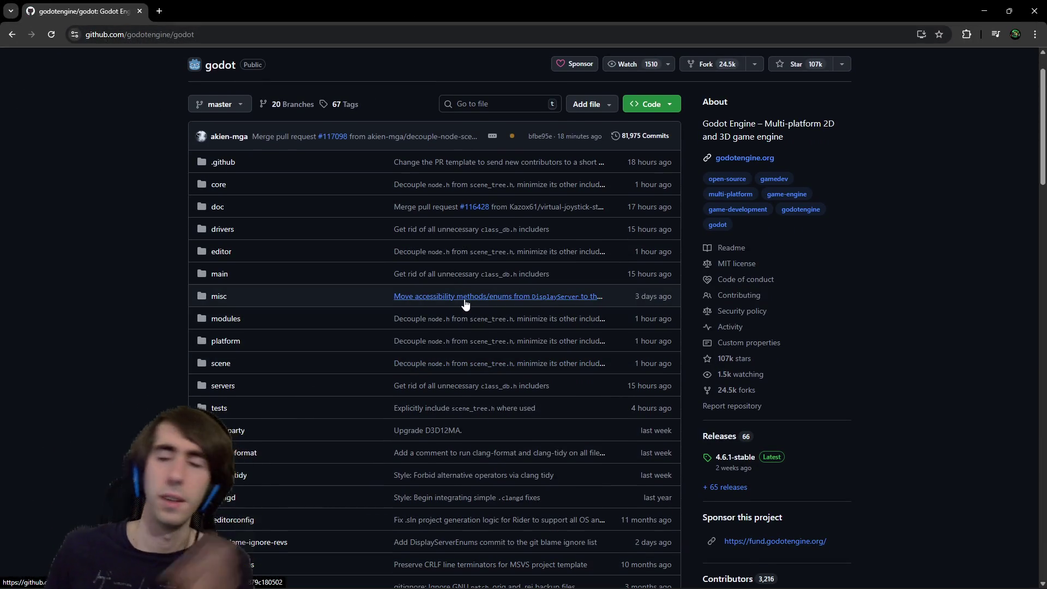
{"action": "scroll", "coordinate": [344, 203], "scroll_direction": "up", "scroll_amount": 1}
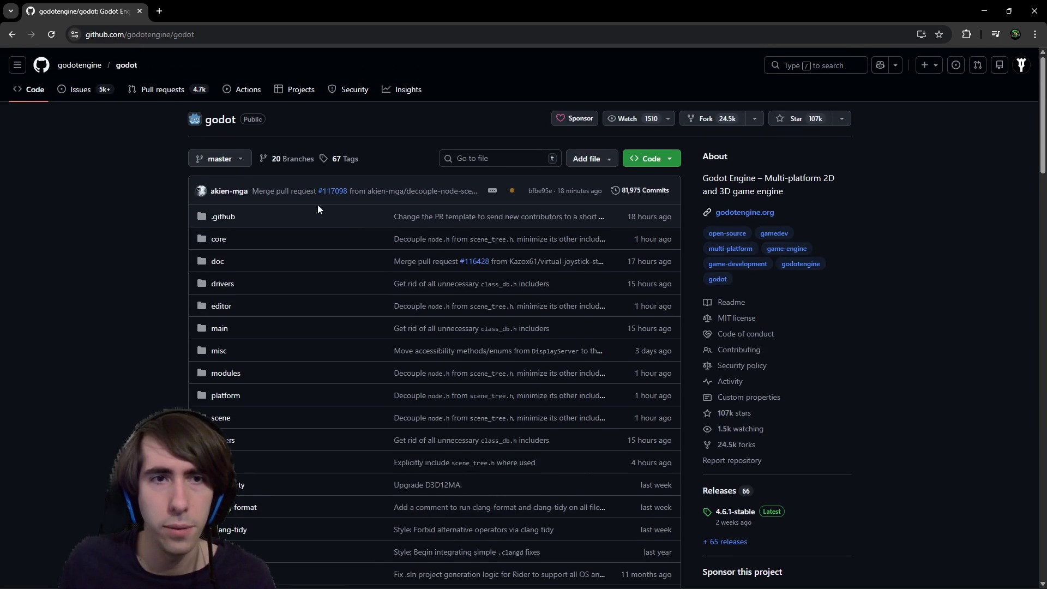
{"action": "left_click", "coordinate": [283, 89]}
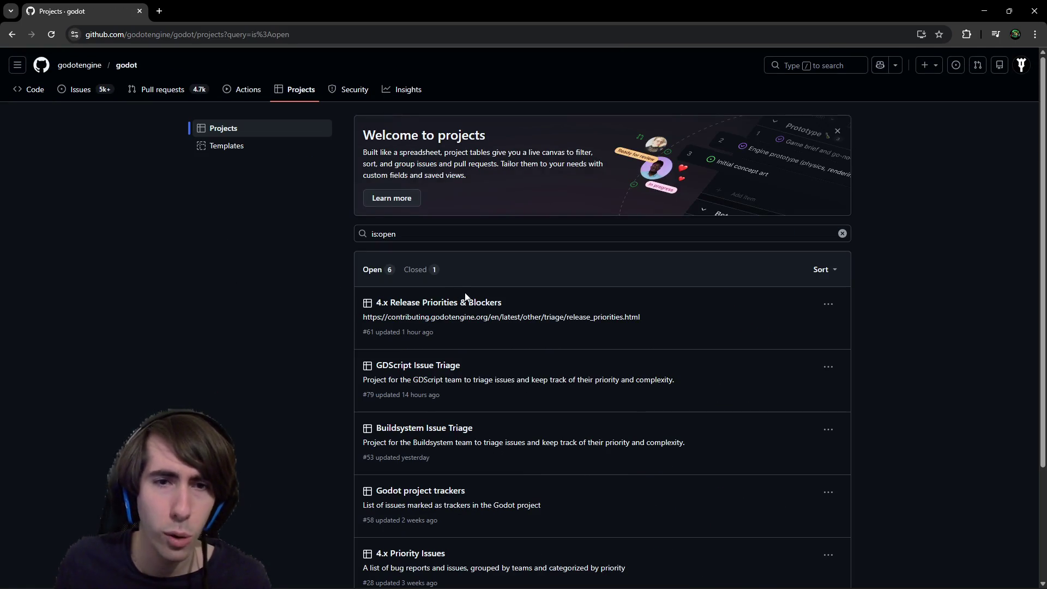
{"action": "middle_click", "coordinate": [466, 302]}
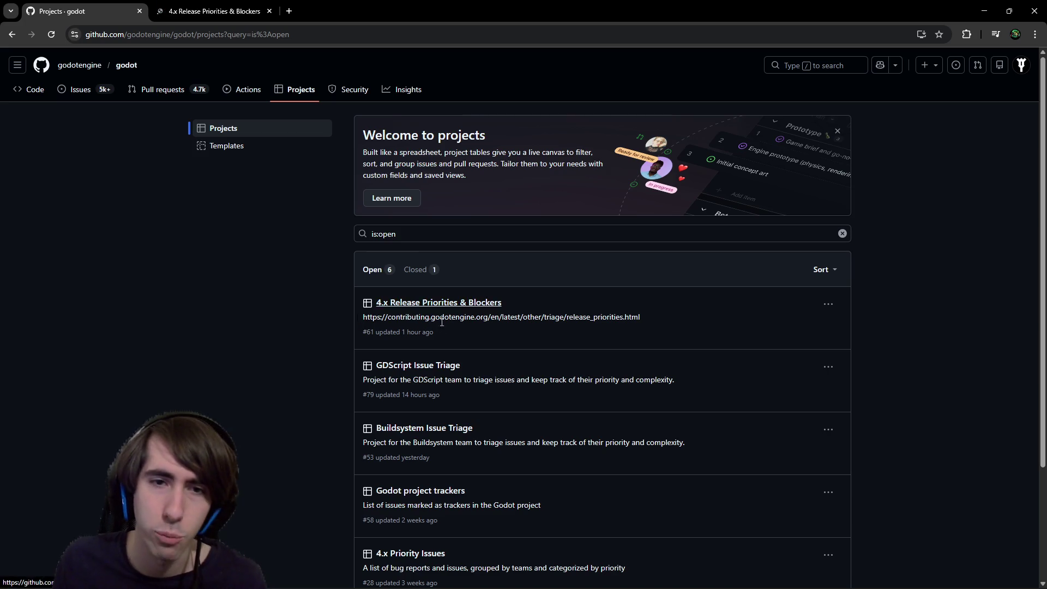
{"action": "left_click", "coordinate": [229, 9]}
Browse its Blockers (with labels), No Milestone and Blockers views, then return to the projects list.
{"action": "scroll", "coordinate": [420, 404], "scroll_direction": "down", "scroll_amount": 2}
{"action": "scroll", "coordinate": [413, 404], "scroll_direction": "up", "scroll_amount": 2}
{"action": "left_click", "coordinate": [171, 119]}
{"action": "left_click", "coordinate": [211, 118]}
{"action": "left_click", "coordinate": [135, 120]}
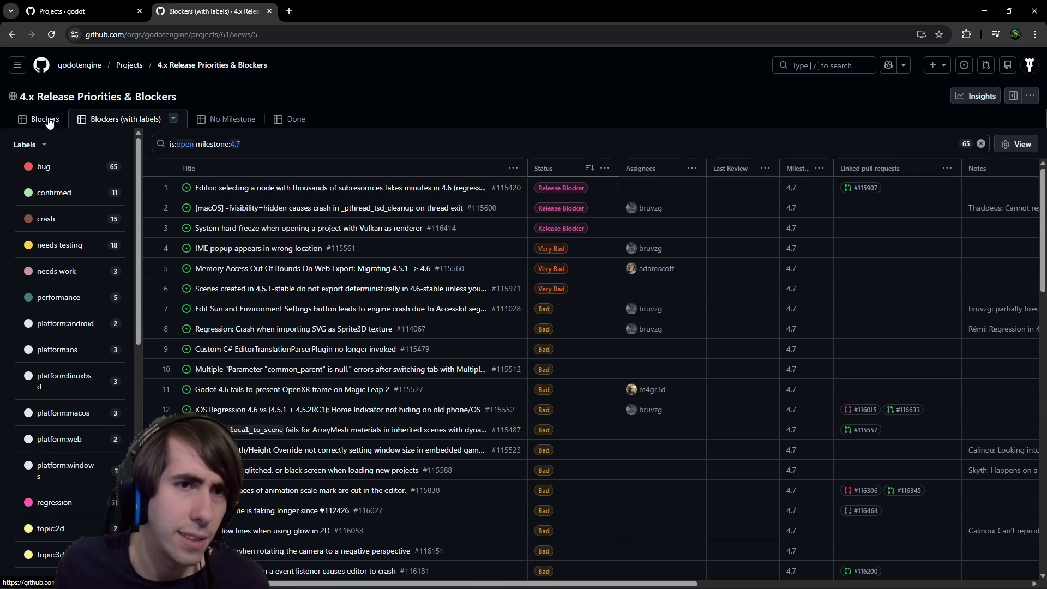
{"action": "left_click", "coordinate": [50, 121]}
{"action": "left_click", "coordinate": [81, 11]}
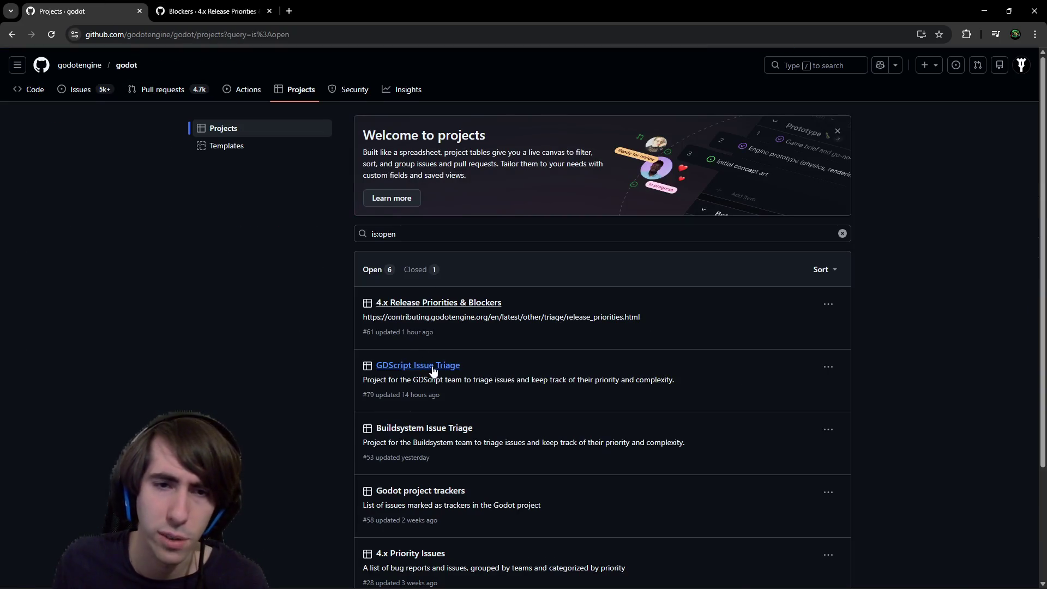
Open GDScript, Buildsystem, project trackers, 4.x Priority Issues and Documentation boards in background tabs.
{"action": "middle_click", "coordinate": [434, 371]}
{"action": "scroll", "coordinate": [426, 328], "scroll_direction": "down", "scroll_amount": 3}
{"action": "middle_click", "coordinate": [414, 282]}
{"action": "middle_click", "coordinate": [428, 337]}
{"action": "middle_click", "coordinate": [431, 348]}
{"action": "middle_click", "coordinate": [428, 407]}
{"action": "middle_click", "coordinate": [431, 471]}
Group GDScript triage by priority, view Buildsystem triage, and filter trackers to 2D then Export.
{"action": "left_click", "coordinate": [306, 11]}
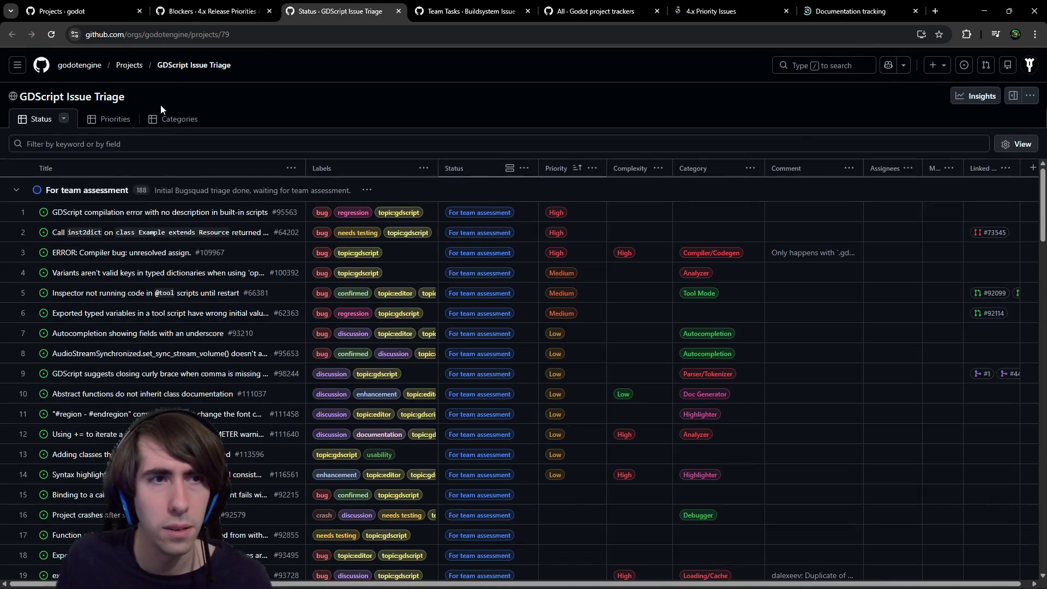
{"action": "left_click", "coordinate": [112, 117]}
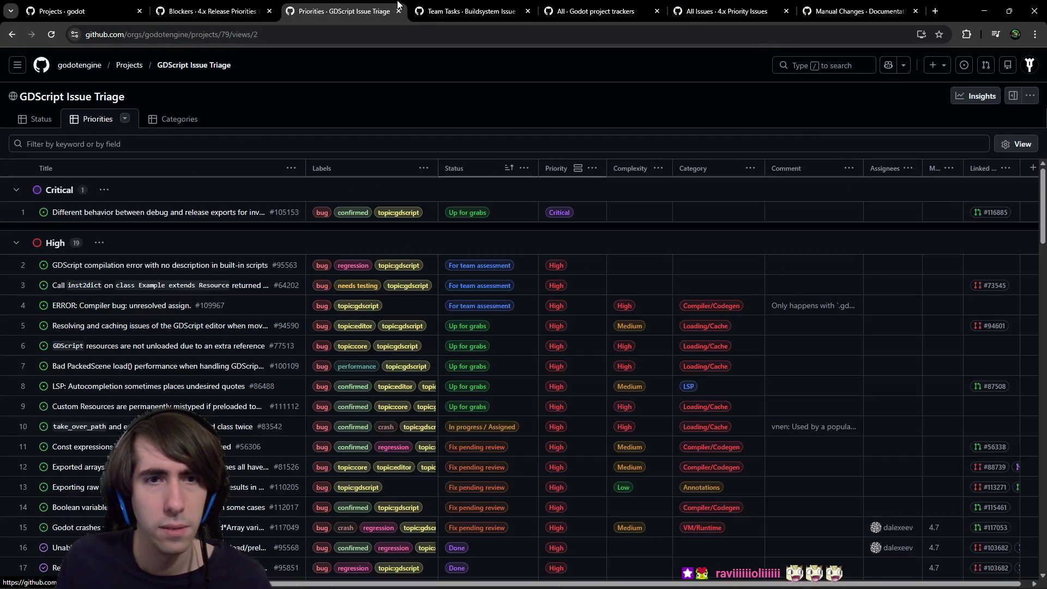
{"action": "left_click", "coordinate": [469, 10]}
{"action": "left_click", "coordinate": [592, 11]}
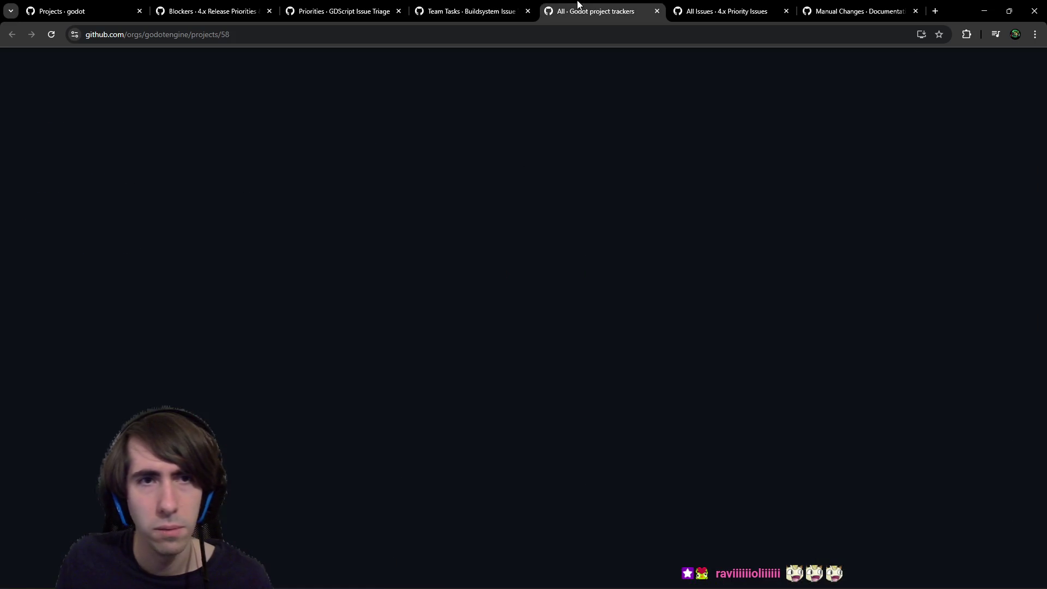
{"action": "left_click", "coordinate": [83, 125]}
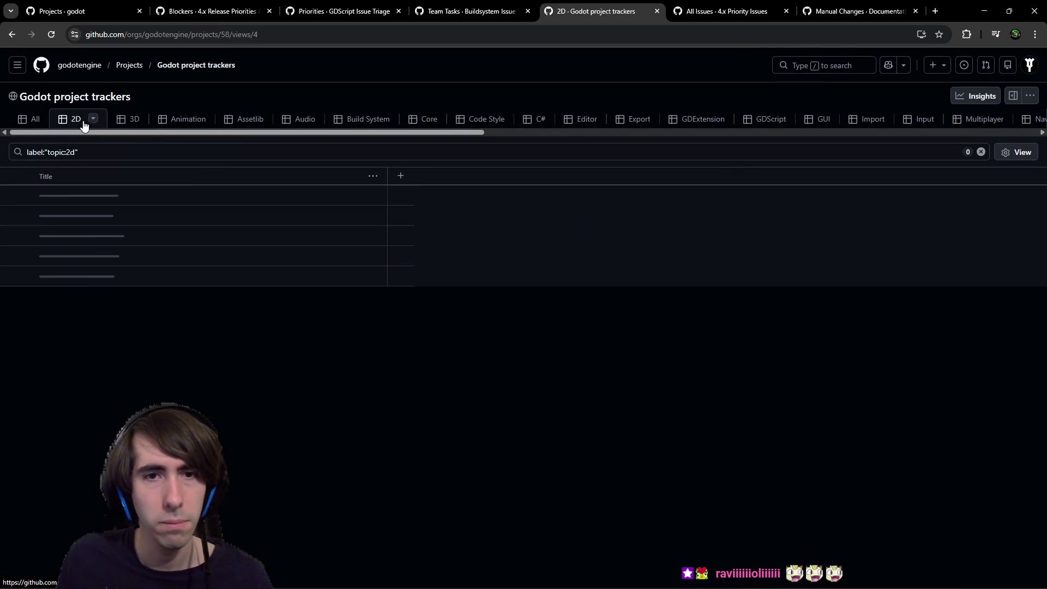
{"action": "left_click", "coordinate": [613, 122]}
Check the Regressions and High Priority views of 4.x Priority Issues, then Documentation tracking.
{"action": "left_click", "coordinate": [720, 10]}
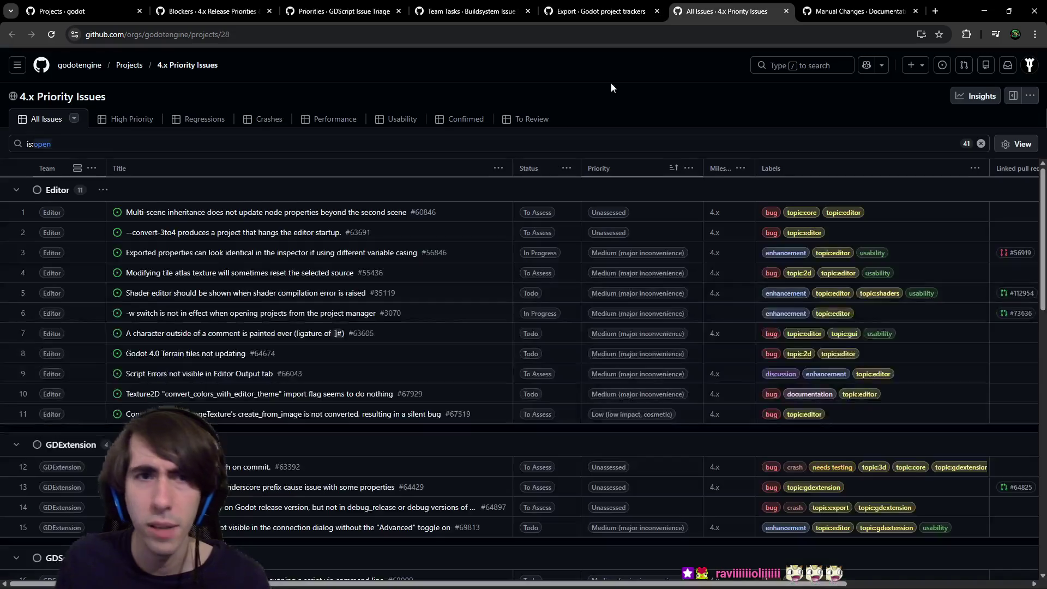
{"action": "left_click", "coordinate": [186, 119]}
{"action": "left_click", "coordinate": [116, 115]}
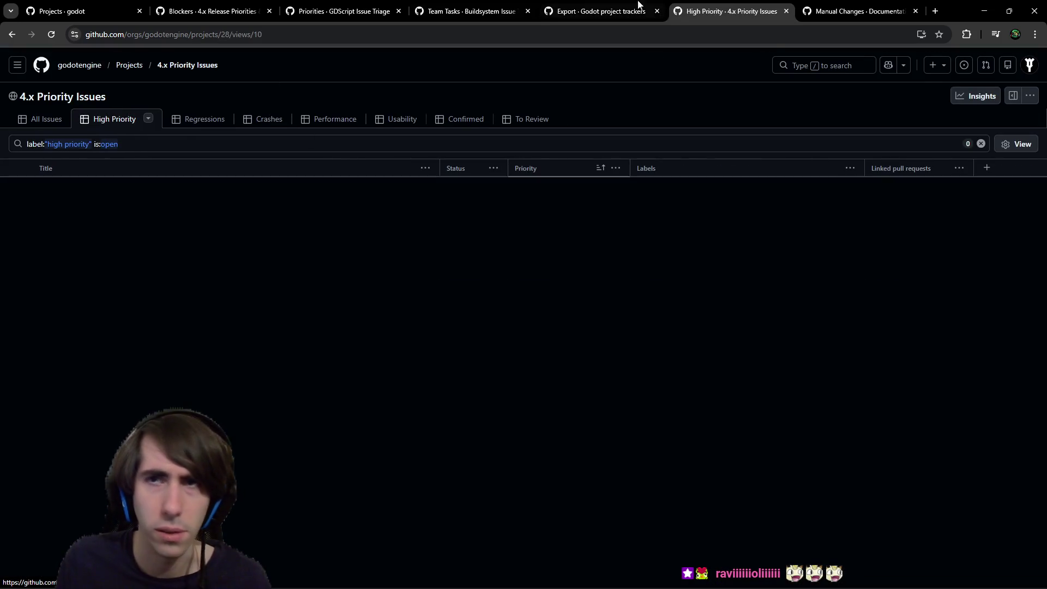
{"action": "left_click", "coordinate": [832, 9]}
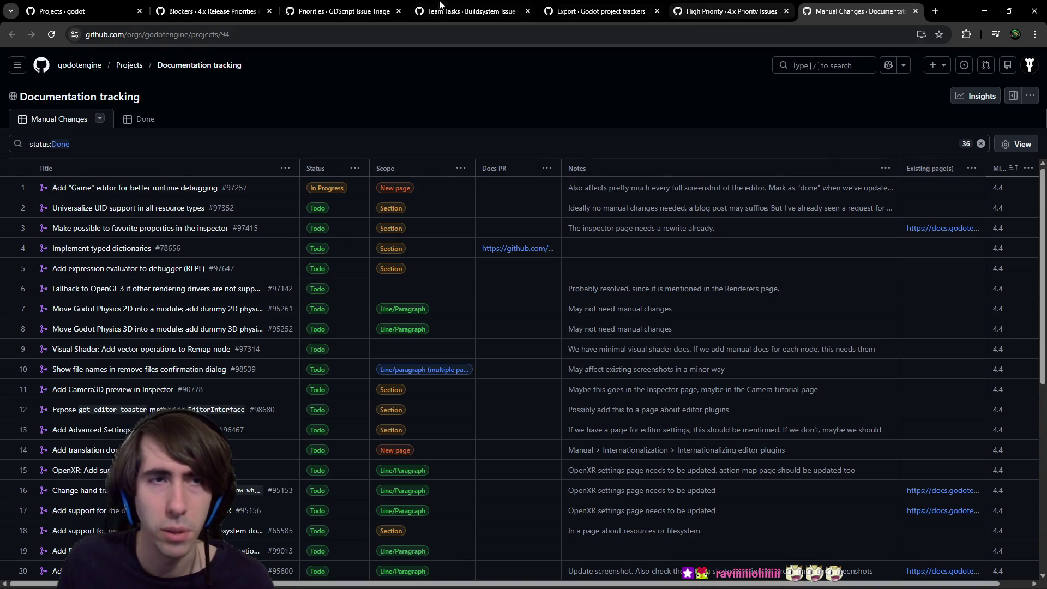
Return to the godot projects list and go to its pull requests.
{"action": "left_click", "coordinate": [118, 5]}
{"action": "scroll", "coordinate": [425, 265], "scroll_direction": "up", "scroll_amount": 3}
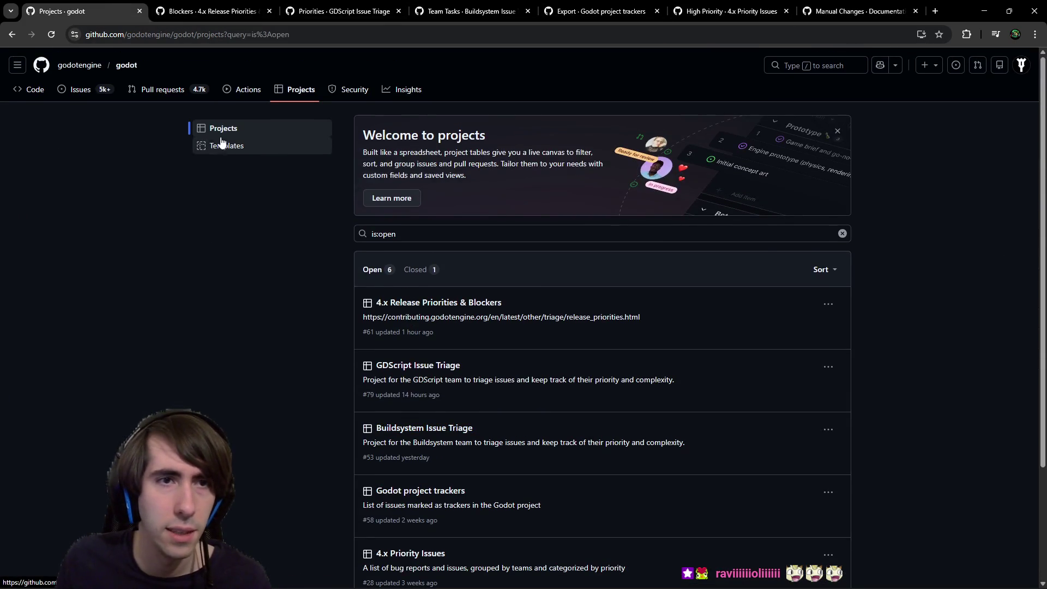
{"action": "left_click", "coordinate": [149, 92]}
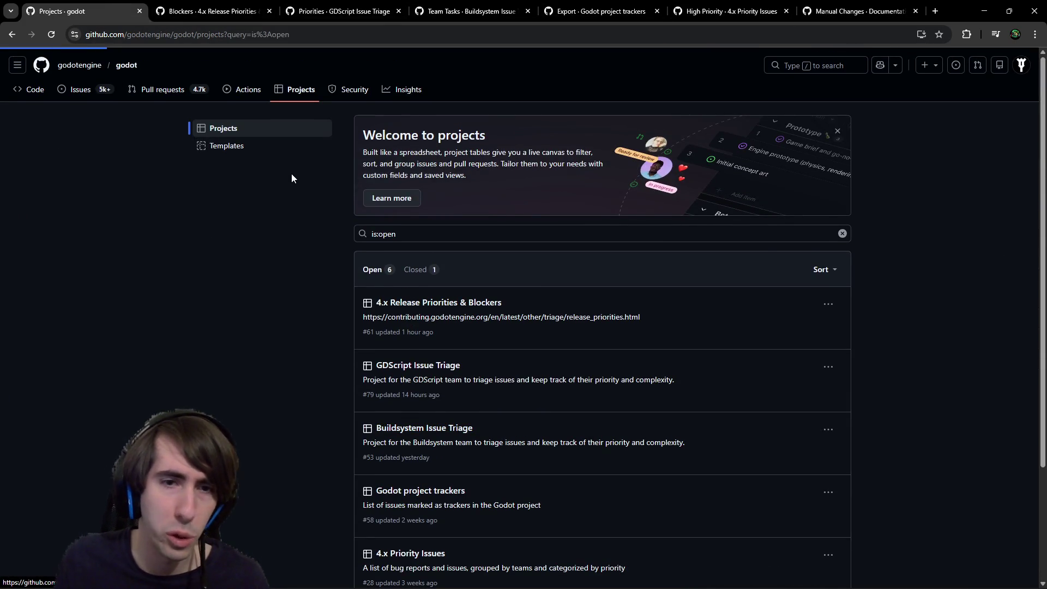
Open pull request #117104 on the fixed-resolution SubViewportContainer and read through its discussion.
{"action": "scroll", "coordinate": [291, 164], "scroll_direction": "down", "scroll_amount": 2}
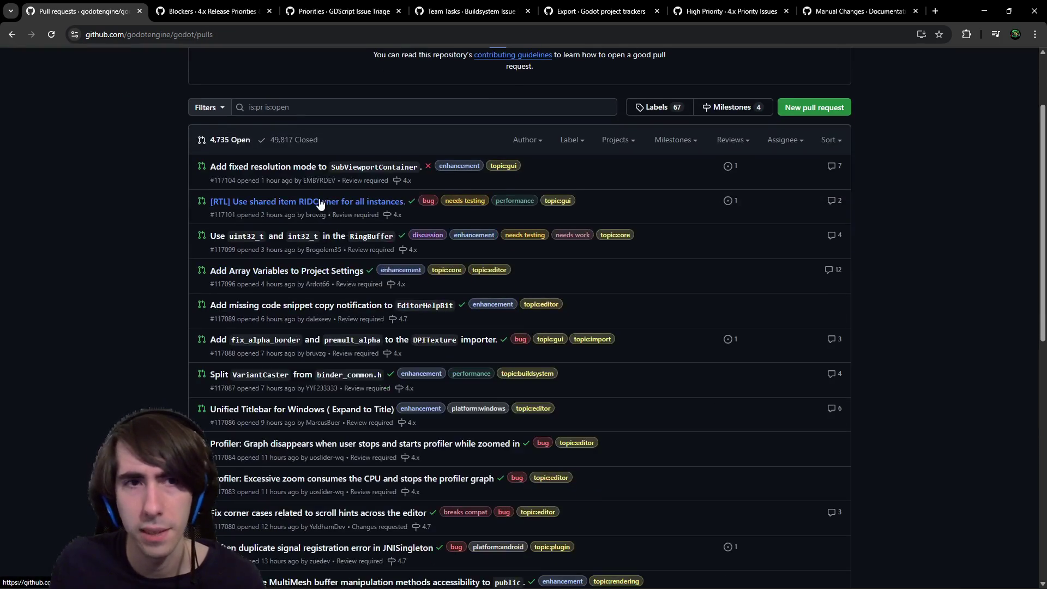
{"action": "left_click", "coordinate": [313, 168]}
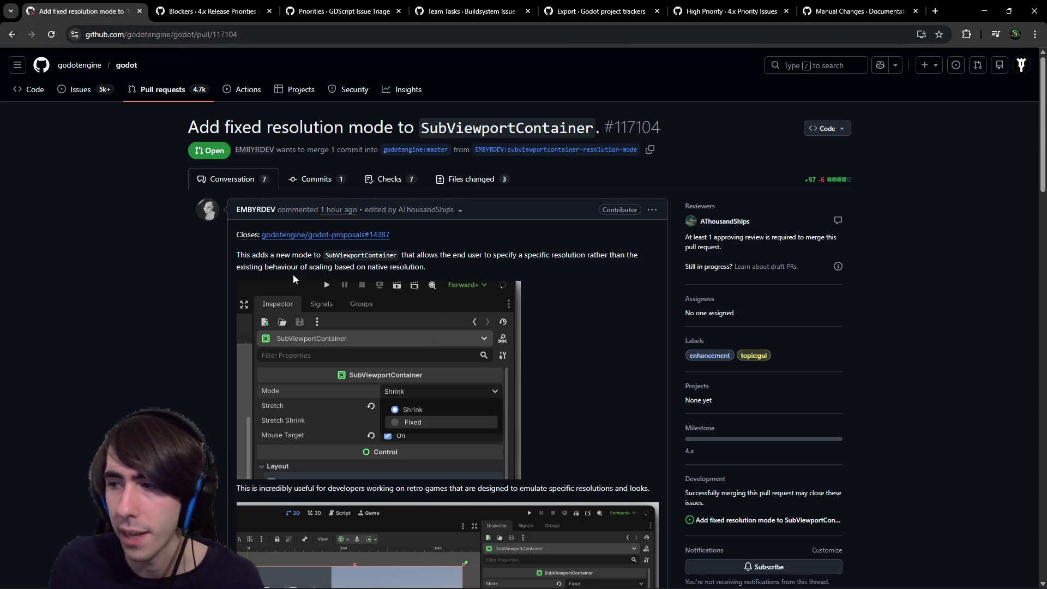
{"action": "scroll", "coordinate": [443, 186], "scroll_direction": "down", "scroll_amount": 2}
{"action": "scroll", "coordinate": [443, 185], "scroll_direction": "down", "scroll_amount": 3}
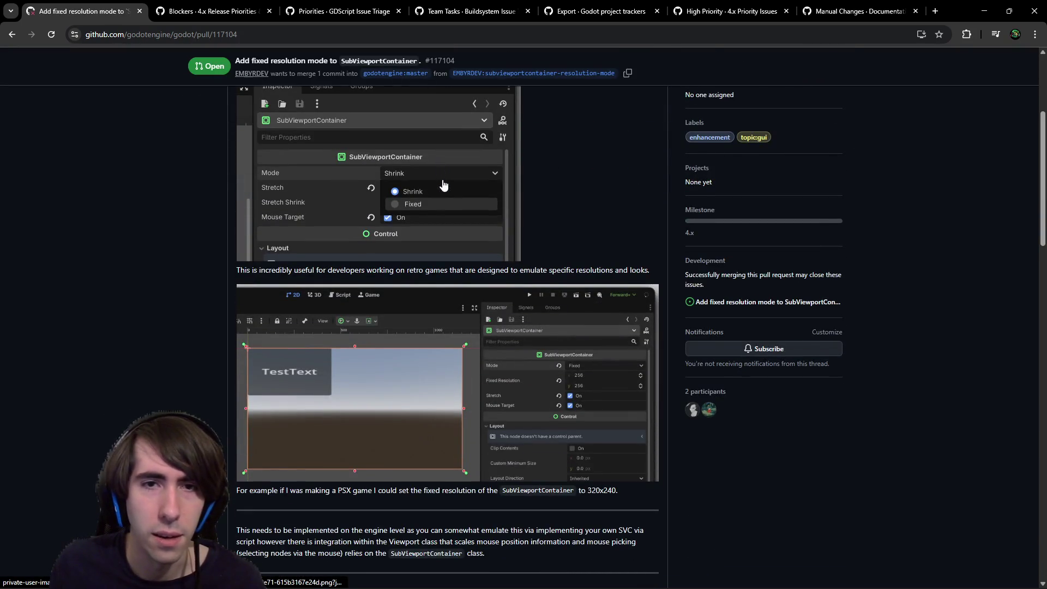
{"action": "scroll", "coordinate": [443, 185], "scroll_direction": "up", "scroll_amount": 5}
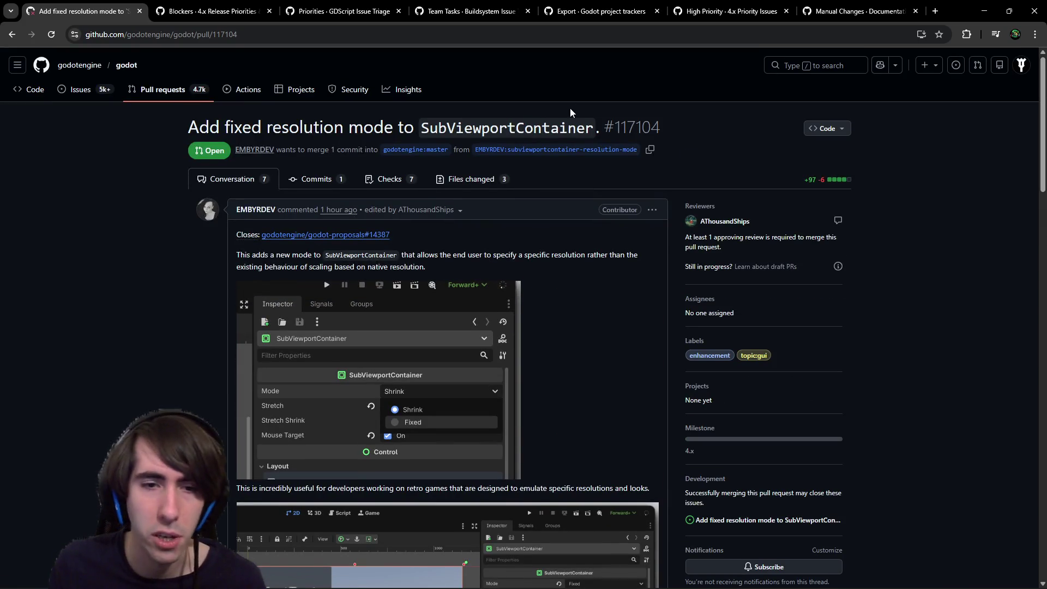
{"action": "scroll", "coordinate": [568, 115], "scroll_direction": "down", "scroll_amount": 15}
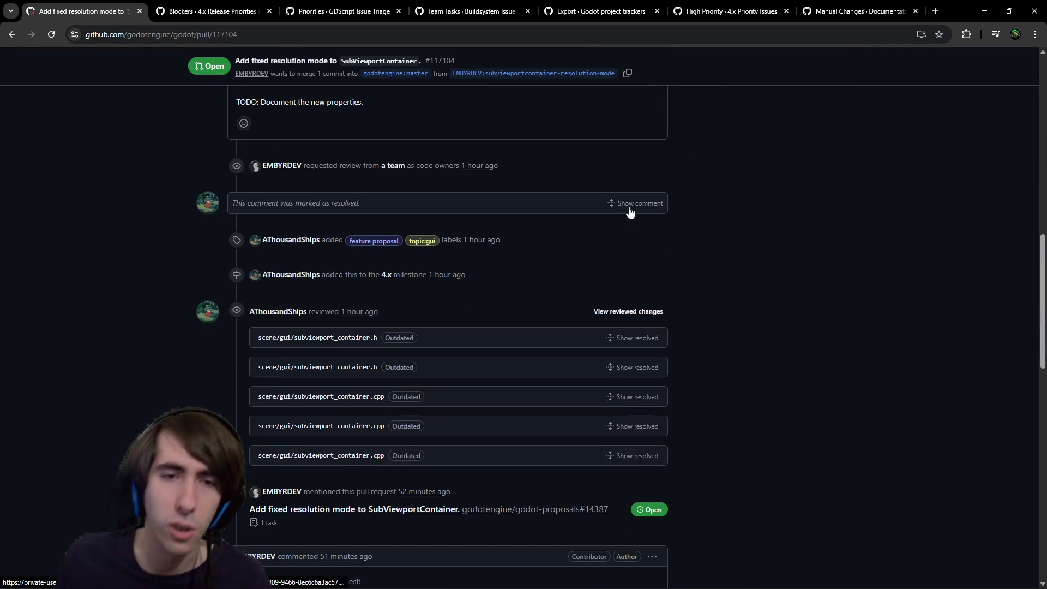
{"action": "scroll", "coordinate": [630, 211], "scroll_direction": "down", "scroll_amount": 5}
{"action": "scroll", "coordinate": [731, 314], "scroll_direction": "up", "scroll_amount": 1}
{"action": "scroll", "coordinate": [731, 338], "scroll_direction": "down", "scroll_amount": 1}
{"action": "scroll", "coordinate": [734, 365], "scroll_direction": "up", "scroll_amount": 20}
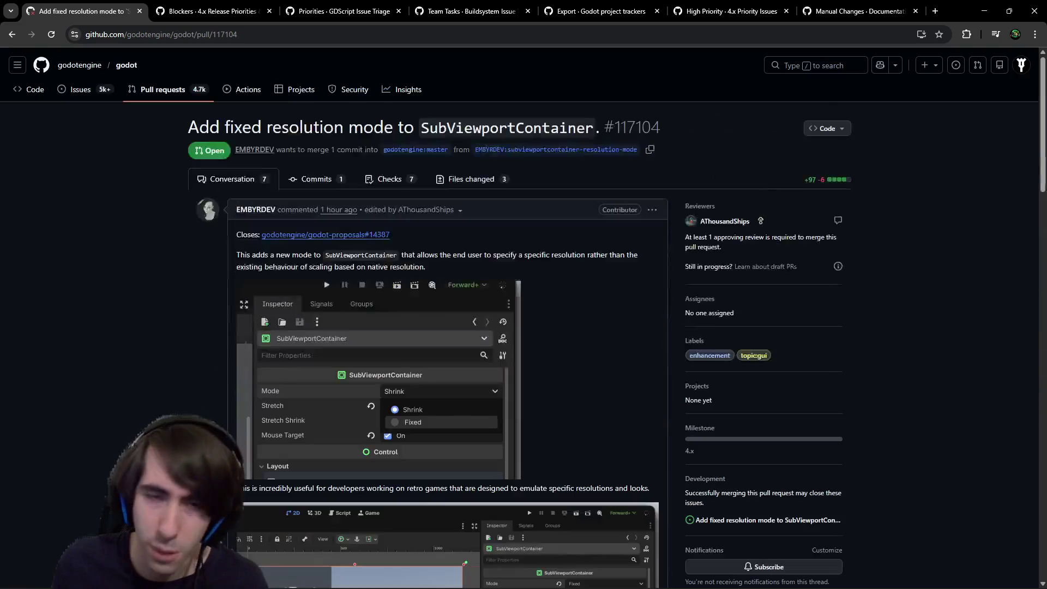
Review the pull request's changed files, then go back and bring up the repository's Issues list.
{"action": "left_click", "coordinate": [463, 183]}
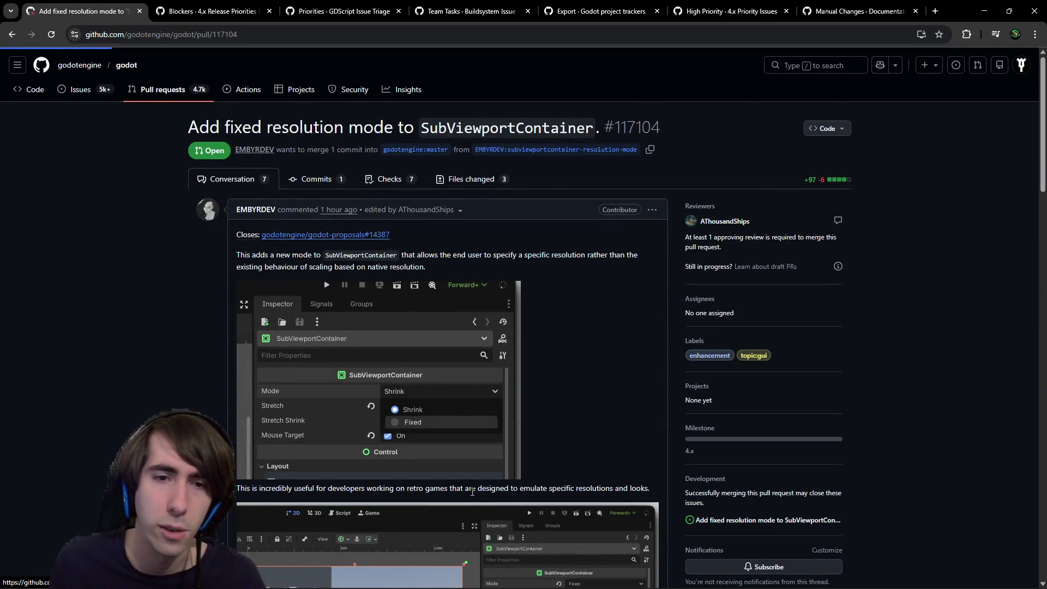
{"action": "scroll", "coordinate": [442, 409], "scroll_direction": "down", "scroll_amount": 10}
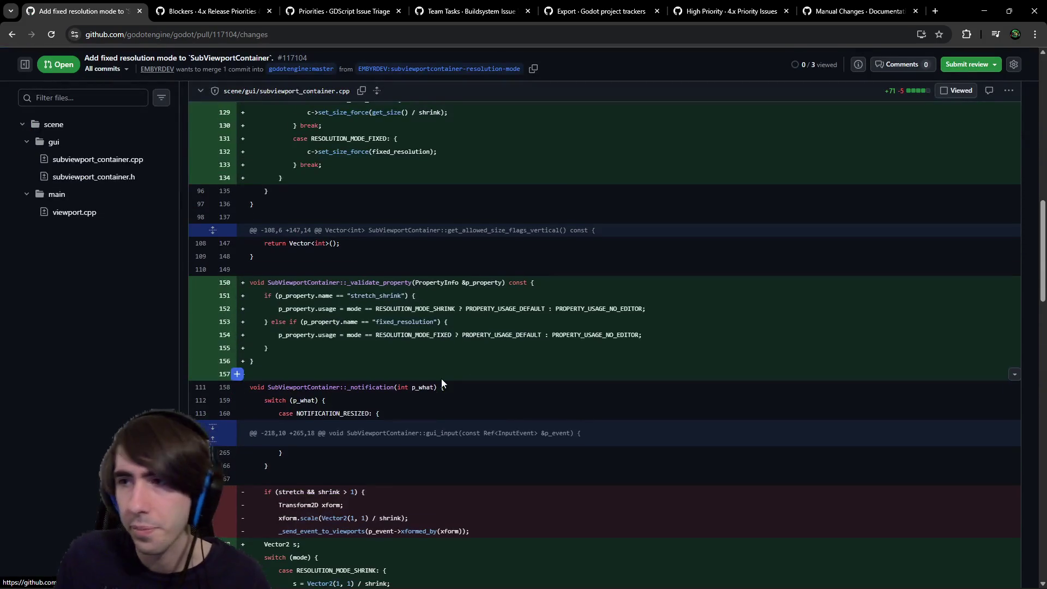
{"action": "scroll", "coordinate": [442, 383], "scroll_direction": "down", "scroll_amount": 10}
{"action": "scroll", "coordinate": [396, 220], "scroll_direction": "down", "scroll_amount": 5}
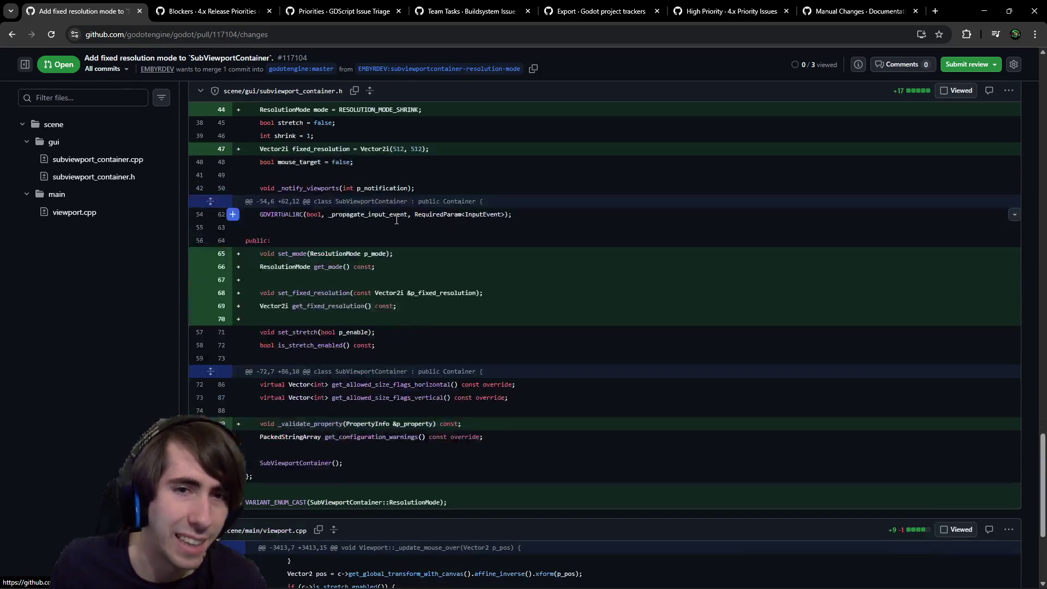
{"action": "scroll", "coordinate": [395, 219], "scroll_direction": "down", "scroll_amount": 4}
{"action": "scroll", "coordinate": [394, 219], "scroll_direction": "up", "scroll_amount": 15}
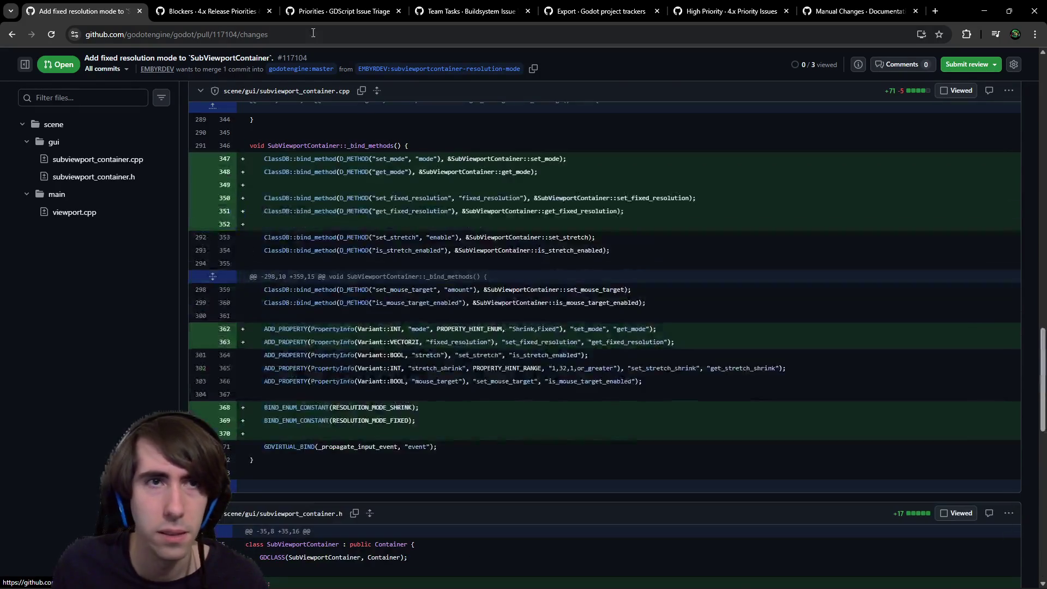
{"action": "key", "text": "alt+Left"}
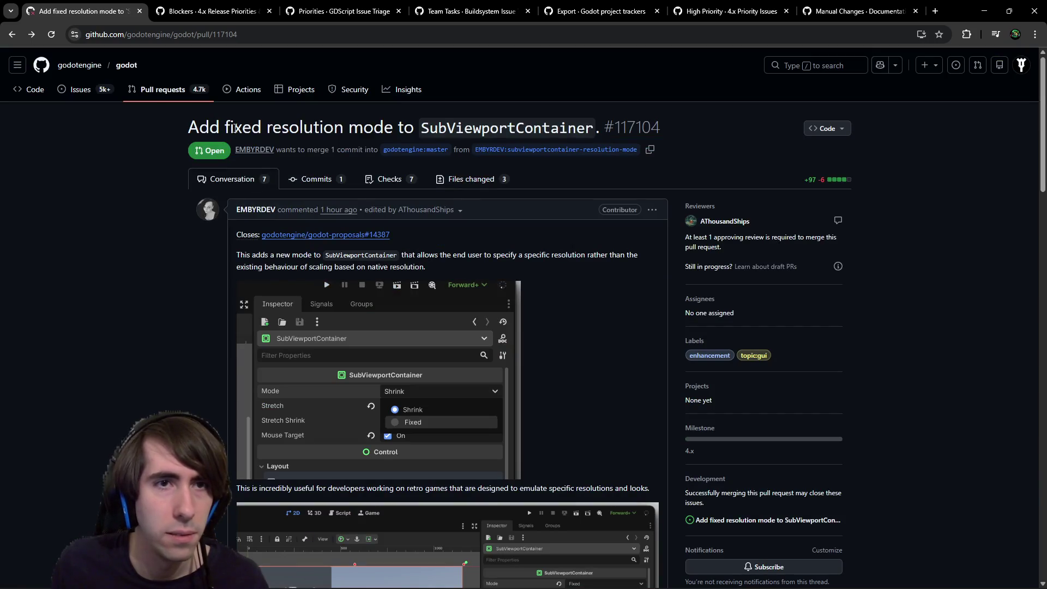
{"action": "left_click", "coordinate": [90, 97]}
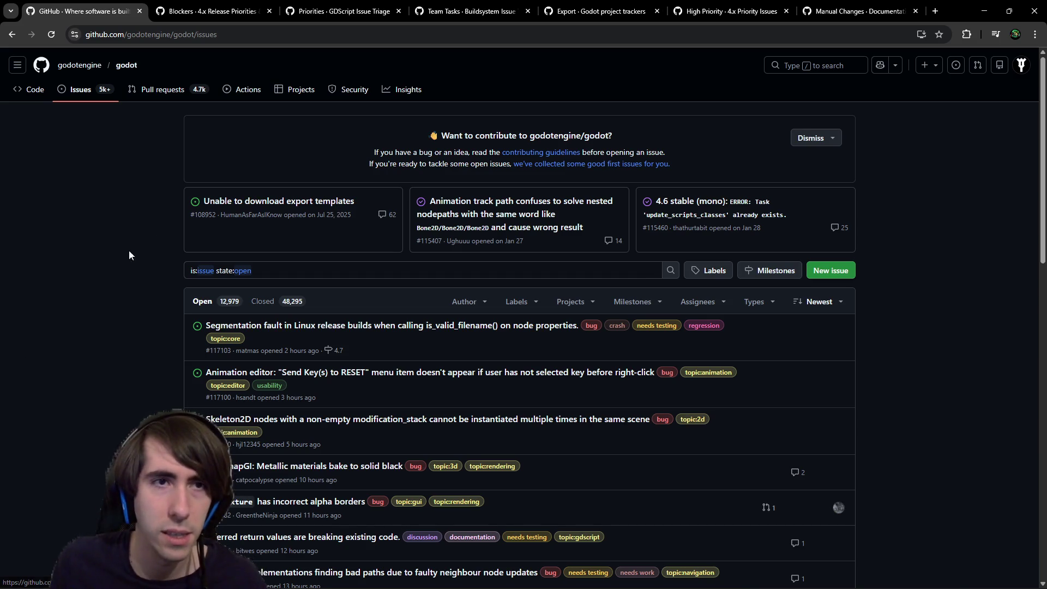
Glance over the Godot issues list, cycle through the browser tabs, and close the browser.
{"action": "scroll", "coordinate": [176, 215], "scroll_direction": "down", "scroll_amount": 15}
{"action": "scroll", "coordinate": [198, 274], "scroll_direction": "up", "scroll_amount": 15}
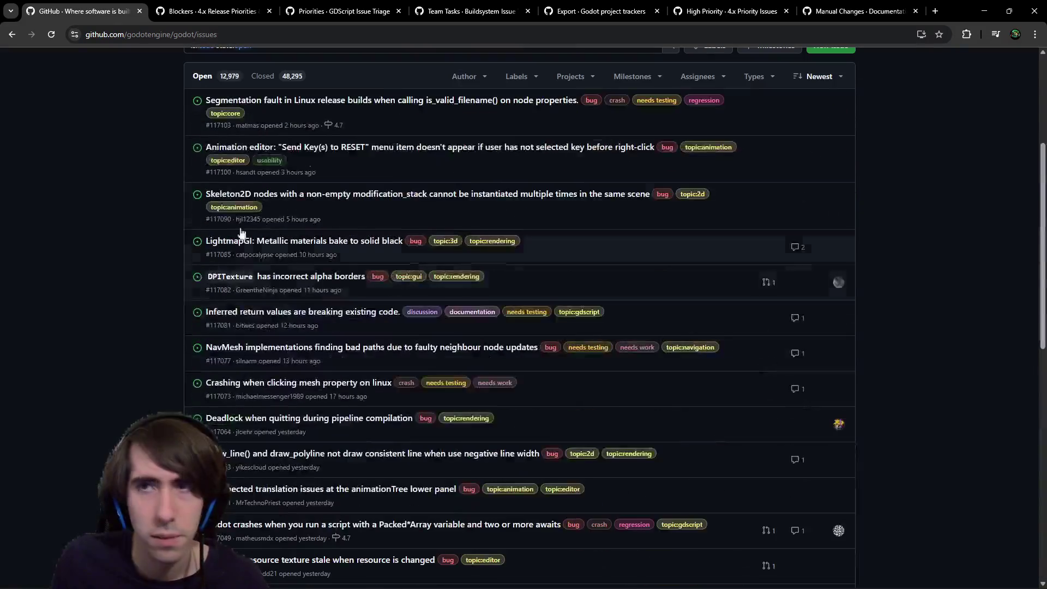
{"action": "left_click", "coordinate": [984, 11]}
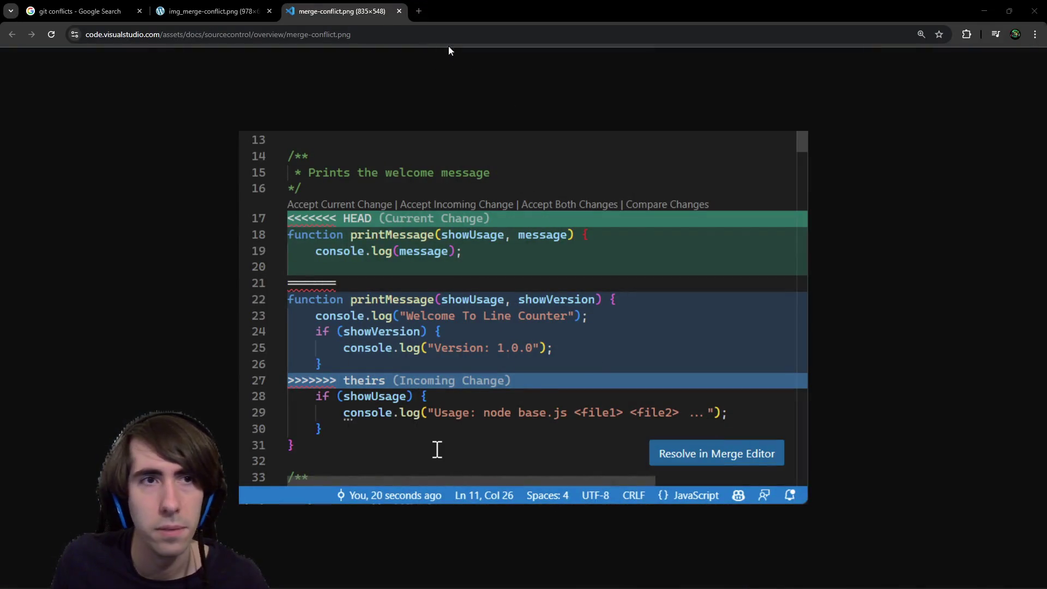
{"action": "left_click", "coordinate": [218, 11]}
{"action": "left_click", "coordinate": [82, 11]}
{"action": "left_click", "coordinate": [1035, 11]}
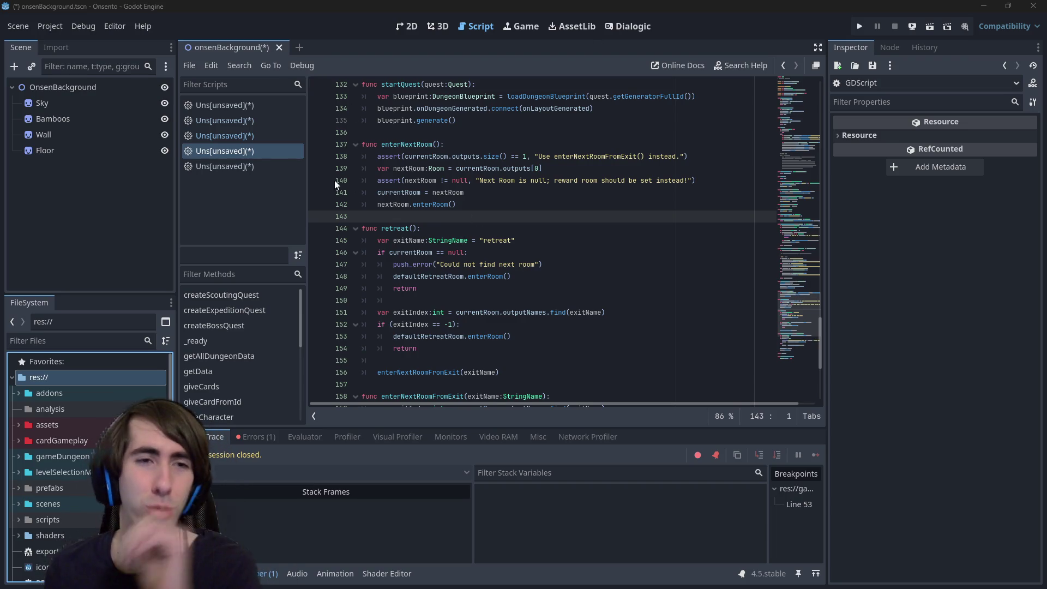
In the terminal, list the git branches and check out the master branch.
{"action": "left_click", "coordinate": [233, 106]}
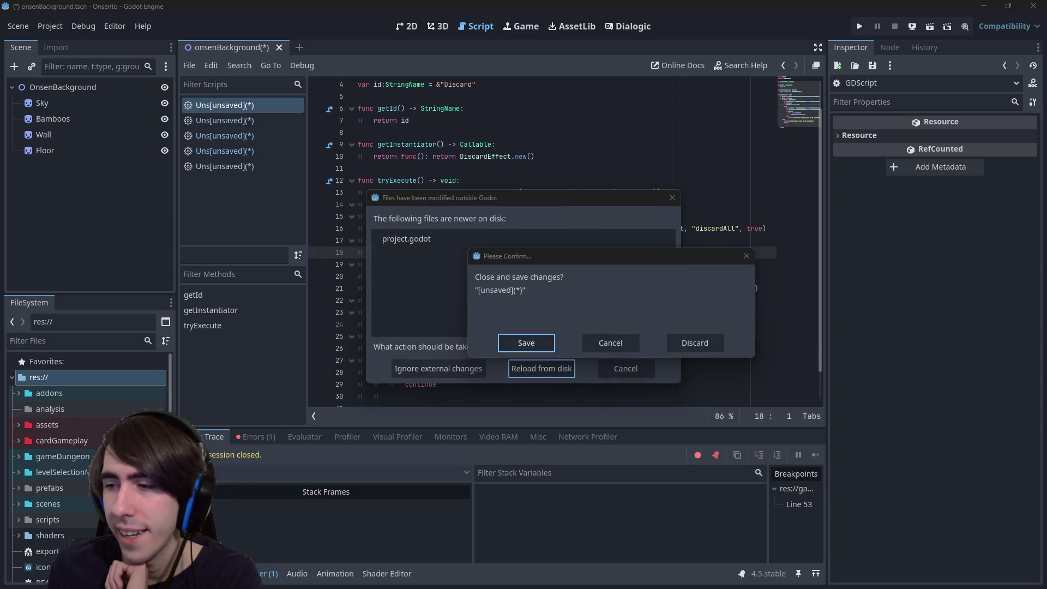
{"action": "left_click_drag", "start_coordinate": [1046, 117], "coordinate": [660, 116]}
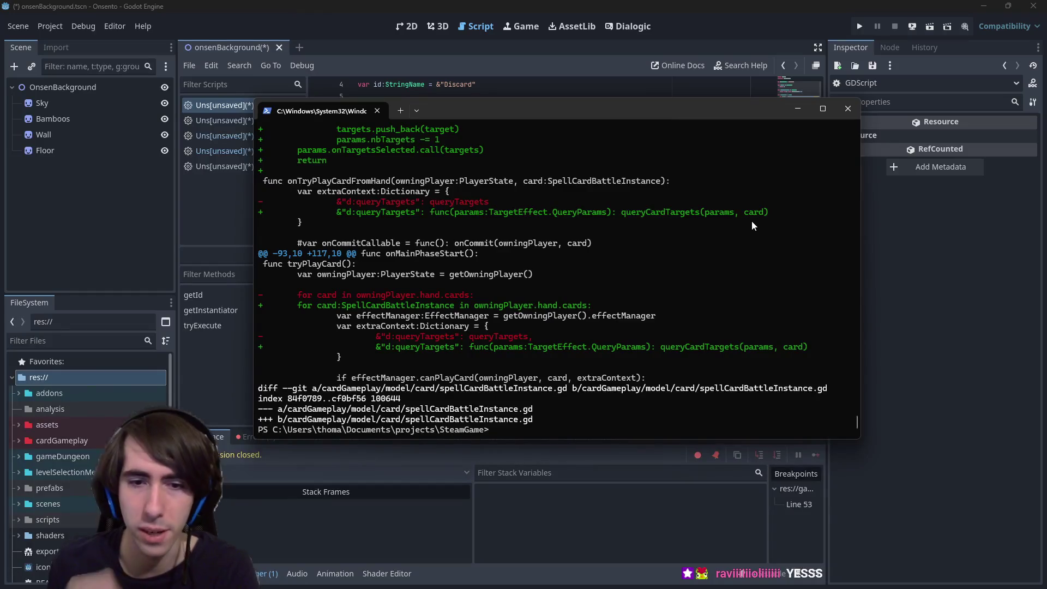
{"action": "type", "text": "git branch"}
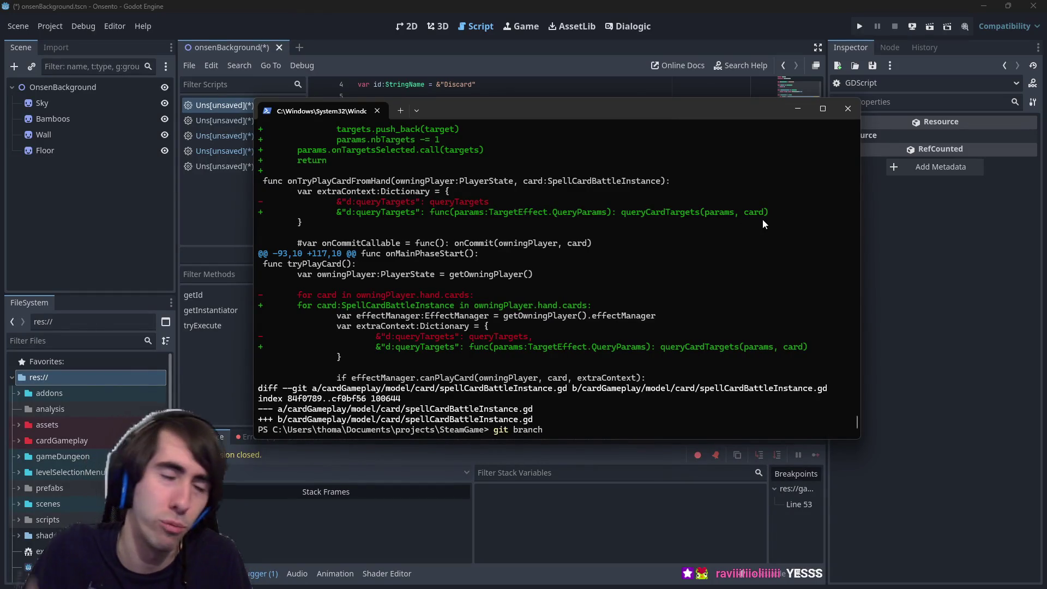
{"action": "key", "text": "Return"}
{"action": "type", "text": "git checkout master"}
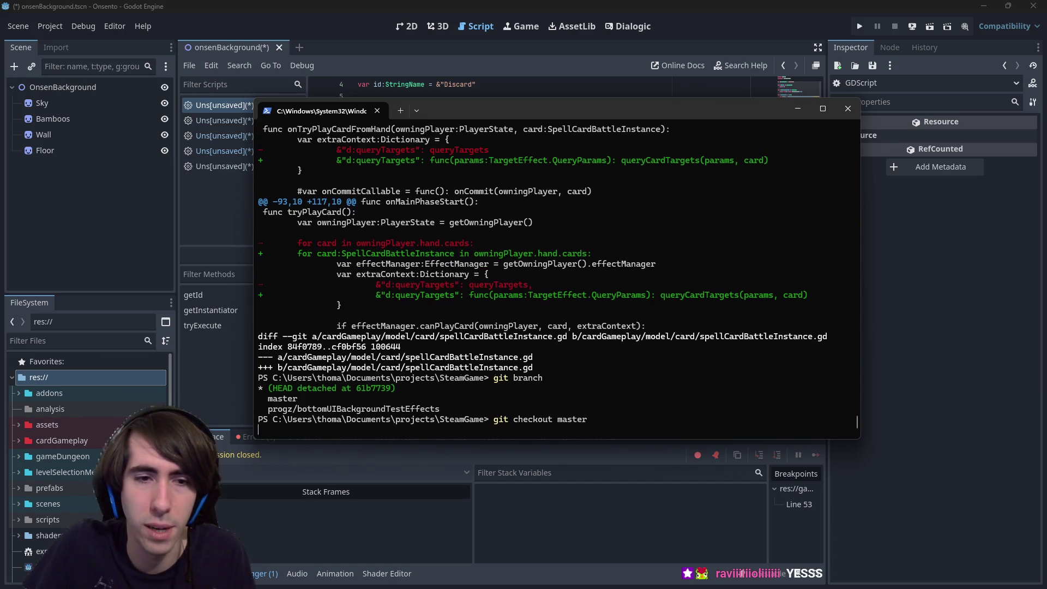
{"action": "key", "text": "Return"}
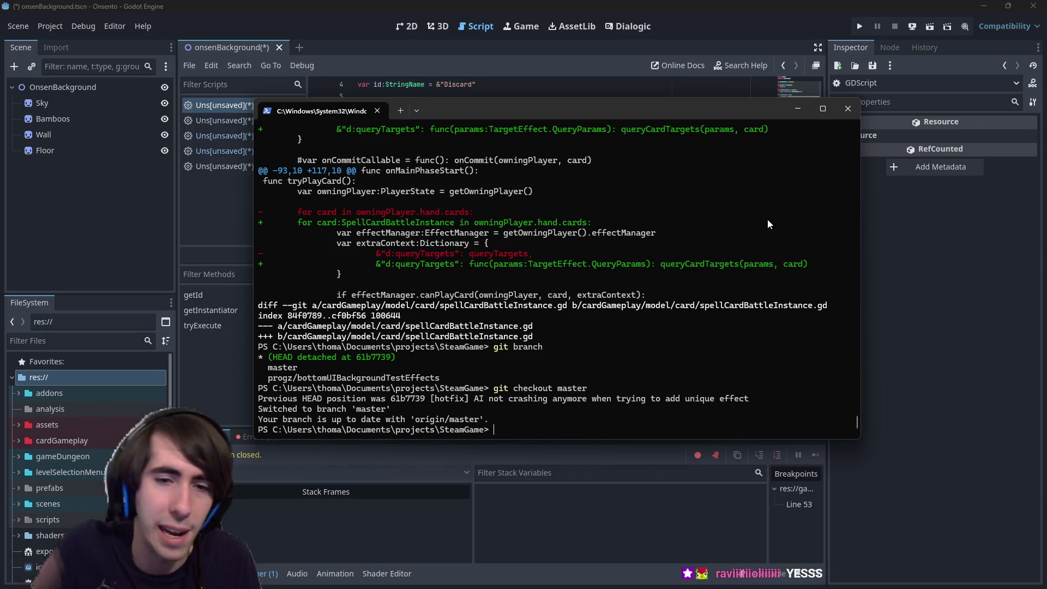
Check git status and restore the stashed changes with git stash pop.
{"action": "type", "text": "git status"}
{"action": "key", "text": "Return"}
{"action": "type", "text": "gi"}
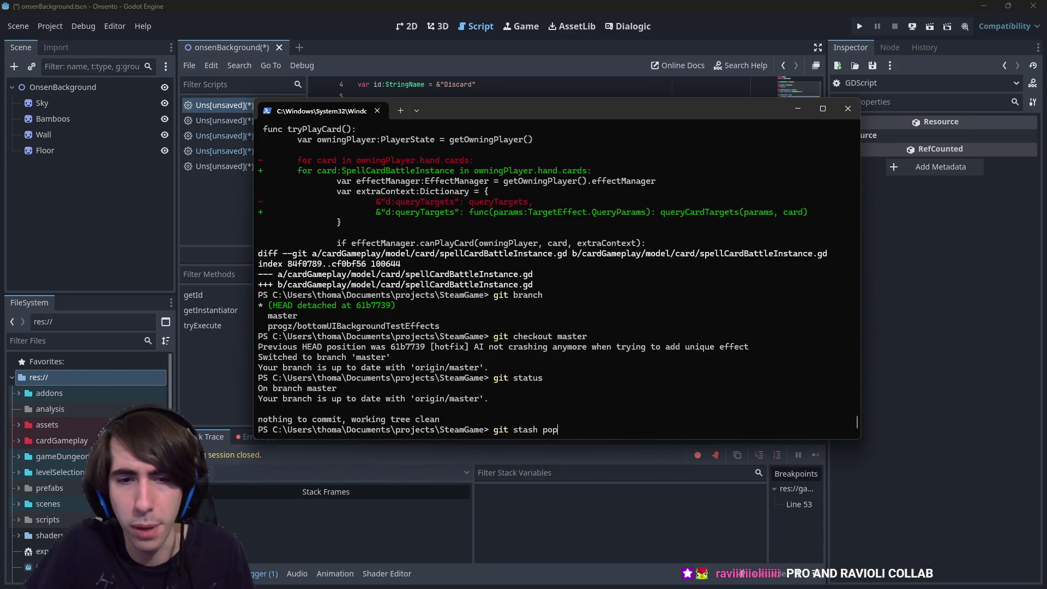
{"action": "key", "text": "Return"}
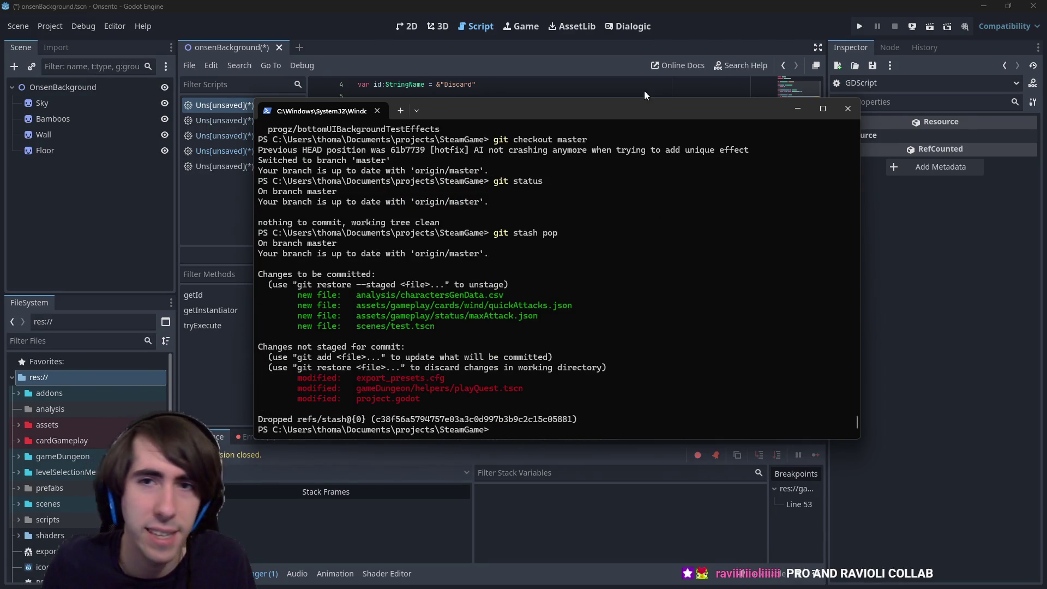
Back in Godot, discard the unsaved script and reload the changed files from disk.
{"action": "left_click", "coordinate": [645, 95]}
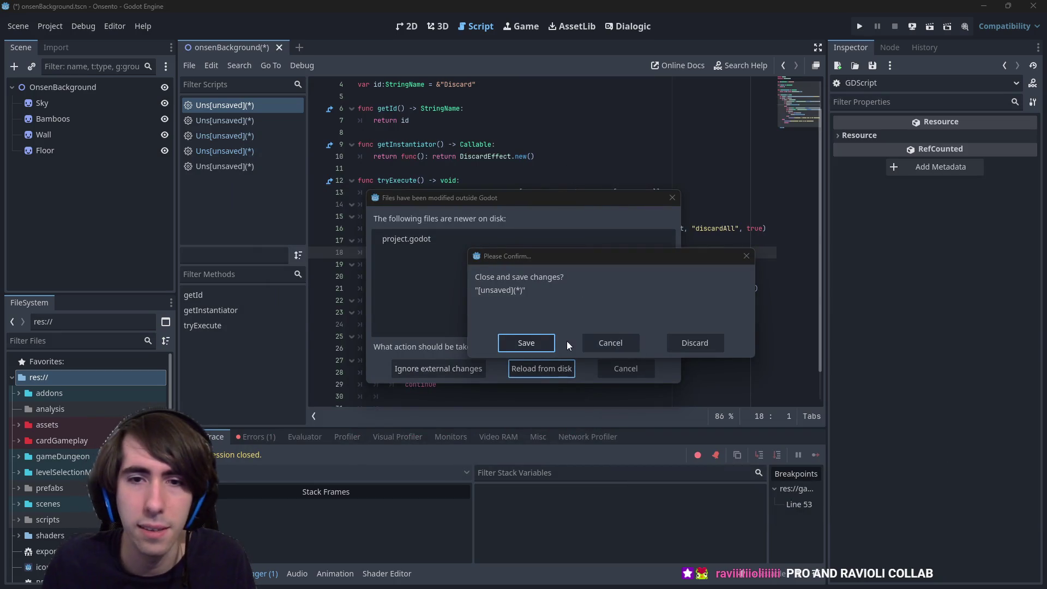
{"action": "left_click", "coordinate": [694, 342]}
{"action": "left_click", "coordinate": [562, 372]}
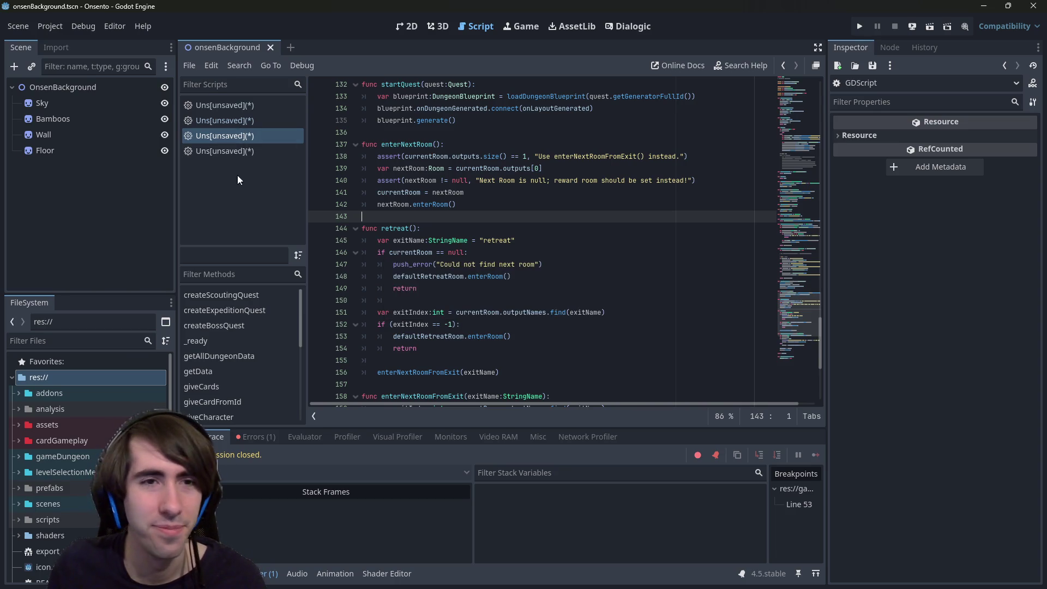
Close all open scripts, discarding their unsaved changes.
{"action": "middle_click", "coordinate": [244, 107]}
{"action": "left_click", "coordinate": [587, 323]}
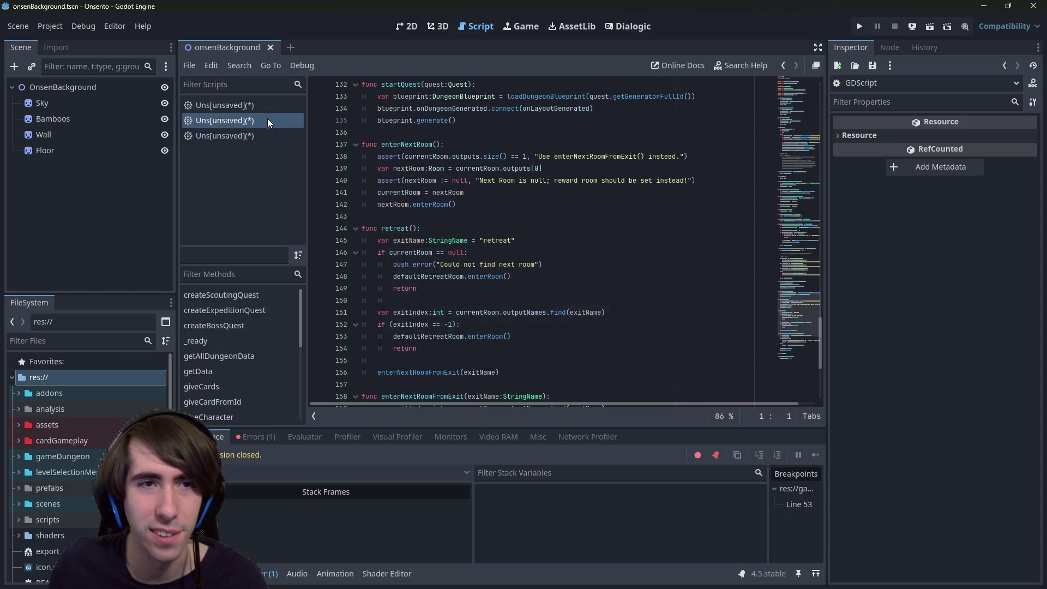
{"action": "right_click", "coordinate": [264, 117]}
{"action": "left_click", "coordinate": [307, 201]}
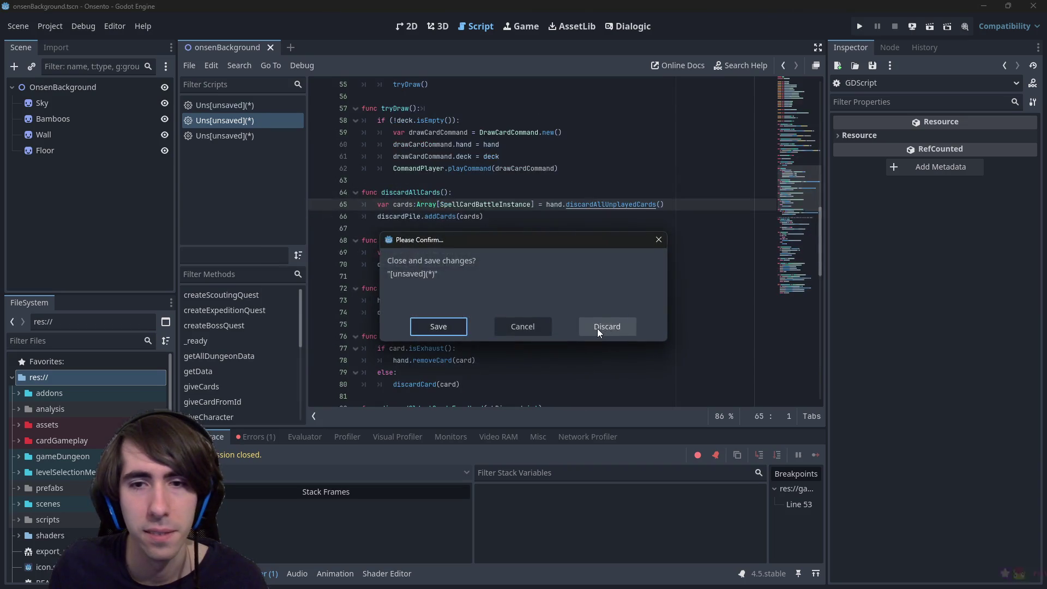
{"action": "left_click", "coordinate": [597, 326]}
{"action": "left_click", "coordinate": [598, 326]}
Check git status in the terminal to see which files changed.
{"action": "key", "text": "alt+Tab"}
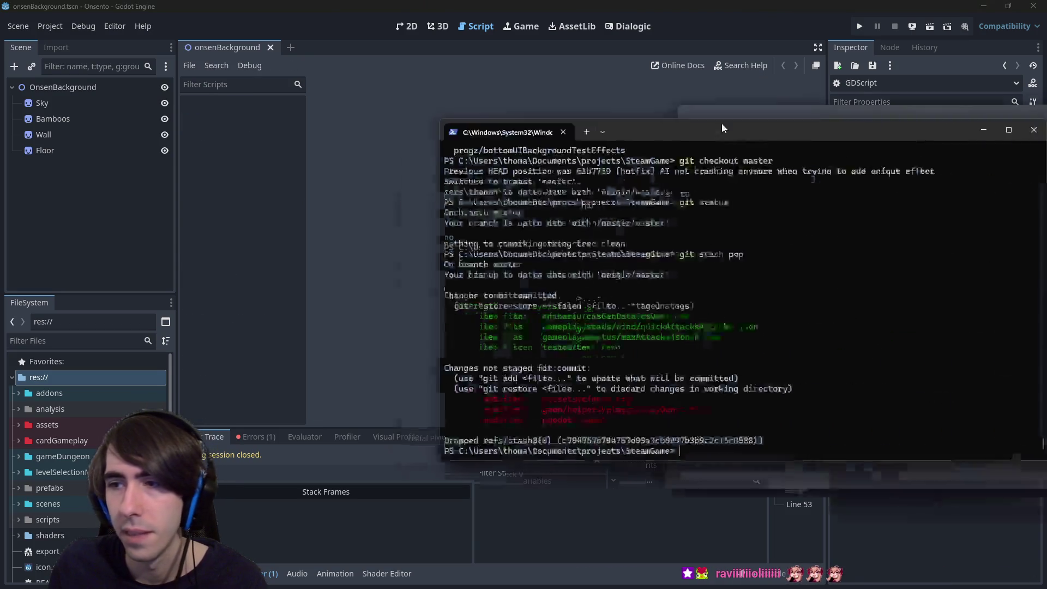
{"action": "type", "text": "git status"}
{"action": "key", "text": "Return"}
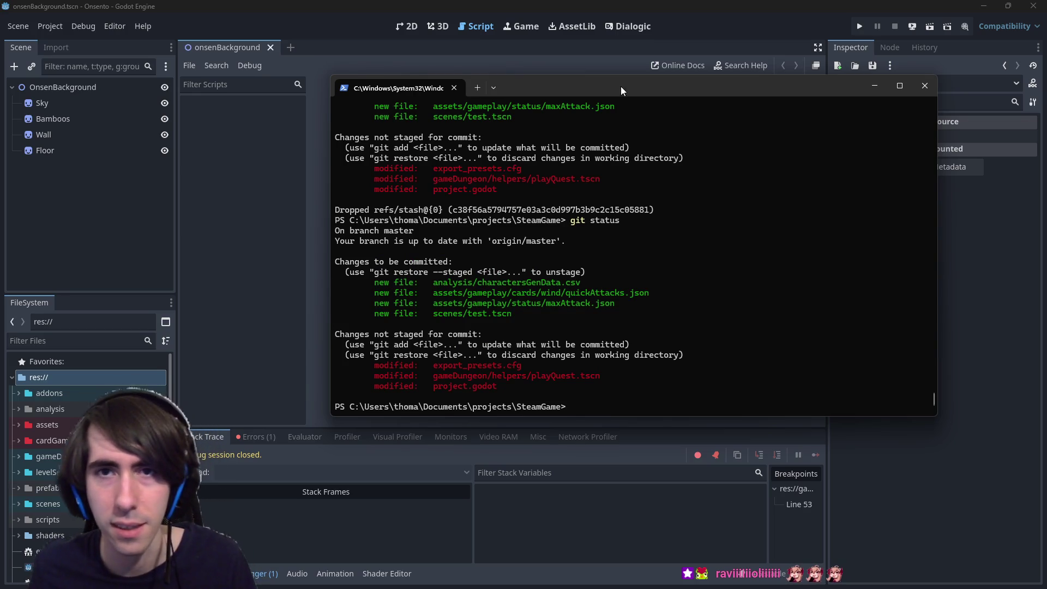
{"action": "key", "text": "alt+Tab"}
Quick-open Lobby.tscn so it shows in the 2D editor.
{"action": "key", "text": "shift+alt+o"}
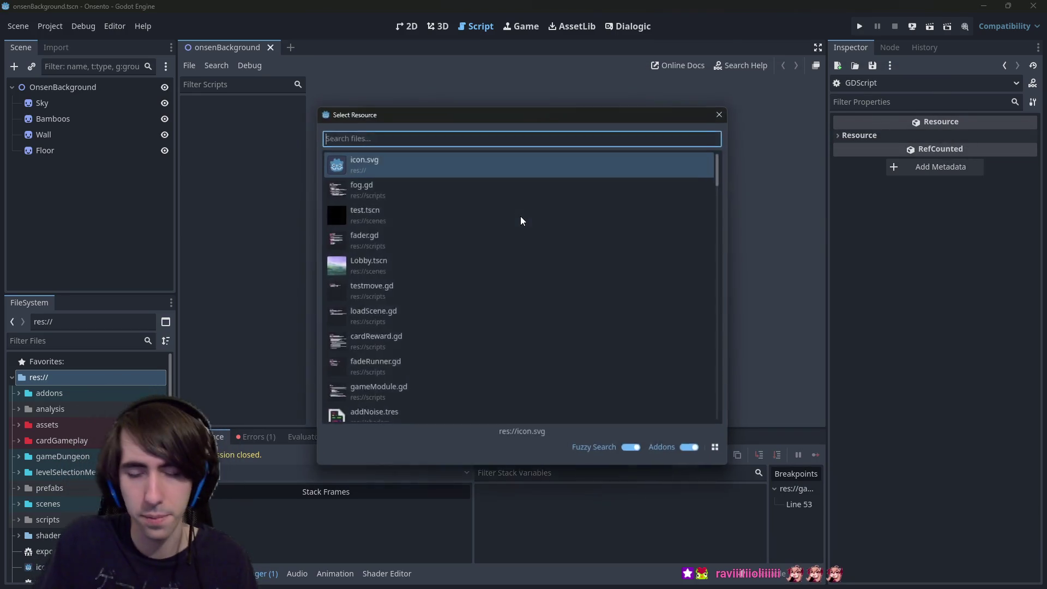
{"action": "type", "text": "lobby"}
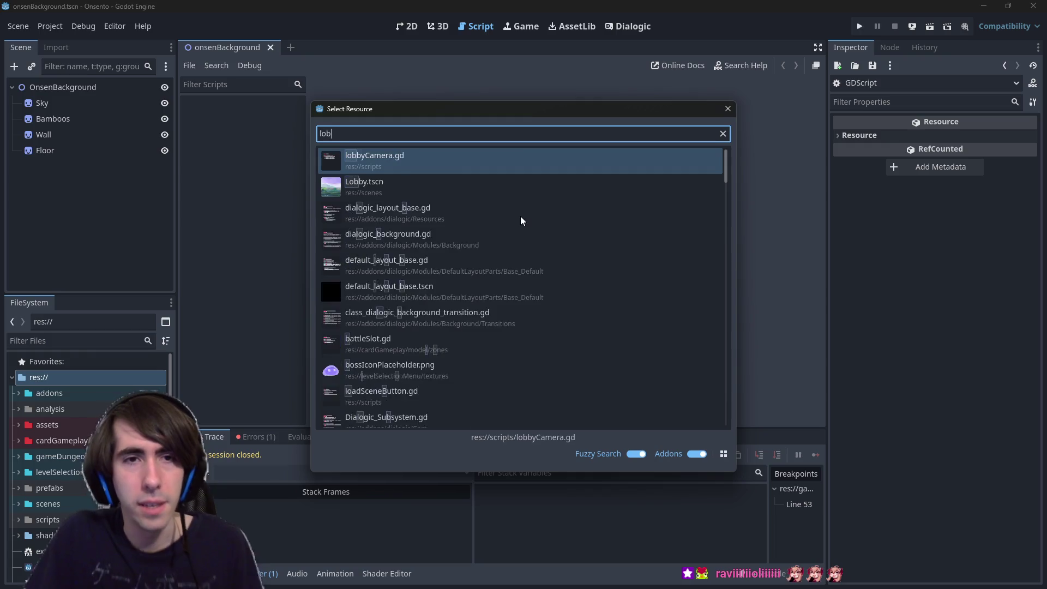
{"action": "key", "text": "Return"}
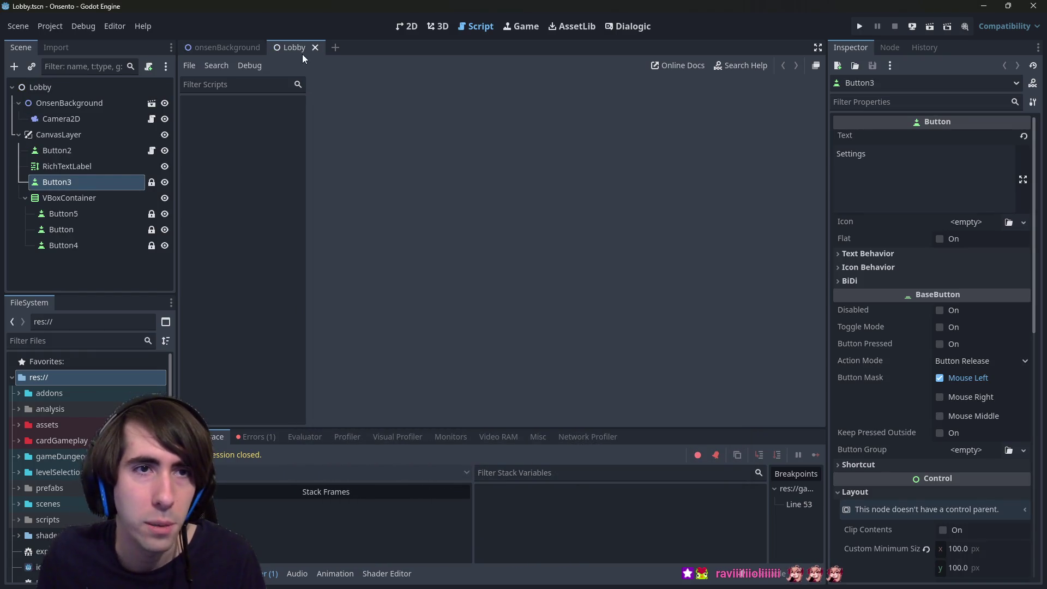
{"action": "left_click", "coordinate": [224, 48]}
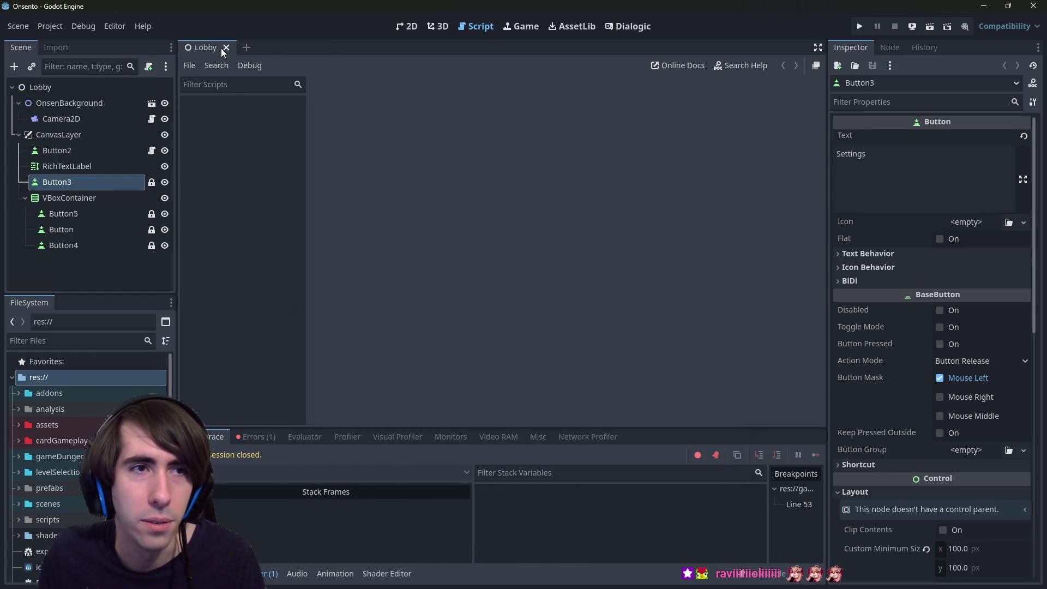
{"action": "left_click", "coordinate": [407, 26]}
{"action": "key", "text": "shift+alt+o"}
{"action": "type", "text": "lobby"}
{"action": "key", "text": "Down"}
{"action": "key", "text": "Return"}
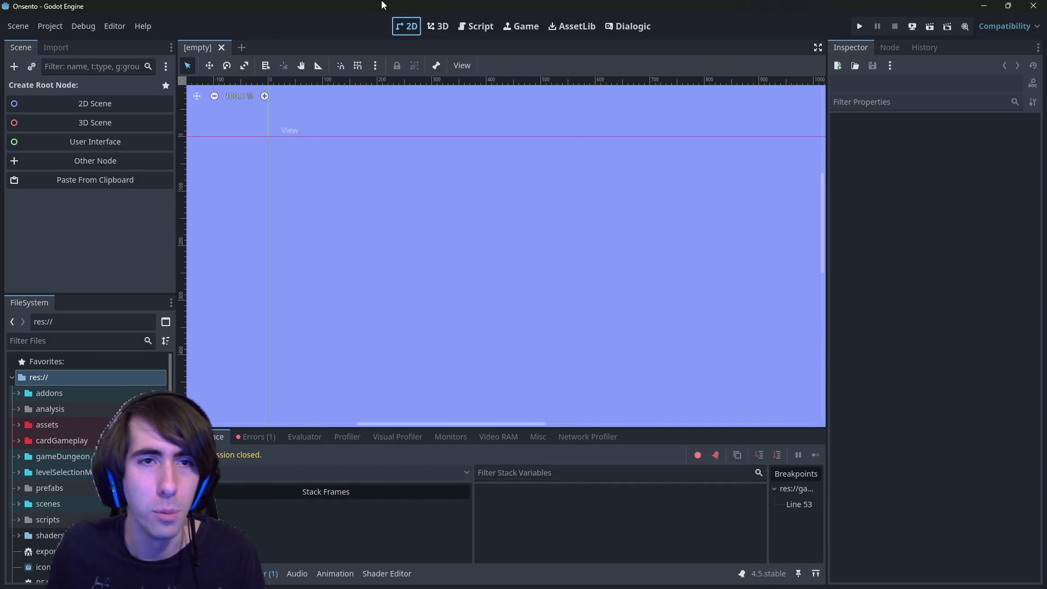
{"action": "scroll", "coordinate": [423, 260], "scroll_direction": "down", "scroll_amount": 4}
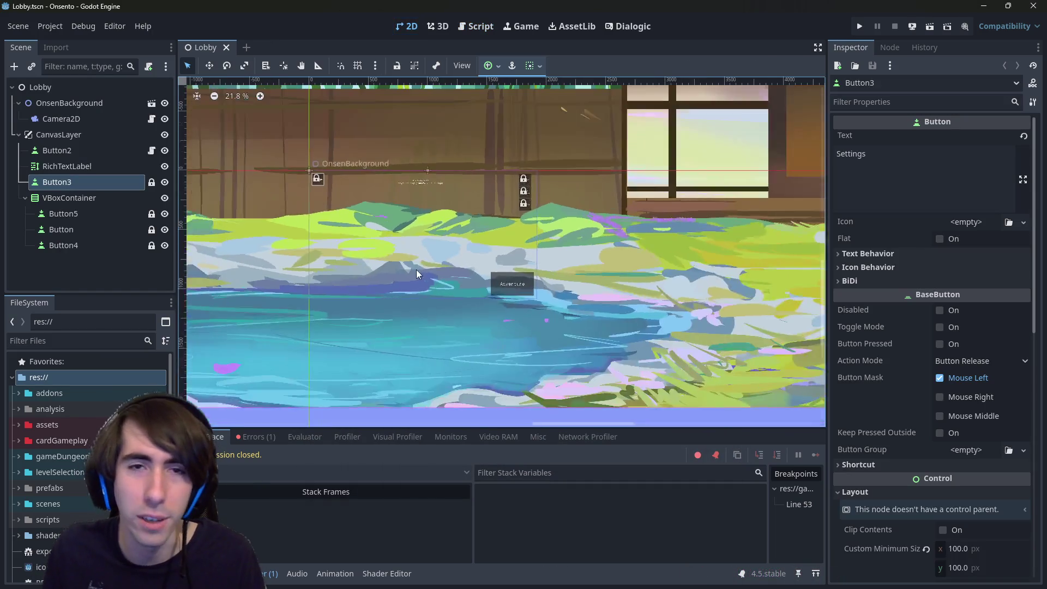
Playtest the Lobby scene, start an Adventure, then stop the game.
{"action": "left_click", "coordinate": [931, 31]}
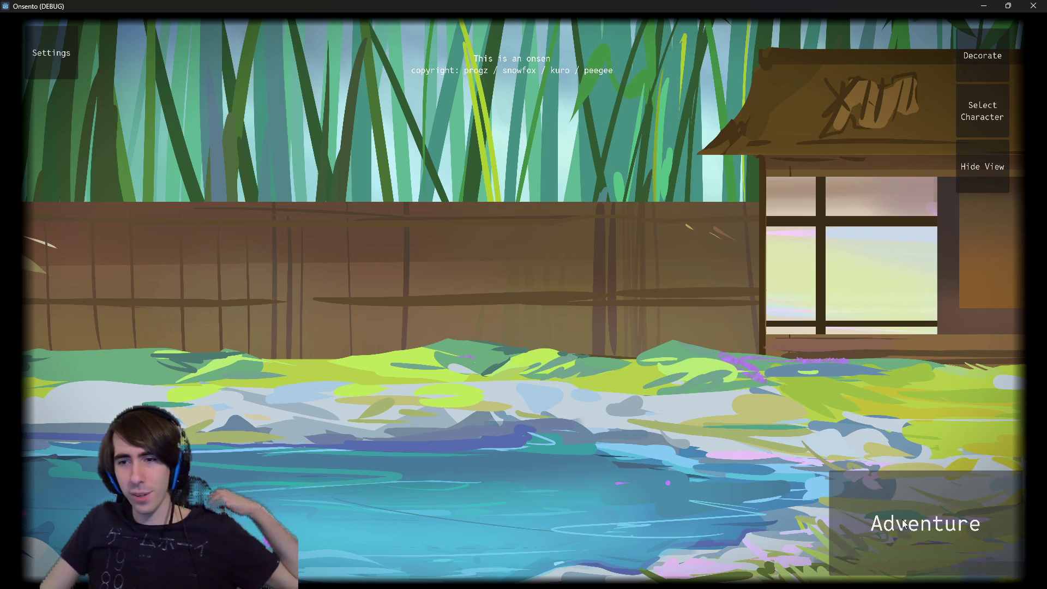
{"action": "left_click", "coordinate": [926, 523]}
{"action": "key", "text": "F8"}
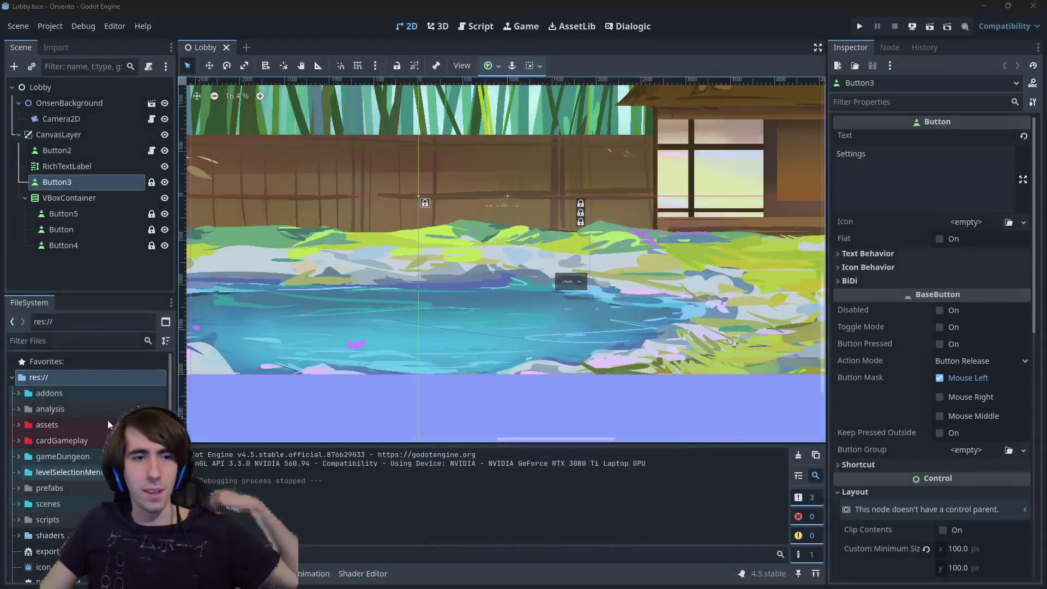
Filter the FileSystem for 'intro2' and open intro2.tscn.
{"action": "left_click", "coordinate": [69, 340]}
{"action": "type", "text": "intro2"}
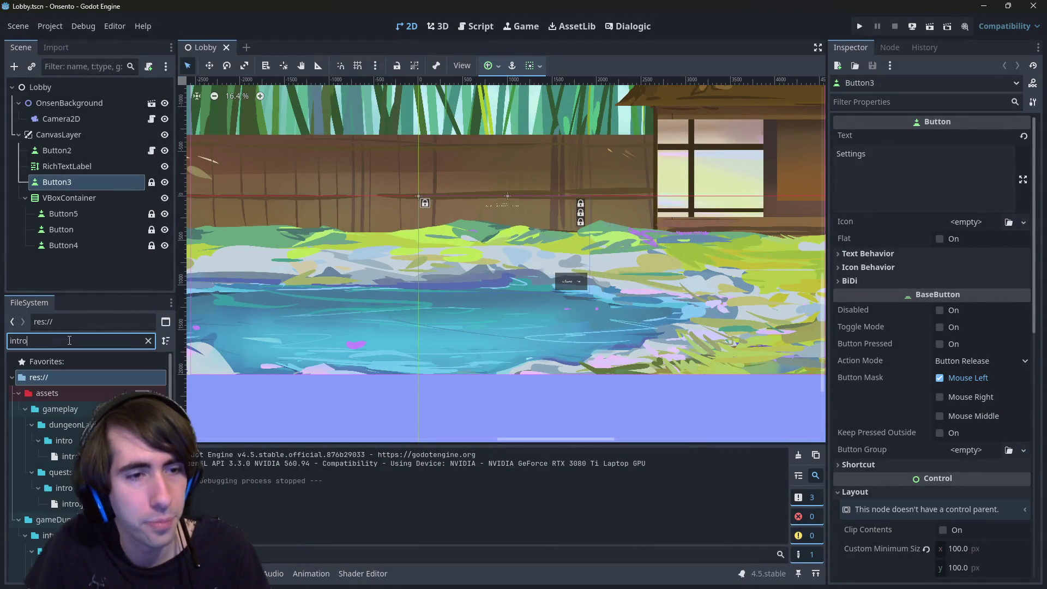
{"action": "double_click", "coordinate": [66, 472]}
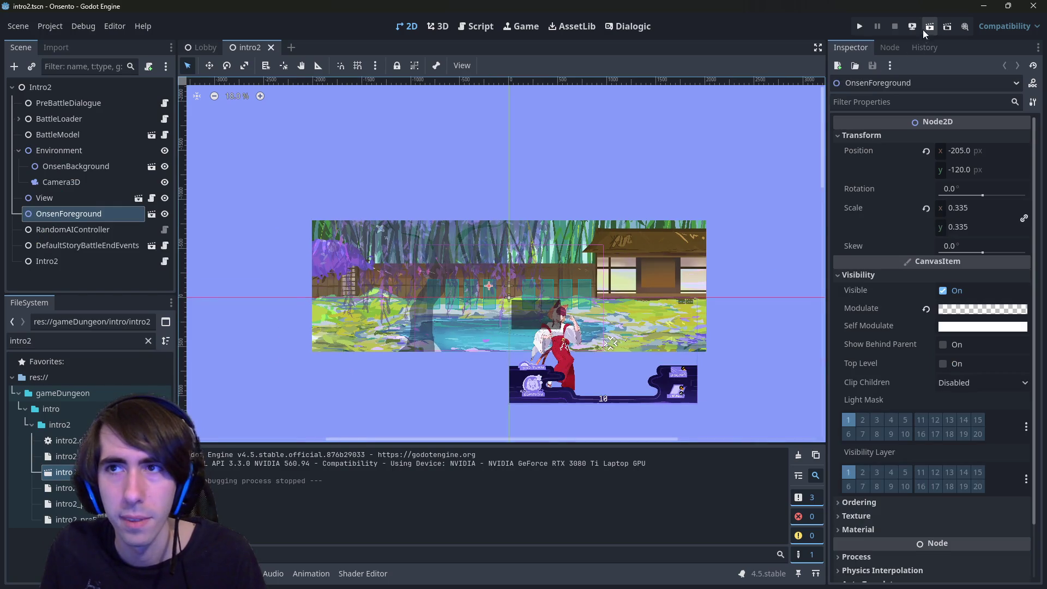
Run the intro2 battle, defeat the first slime and play the Motivation card.
{"action": "left_click", "coordinate": [924, 28]}
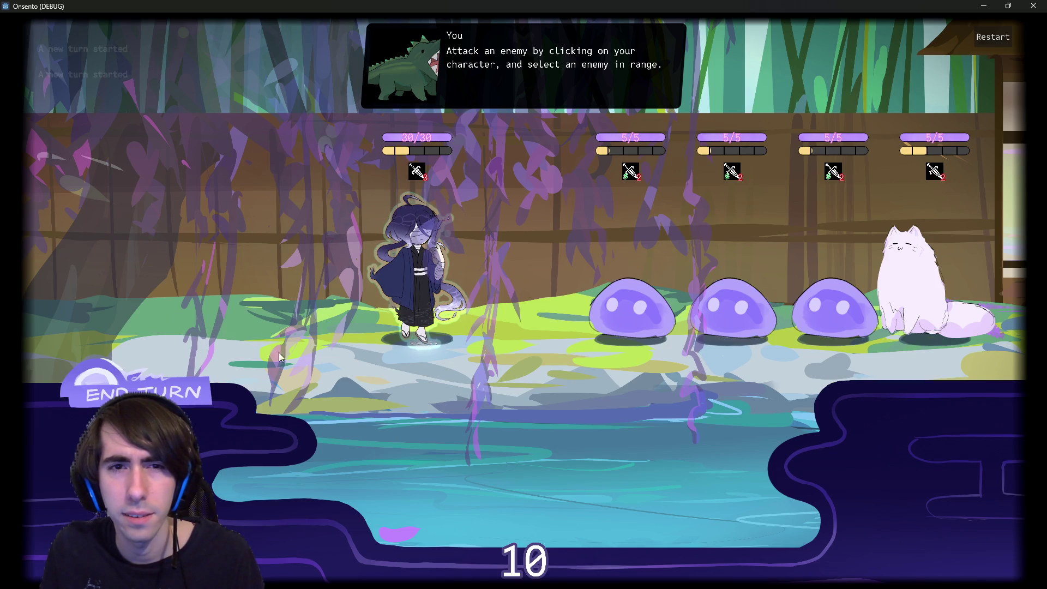
{"action": "left_click", "coordinate": [633, 309]}
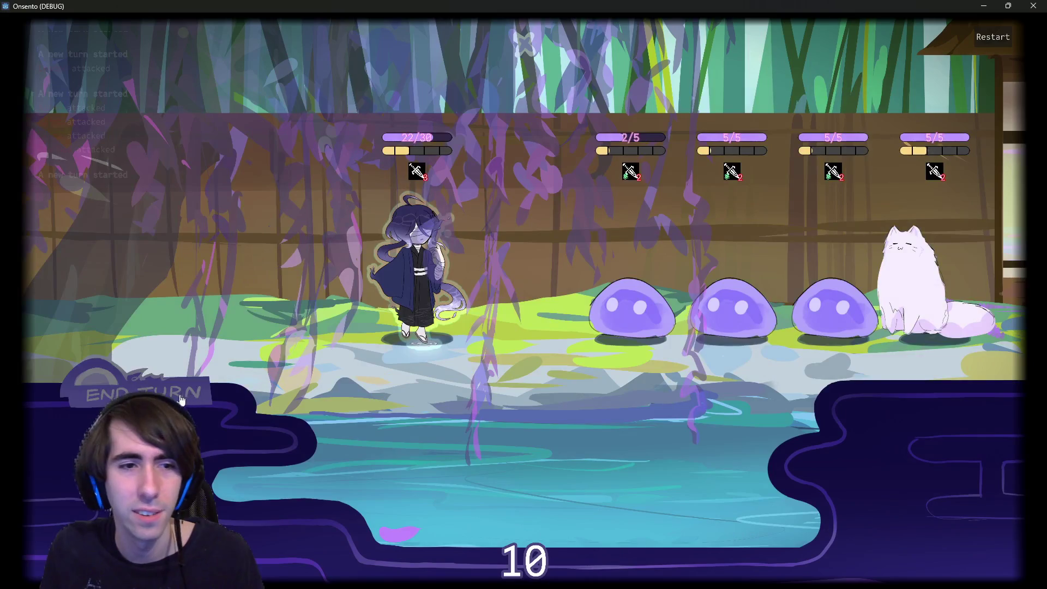
{"action": "left_click", "coordinate": [203, 388]}
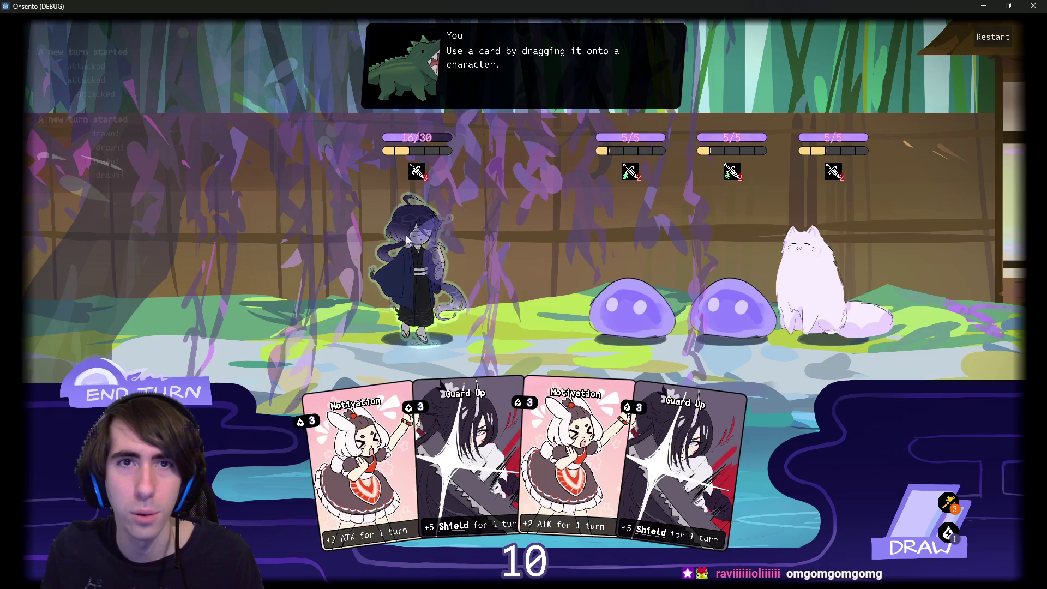
{"action": "left_click_drag", "start_coordinate": [376, 478], "coordinate": [419, 291]}
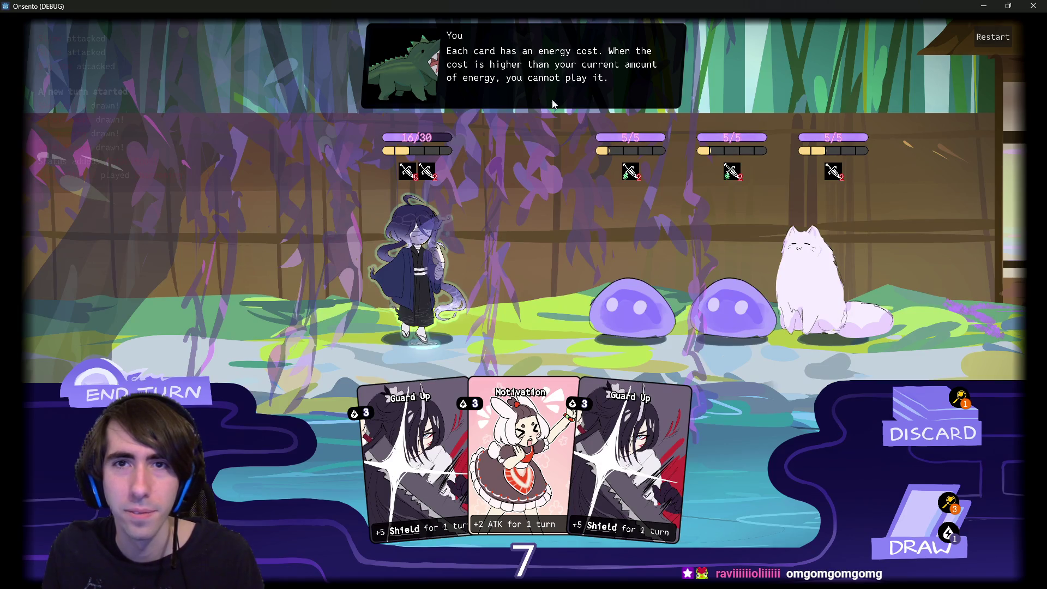
{"action": "mouse_move", "coordinate": [627, 382]}
{"action": "left_mouse_down"}
{"action": "mouse_move", "coordinate": [628, 444]}
{"action": "mouse_move", "coordinate": [585, 334]}
{"action": "mouse_move", "coordinate": [624, 384]}
{"action": "left_mouse_up"}
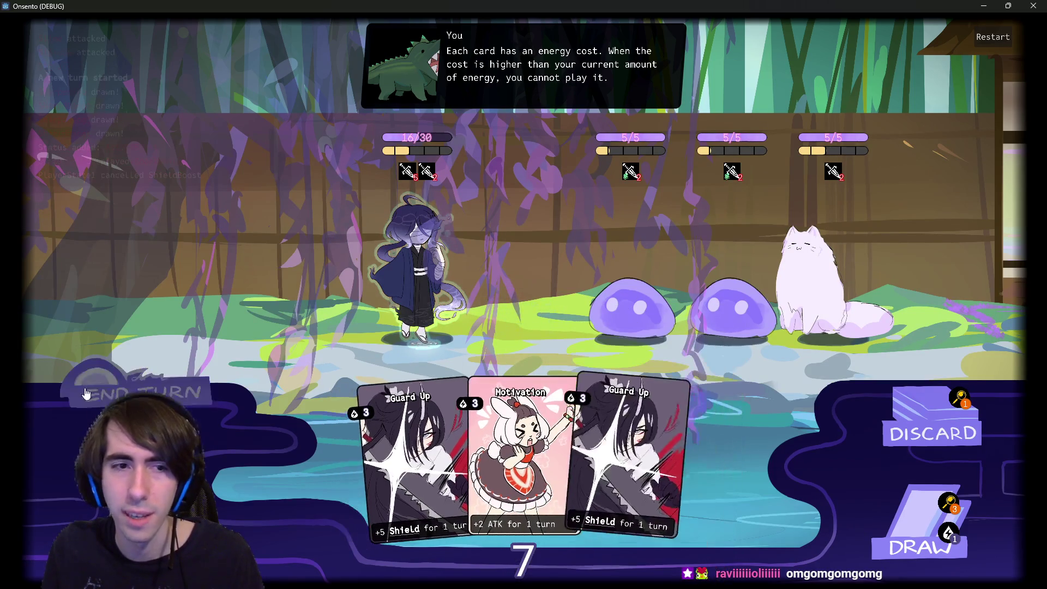
End the turn, draw a card, try the Intimidation card, then close the game.
{"action": "left_click", "coordinate": [136, 388]}
{"action": "left_click", "coordinate": [136, 387]}
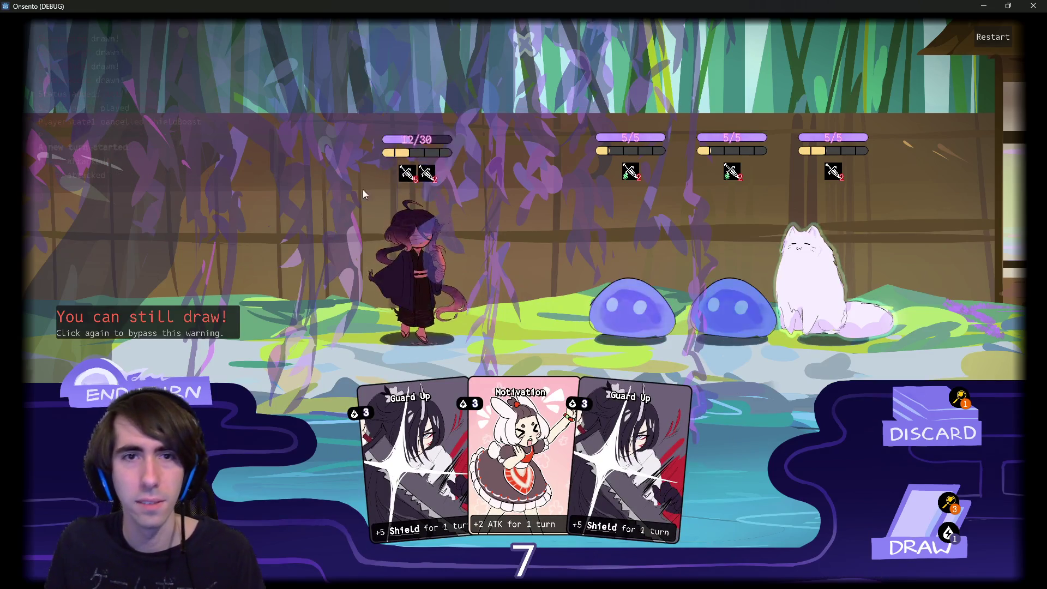
{"action": "left_click", "coordinate": [914, 515]}
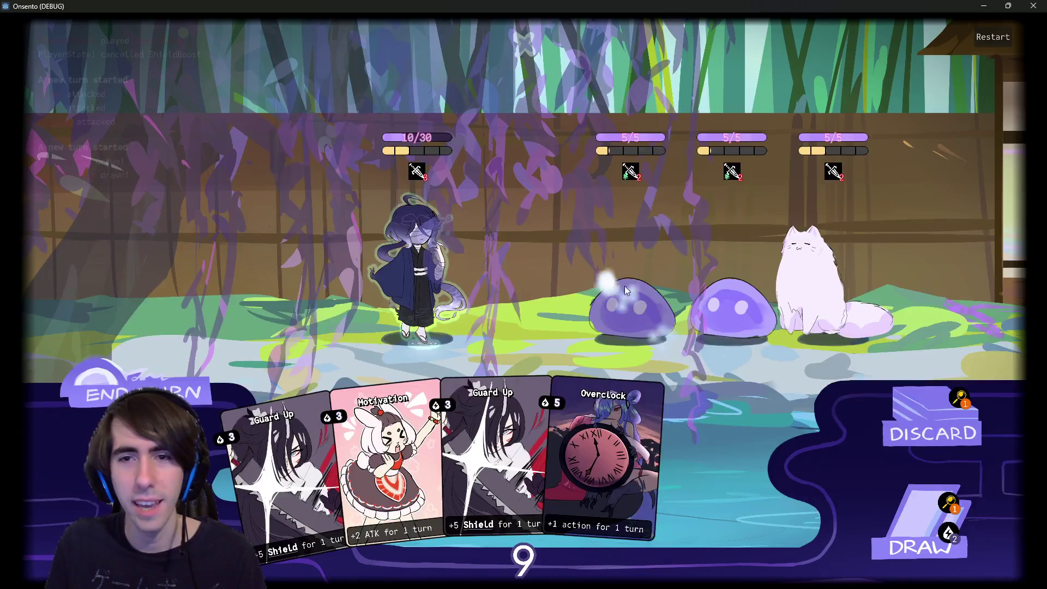
{"action": "left_click", "coordinate": [698, 455]}
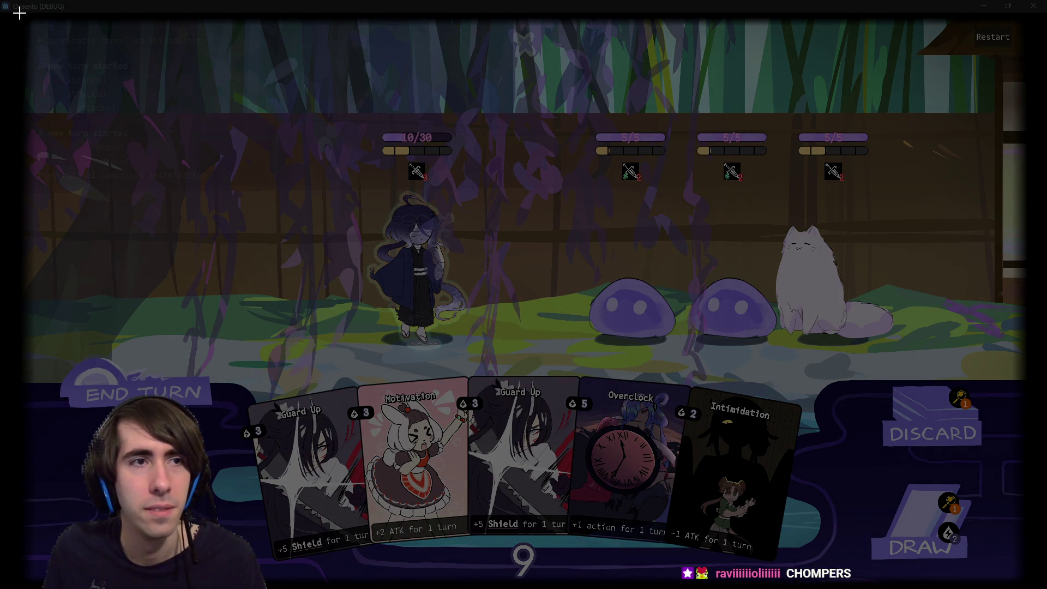
{"action": "left_click", "coordinate": [20, 16]}
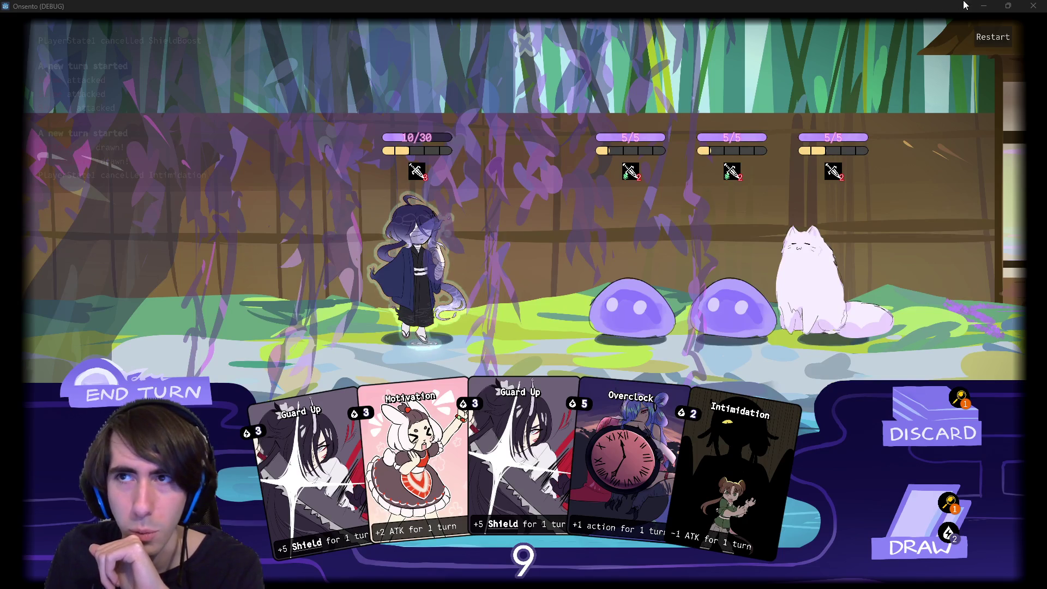
{"action": "left_click", "coordinate": [1034, 6]}
{"action": "scroll", "coordinate": [435, 364], "scroll_direction": "up", "scroll_amount": 4}
Rerun the Lobby scene, pan its view left and right, then close the game.
{"action": "scroll", "coordinate": [467, 313], "scroll_direction": "up", "scroll_amount": 5}
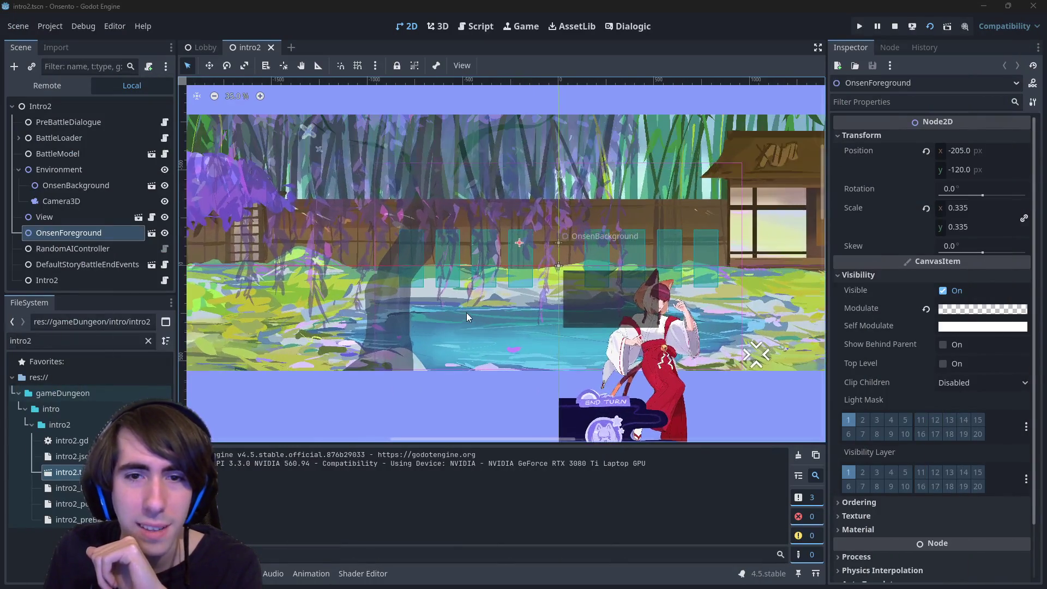
{"action": "scroll", "coordinate": [508, 288], "scroll_direction": "down", "scroll_amount": 1}
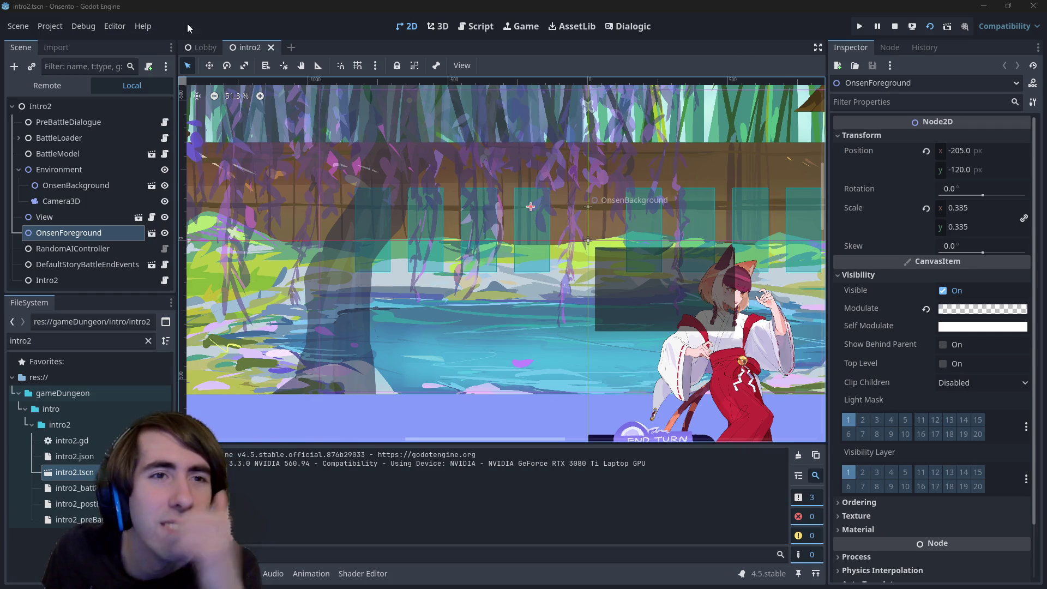
{"action": "left_click", "coordinate": [206, 46]}
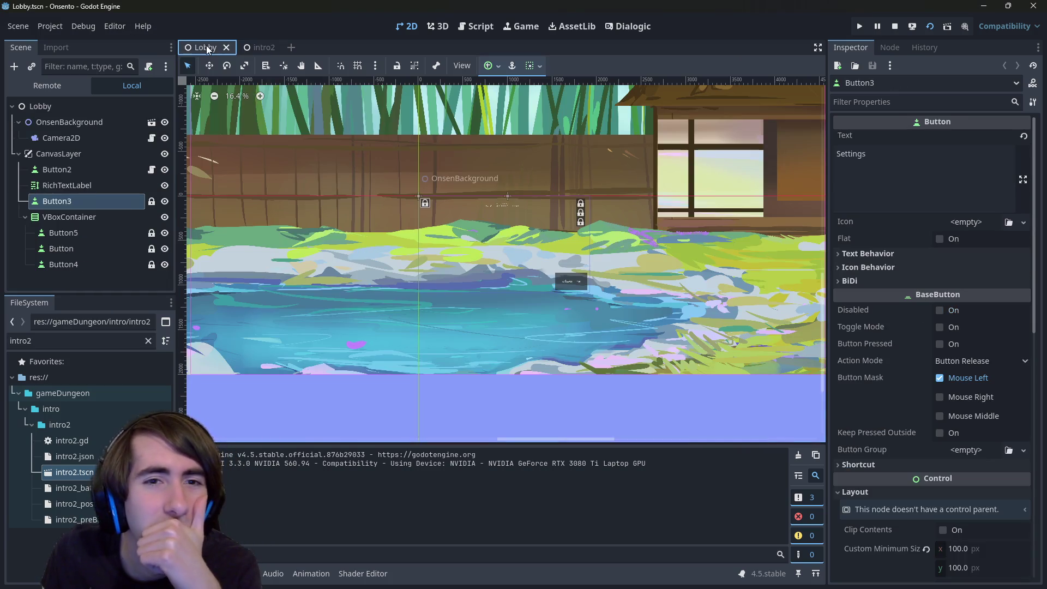
{"action": "left_click", "coordinate": [914, 27]}
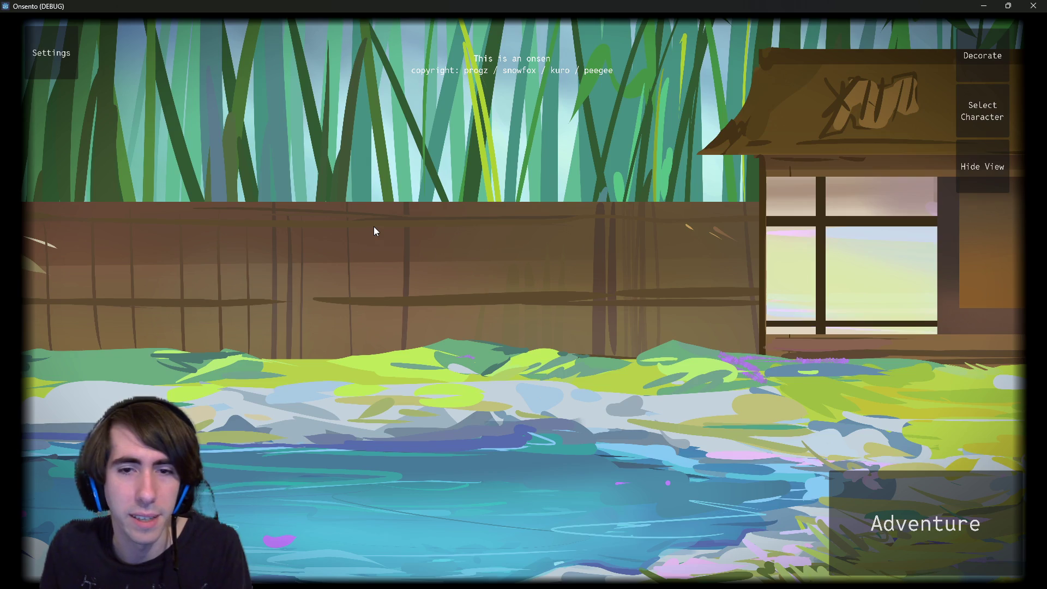
{"action": "key", "text": "Left"}
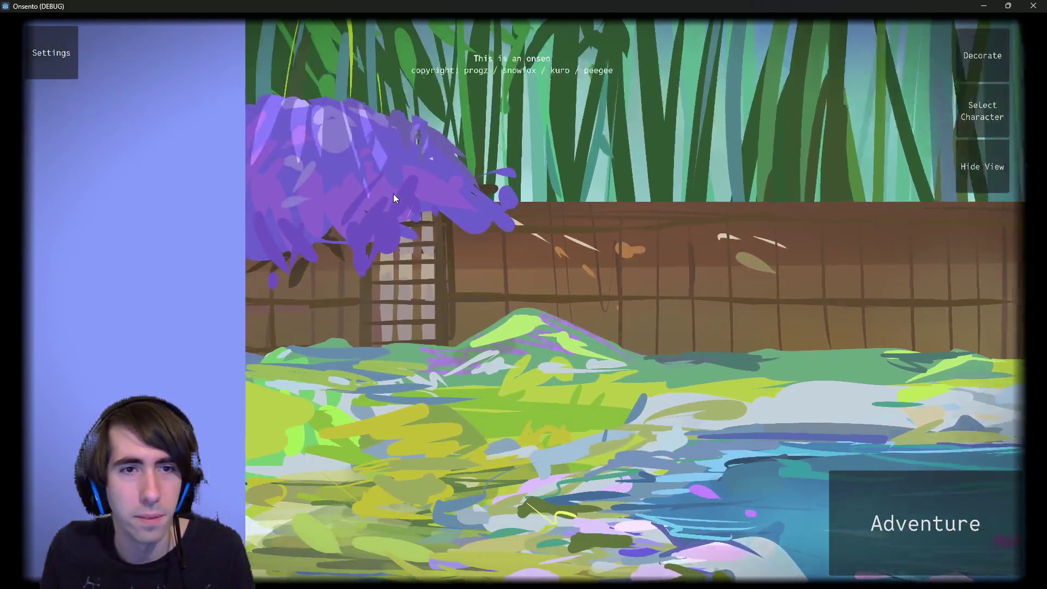
{"action": "key", "text": "Right"}
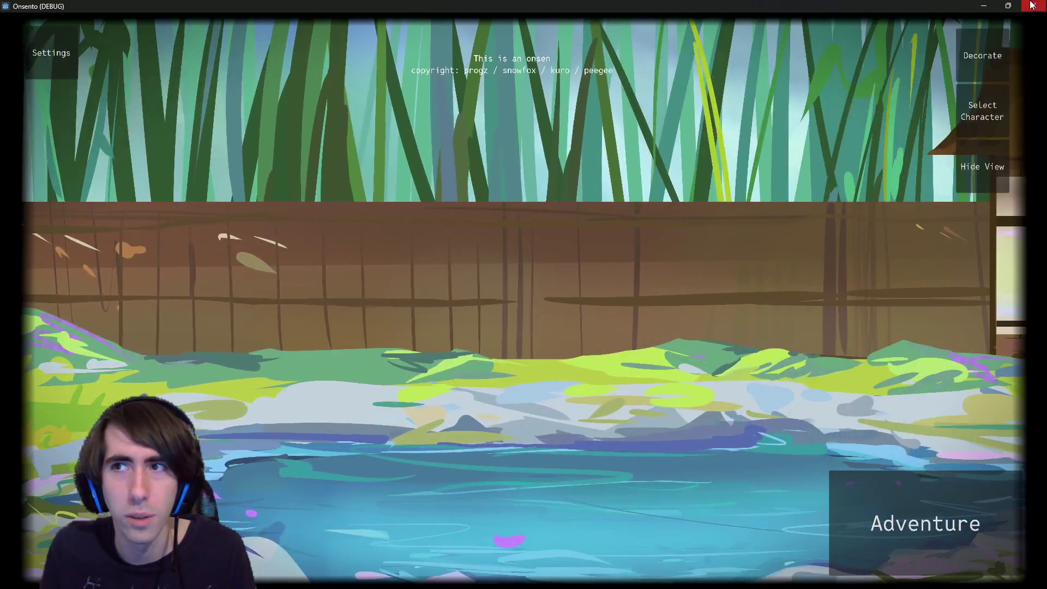
{"action": "key", "text": "alt+F4"}
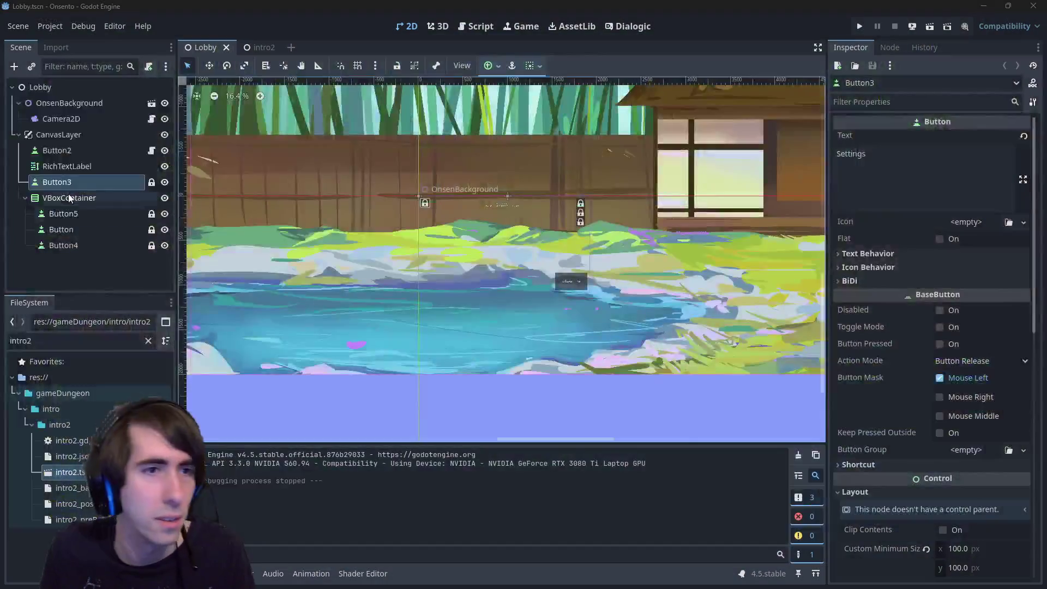
{"action": "left_click", "coordinate": [57, 135]}
Add onsenForeground.tscn (filtered by 'foregr') to the Lobby scene tree, then save and run it.
{"action": "left_click", "coordinate": [18, 135]}
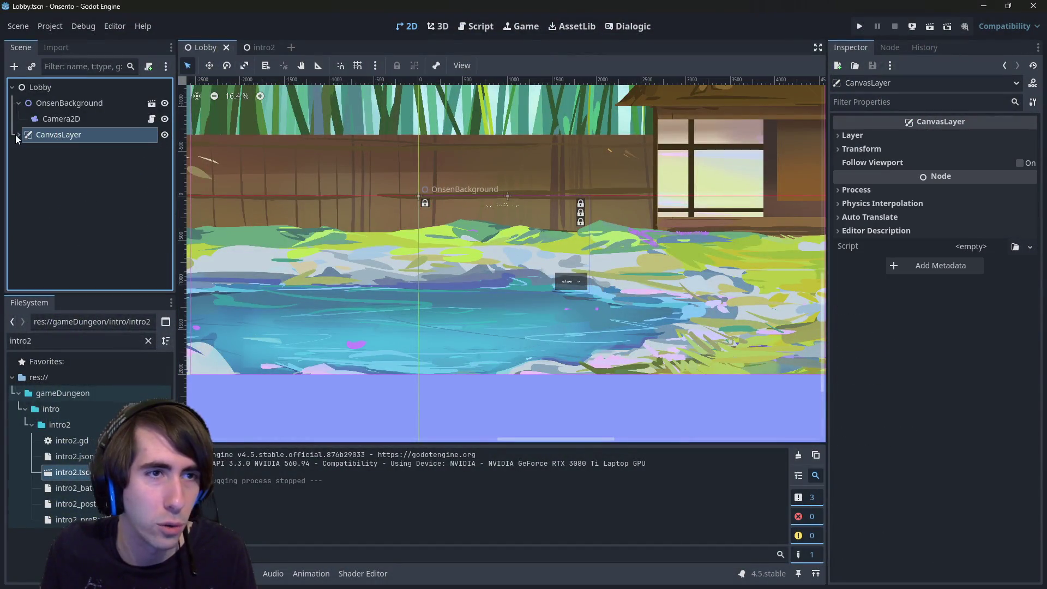
{"action": "double_click", "coordinate": [8, 341]}
{"action": "type", "text": "foregr"}
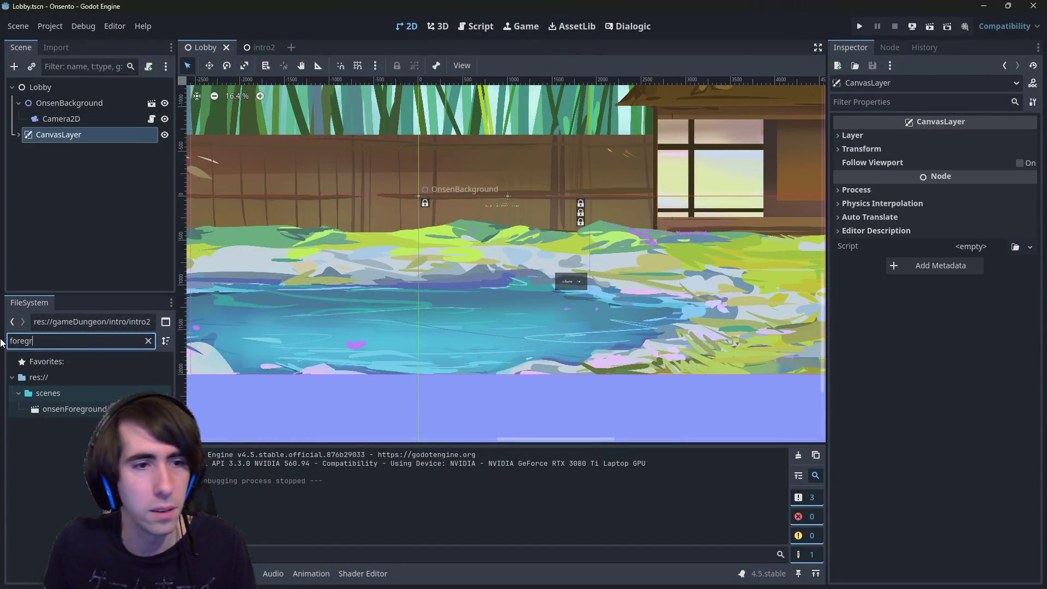
{"action": "mouse_move", "coordinate": [71, 409]}
{"action": "left_mouse_down"}
{"action": "mouse_move", "coordinate": [82, 394]}
{"action": "mouse_move", "coordinate": [64, 127]}
{"action": "mouse_move", "coordinate": [74, 127]}
{"action": "mouse_move", "coordinate": [44, 99]}
{"action": "mouse_move", "coordinate": [48, 130]}
{"action": "left_mouse_up"}
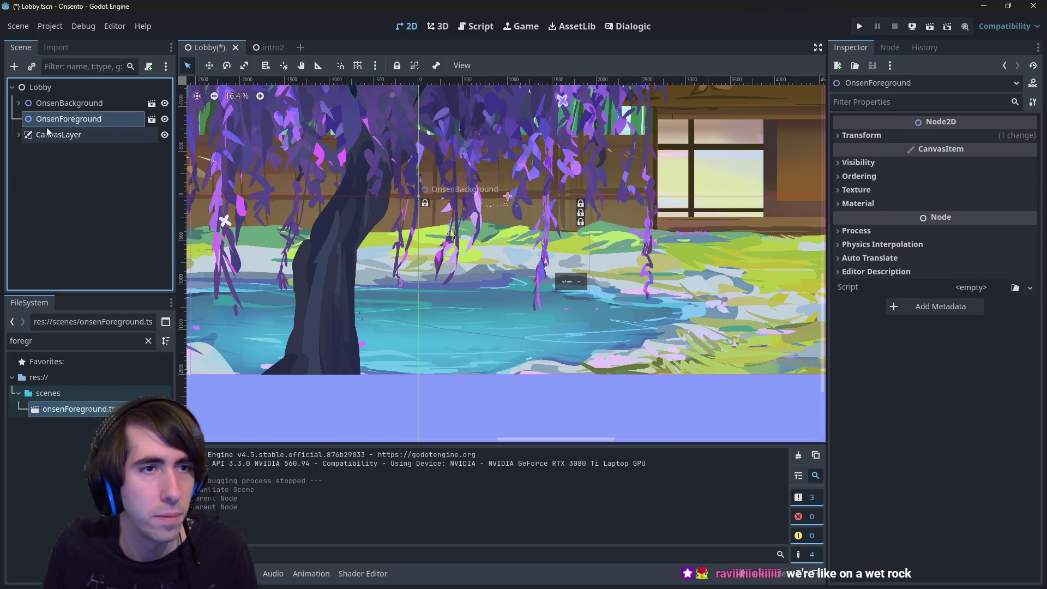
{"action": "key", "text": "F6"}
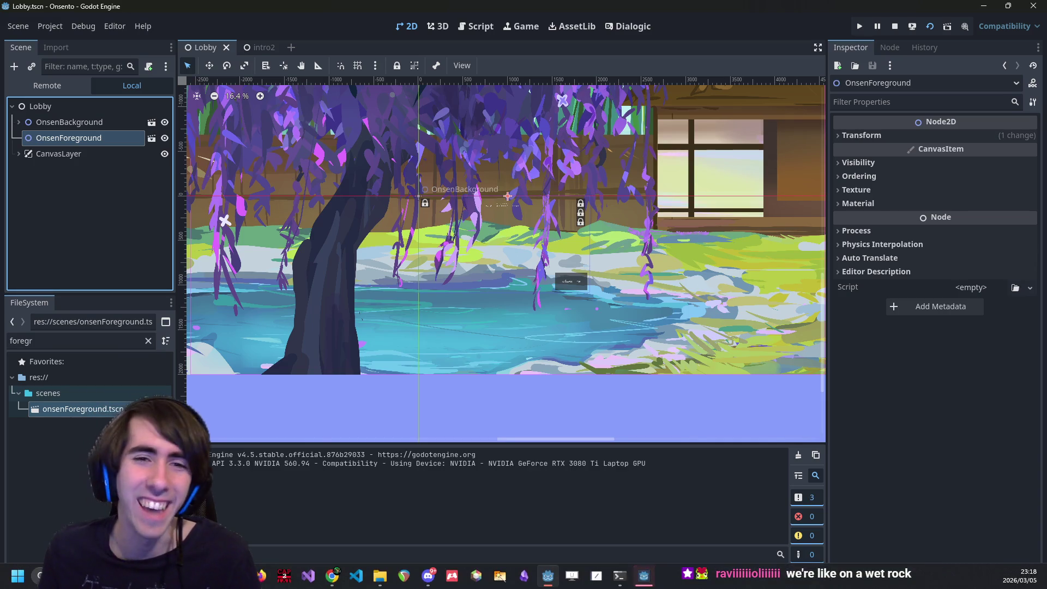
{"action": "left_click", "coordinate": [651, 568]}
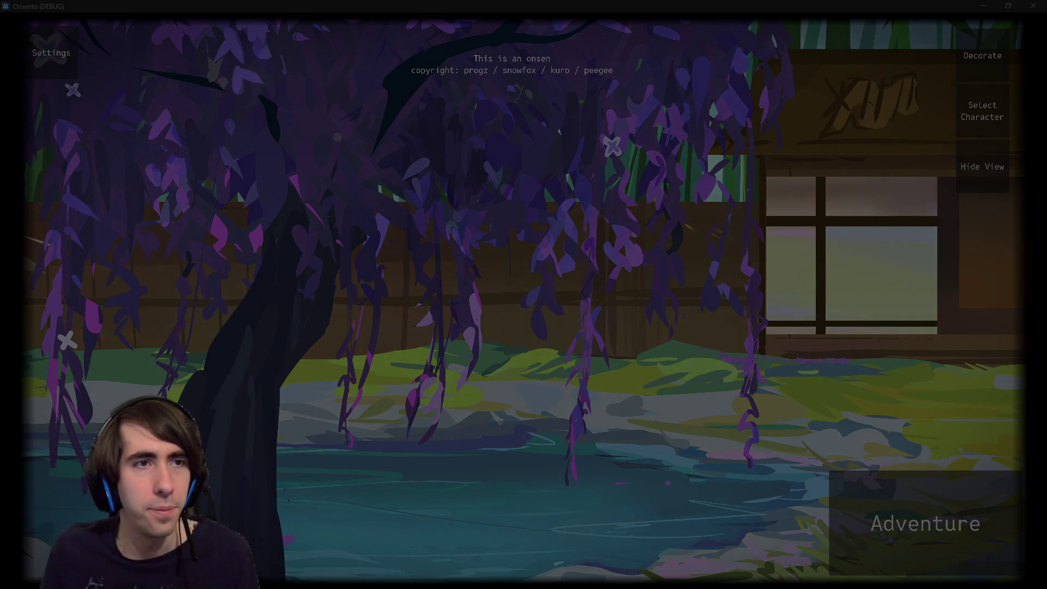
Focus the running lobby game and position the ScreenToGif start window over it.
{"action": "left_click", "coordinate": [345, 74]}
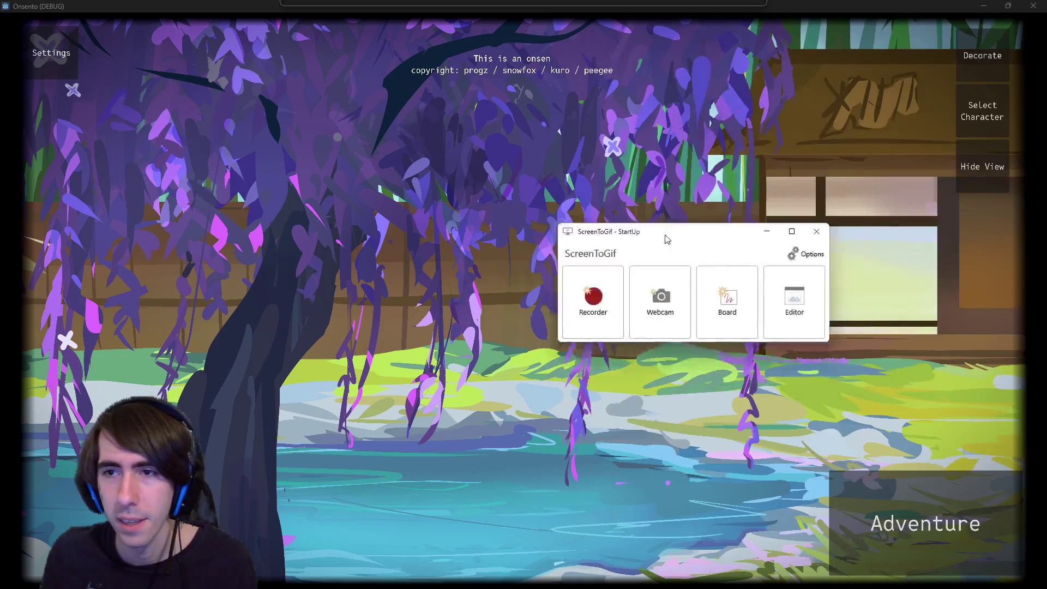
{"action": "mouse_move", "coordinate": [666, 236]}
{"action": "left_mouse_down"}
{"action": "mouse_move", "coordinate": [470, 187]}
{"action": "mouse_move", "coordinate": [544, 158]}
{"action": "left_mouse_up"}
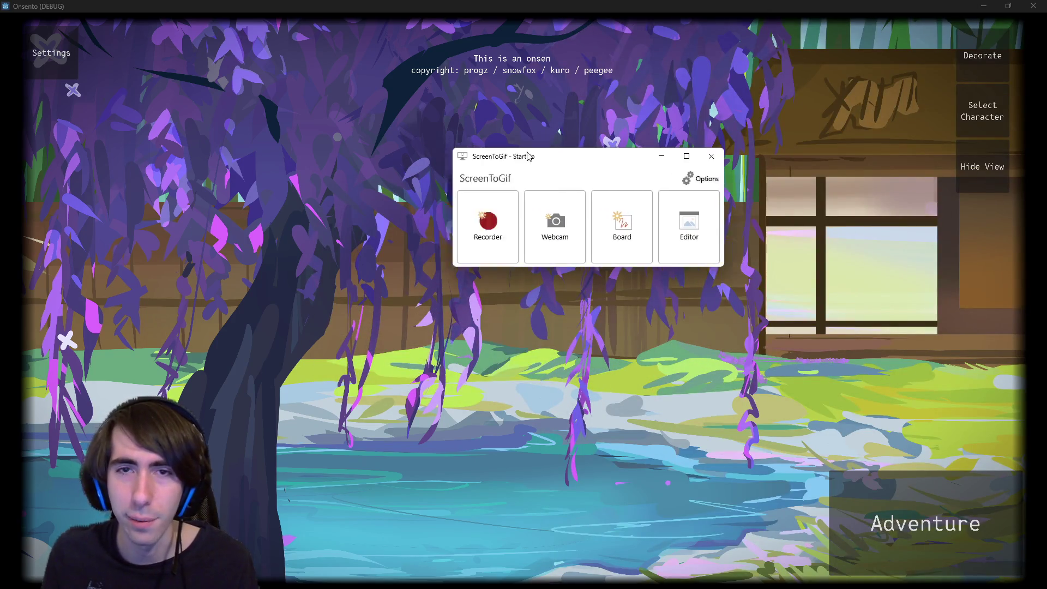
Open the ScreenToGif recorder and size its capture frame over the whole game window.
{"action": "key", "text": "alt+F4"}
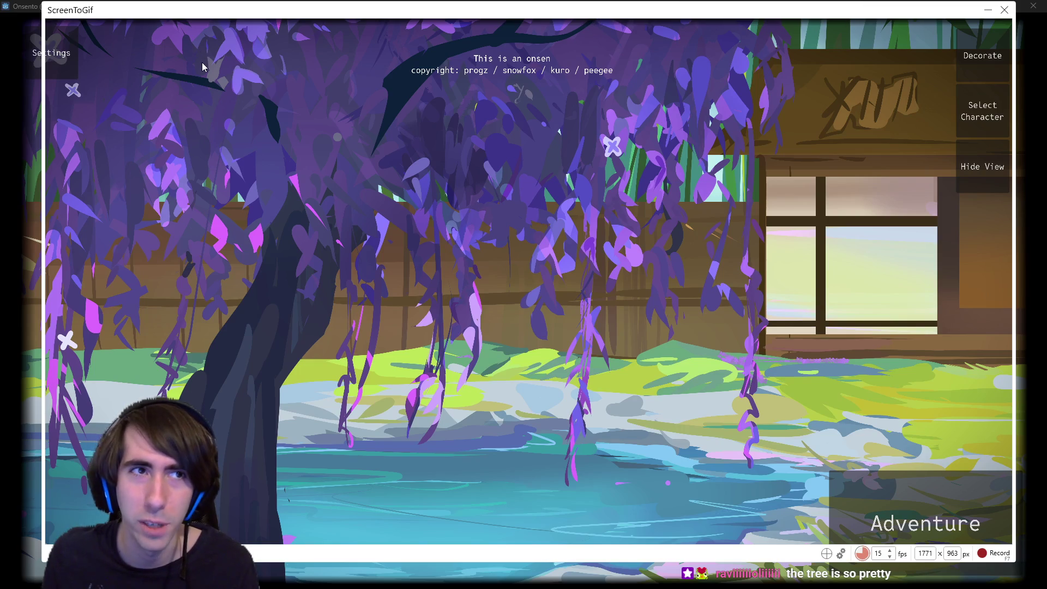
{"action": "left_click_drag", "start_coordinate": [43, 11], "coordinate": [9, 11]}
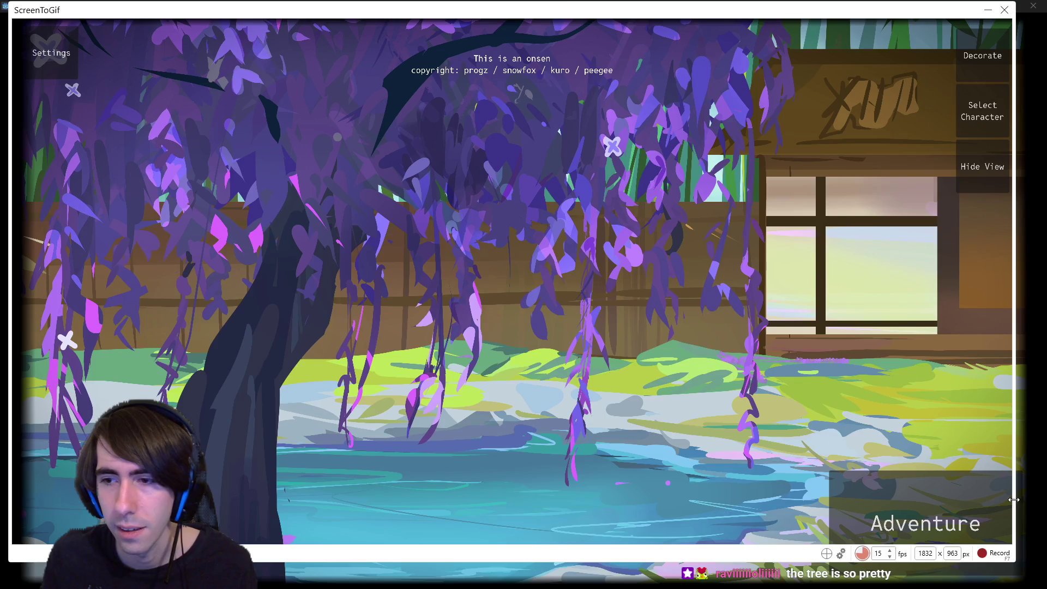
{"action": "left_click", "coordinate": [560, 17]}
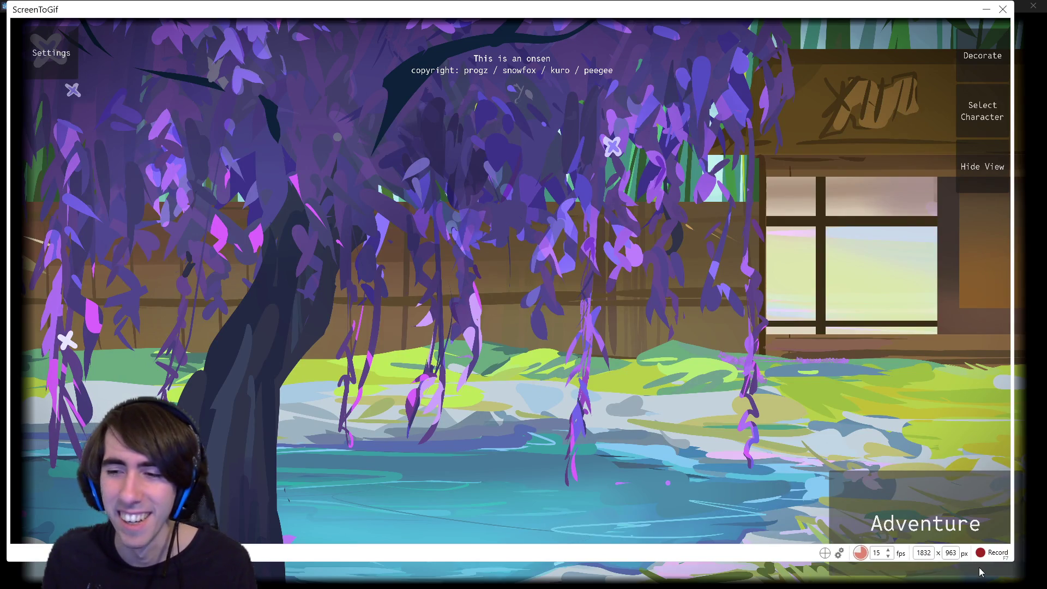
{"action": "left_click_drag", "start_coordinate": [1012, 562], "coordinate": [1028, 583]}
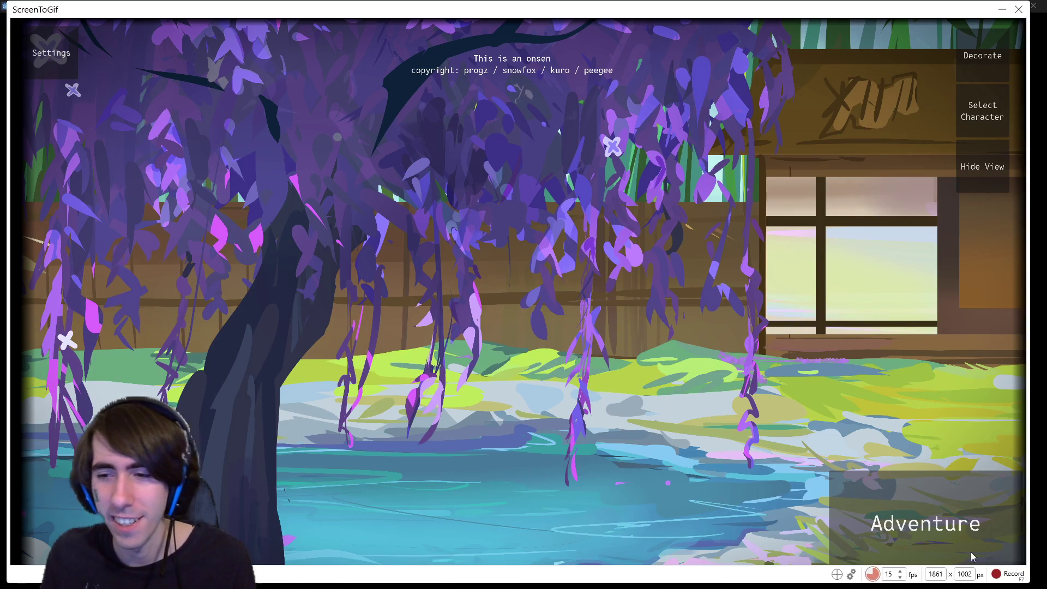
Record the lobby panning past the wisteria tree and keep the new recording.
{"action": "left_click", "coordinate": [1013, 574]}
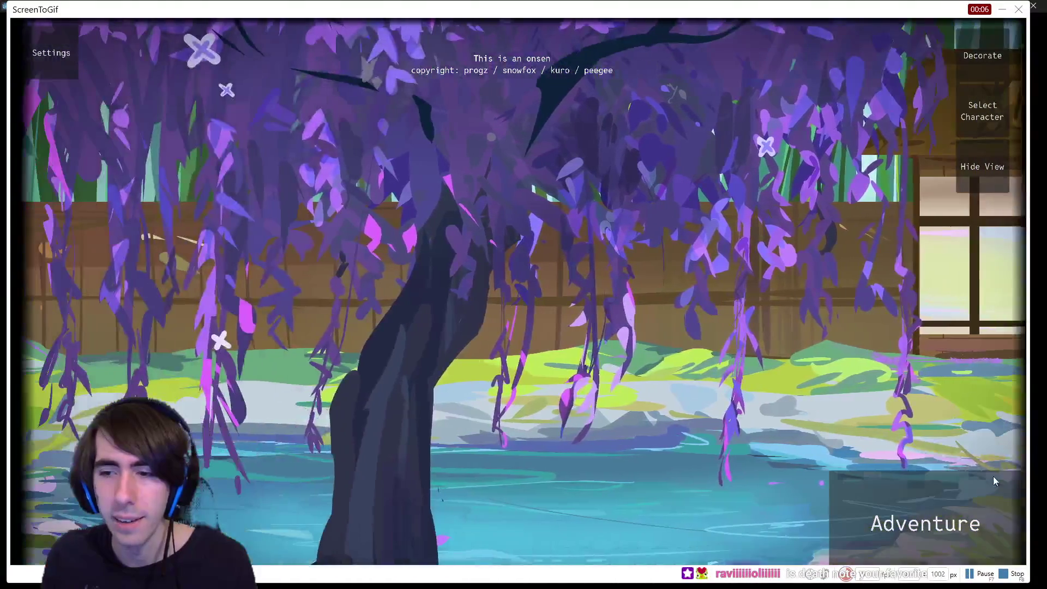
{"action": "left_click", "coordinate": [1013, 578]}
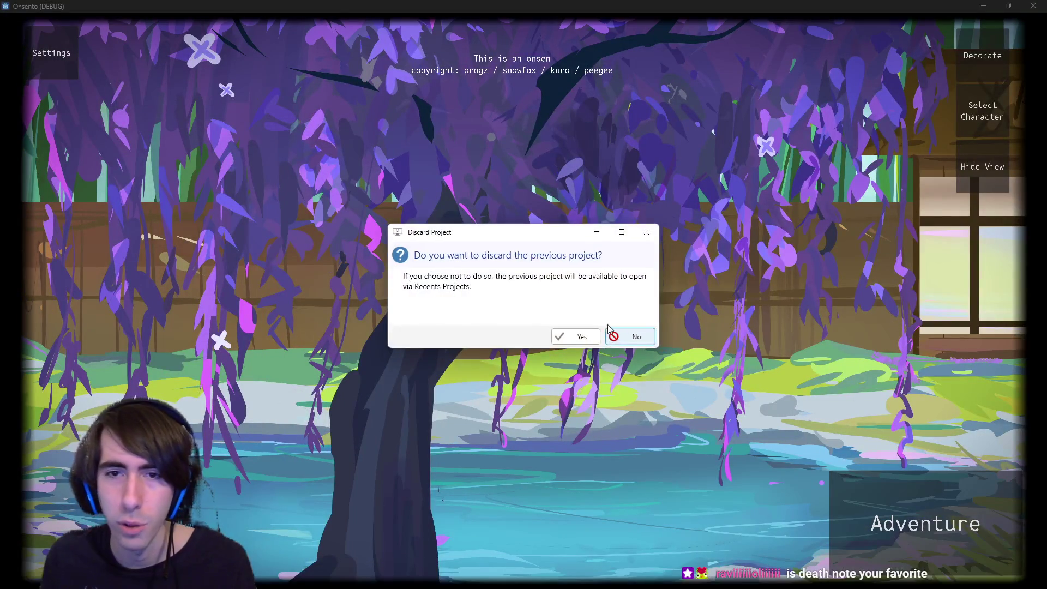
{"action": "left_click", "coordinate": [580, 339]}
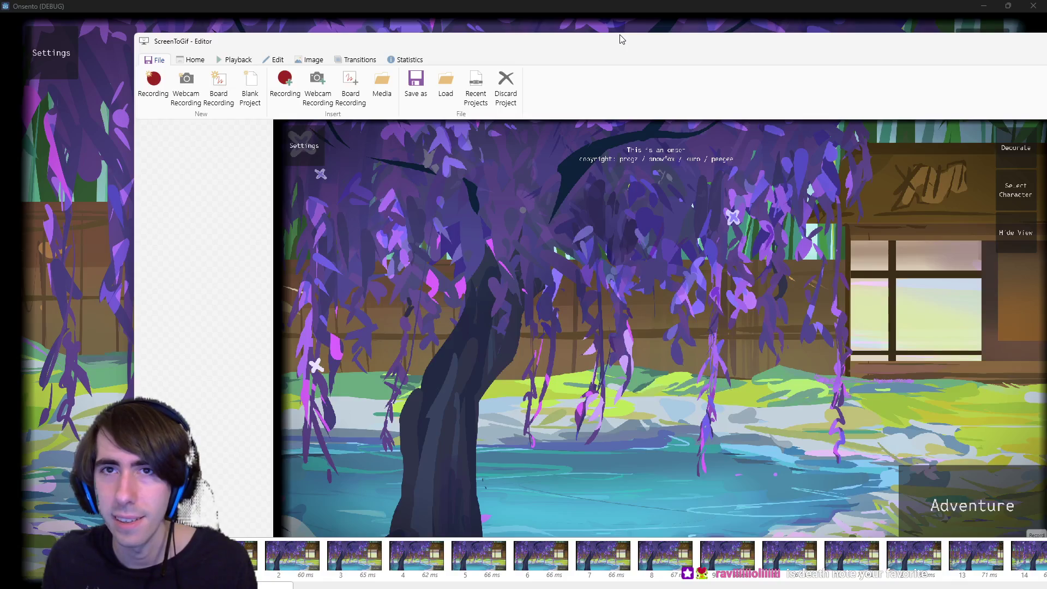
Resize and reposition the ScreenToGif editor window, and select the recording's frames from the second onward.
{"action": "mouse_move", "coordinate": [617, 34]}
{"action": "left_mouse_down"}
{"action": "mouse_move", "coordinate": [638, 171]}
{"action": "mouse_move", "coordinate": [577, 88]}
{"action": "left_mouse_up"}
{"action": "left_click", "coordinate": [227, 493]}
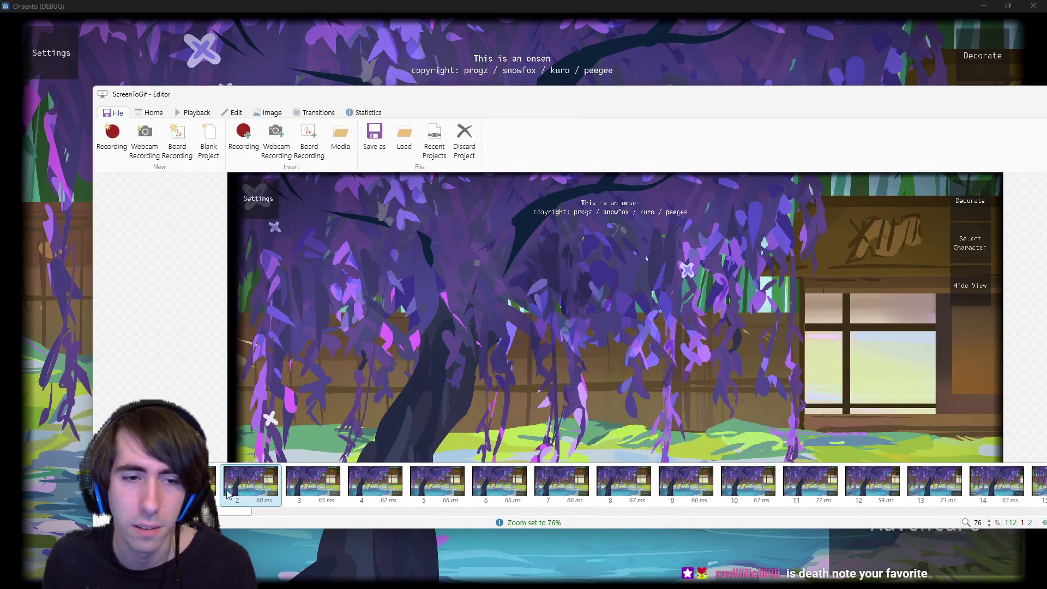
{"action": "left_click_drag", "start_coordinate": [250, 516], "coordinate": [1036, 505]}
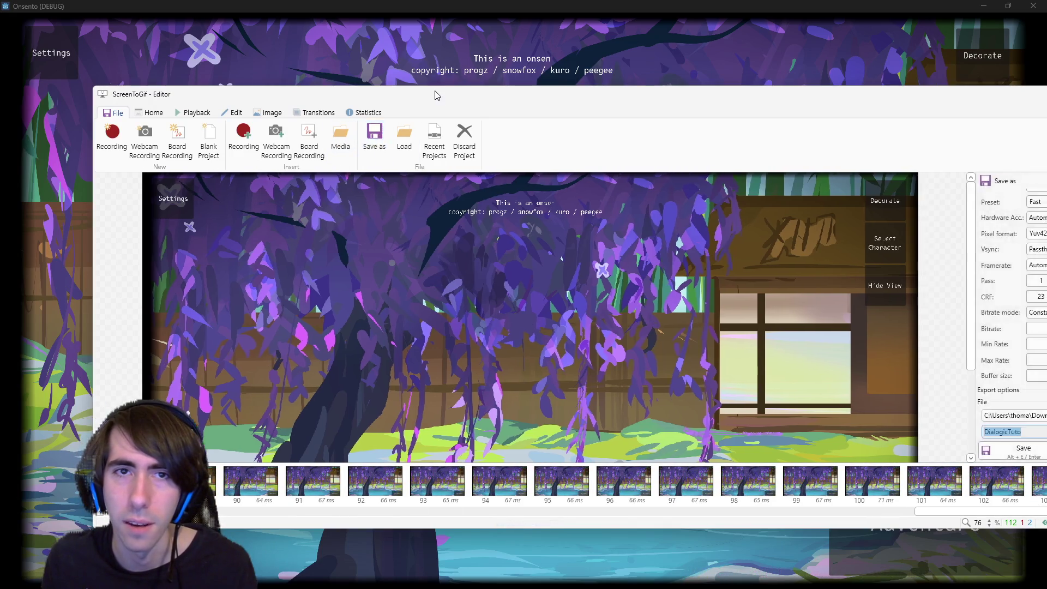
{"action": "mouse_move", "coordinate": [438, 98]}
{"action": "left_mouse_down"}
{"action": "mouse_move", "coordinate": [1009, 128]}
{"action": "mouse_move", "coordinate": [1036, 117]}
{"action": "mouse_move", "coordinate": [971, 126]}
{"action": "mouse_move", "coordinate": [329, 64]}
{"action": "left_mouse_up"}
Set the export format to Mp4 after briefly switching it to Gif.
{"action": "scroll", "coordinate": [889, 192], "scroll_direction": "up", "scroll_amount": 5}
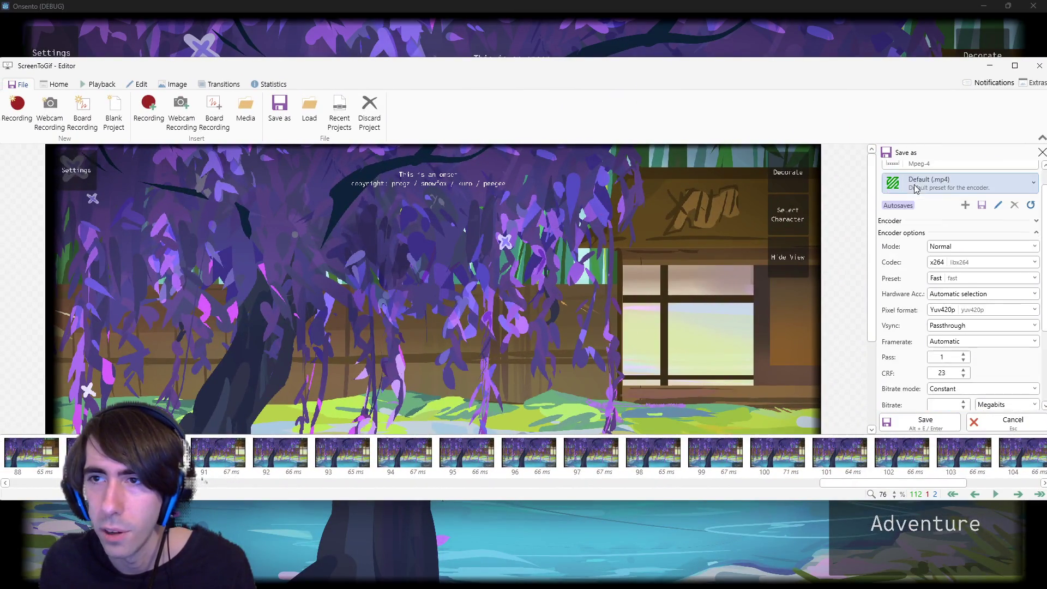
{"action": "left_click", "coordinate": [960, 184]}
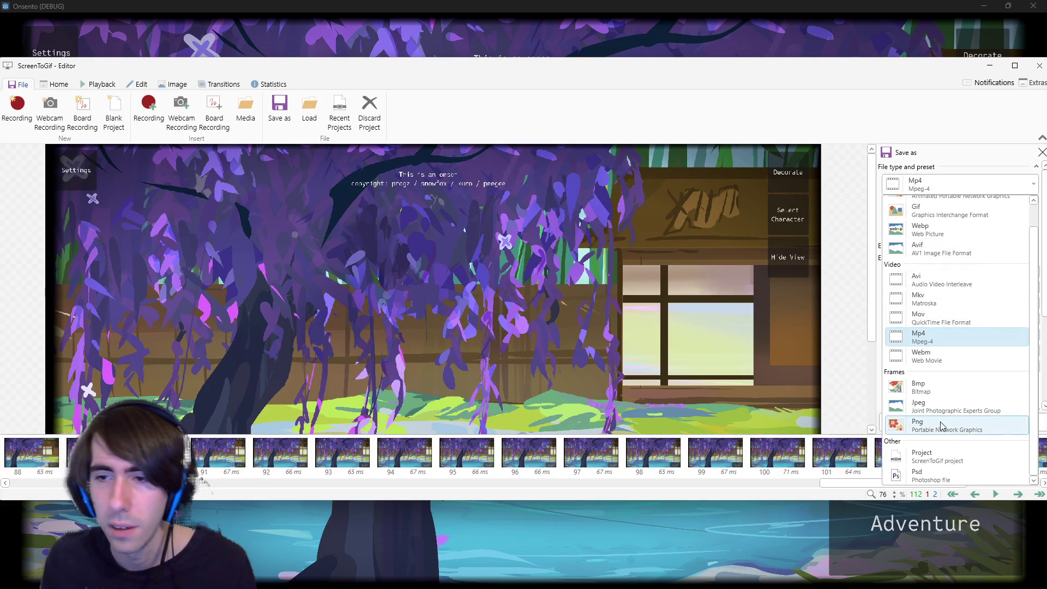
{"action": "scroll", "coordinate": [944, 306], "scroll_direction": "up", "scroll_amount": 1}
{"action": "left_click", "coordinate": [932, 244]}
{"action": "left_click", "coordinate": [984, 192]}
{"action": "left_click", "coordinate": [959, 351]}
{"action": "scroll", "coordinate": [903, 363], "scroll_direction": "down", "scroll_amount": 1}
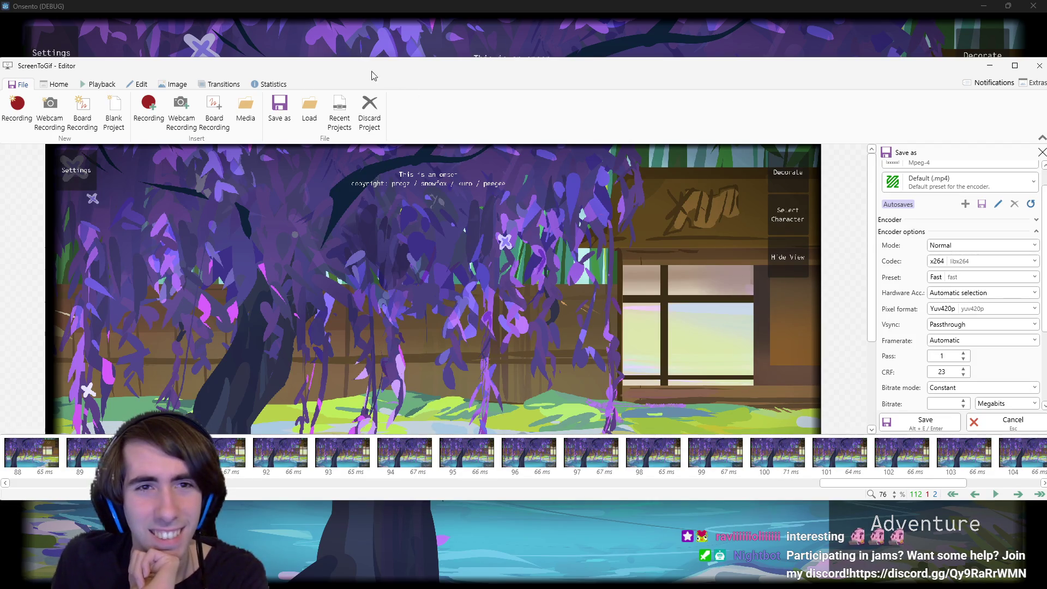
Rename the export file to lobbyBackground, then check the Downloads folder in File Explorer.
{"action": "mouse_move", "coordinate": [313, 68]}
{"action": "left_mouse_down"}
{"action": "mouse_move", "coordinate": [362, 70]}
{"action": "mouse_move", "coordinate": [342, 74]}
{"action": "left_mouse_up"}
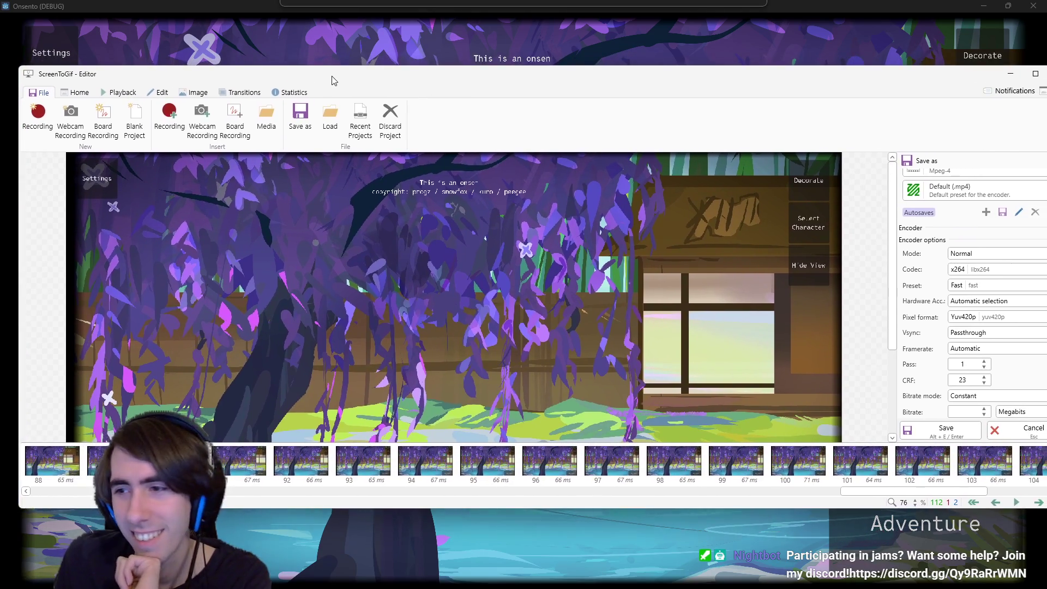
{"action": "key", "text": "alt+Tab"}
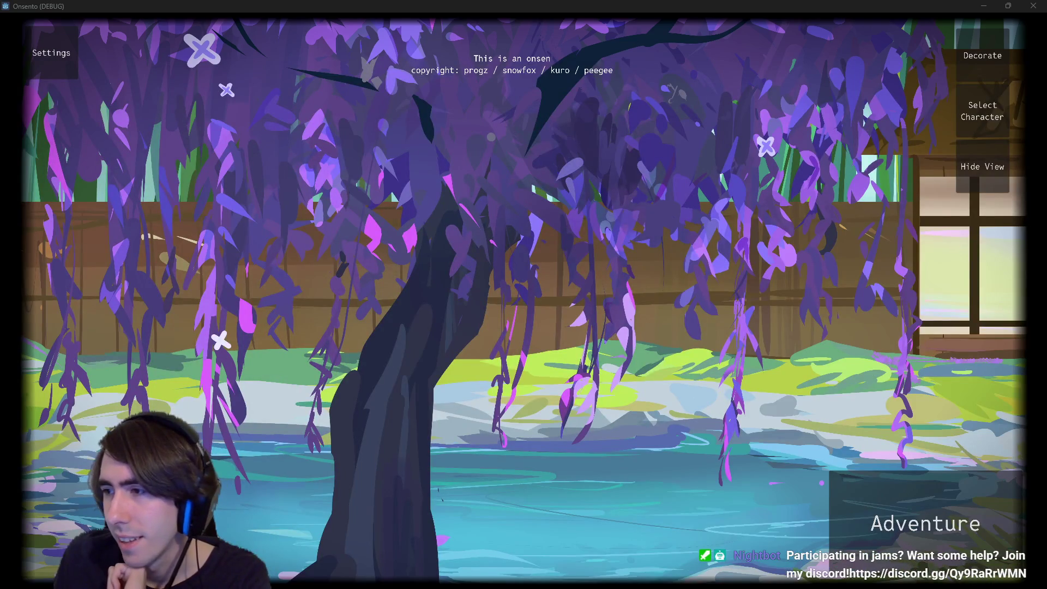
{"action": "key", "text": "alt+Tab"}
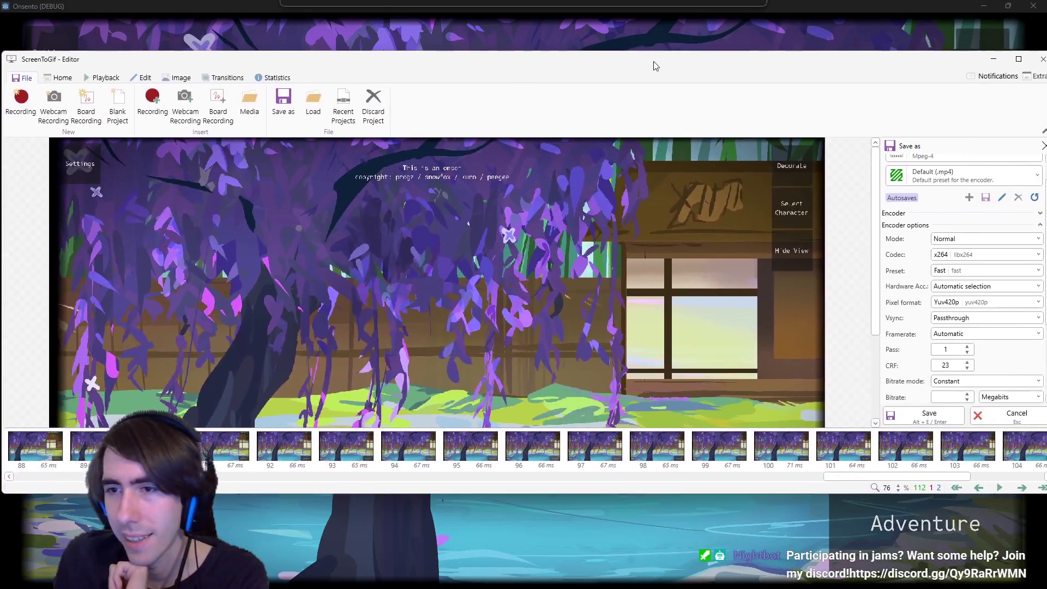
{"action": "scroll", "coordinate": [963, 319], "scroll_direction": "down", "scroll_amount": 2}
{"action": "double_click", "coordinate": [907, 384]}
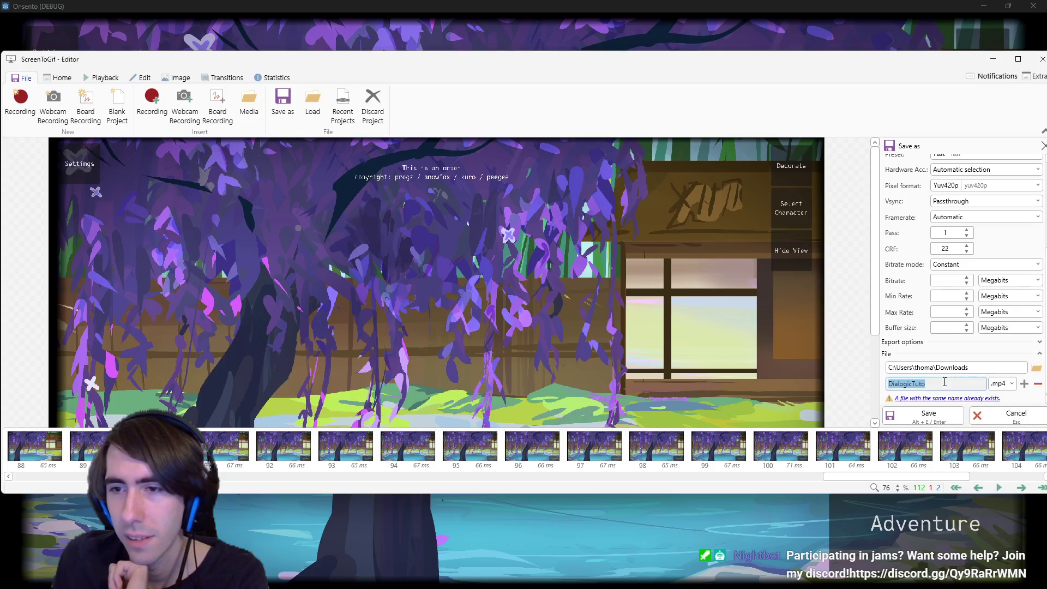
{"action": "type", "text": "lobbyBackground"}
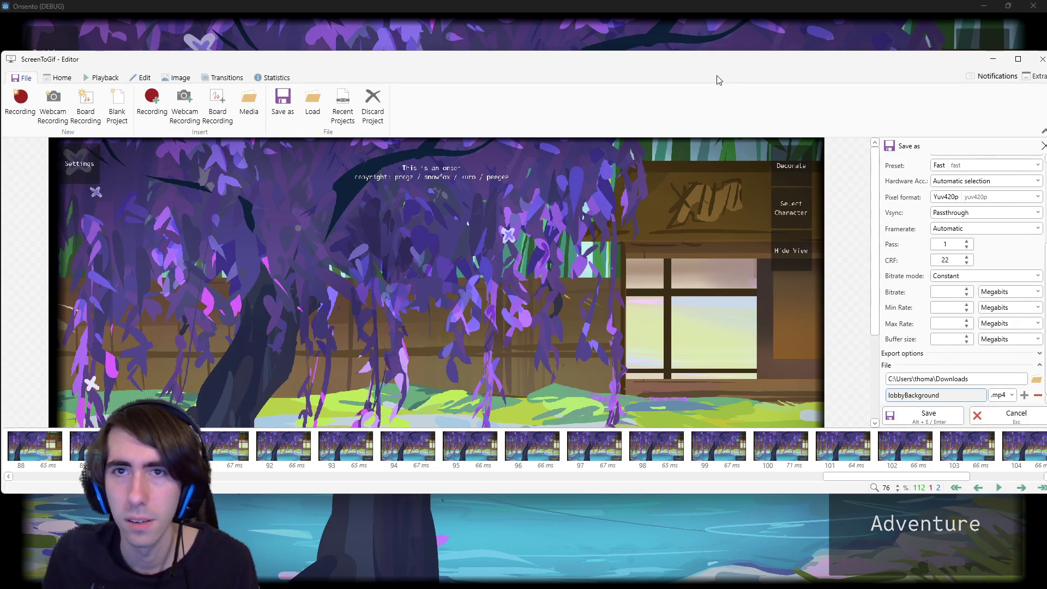
{"action": "left_click_drag", "start_coordinate": [697, 59], "coordinate": [697, 8]}
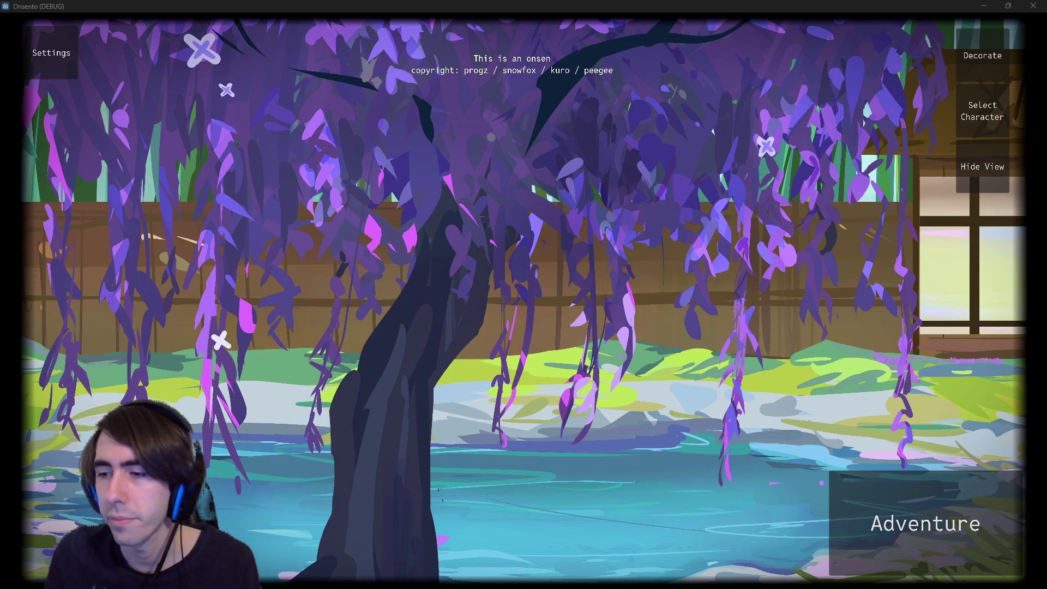
{"action": "key", "text": "super+e"}
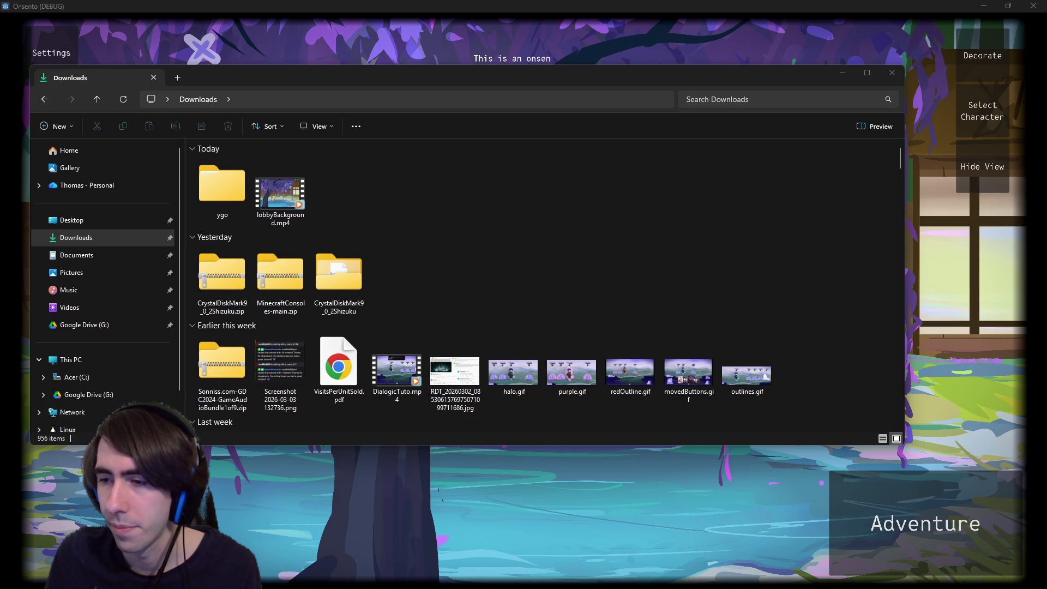
Close the File Explorer Downloads window with Alt+F4.
{"action": "key", "text": "alt+F4"}
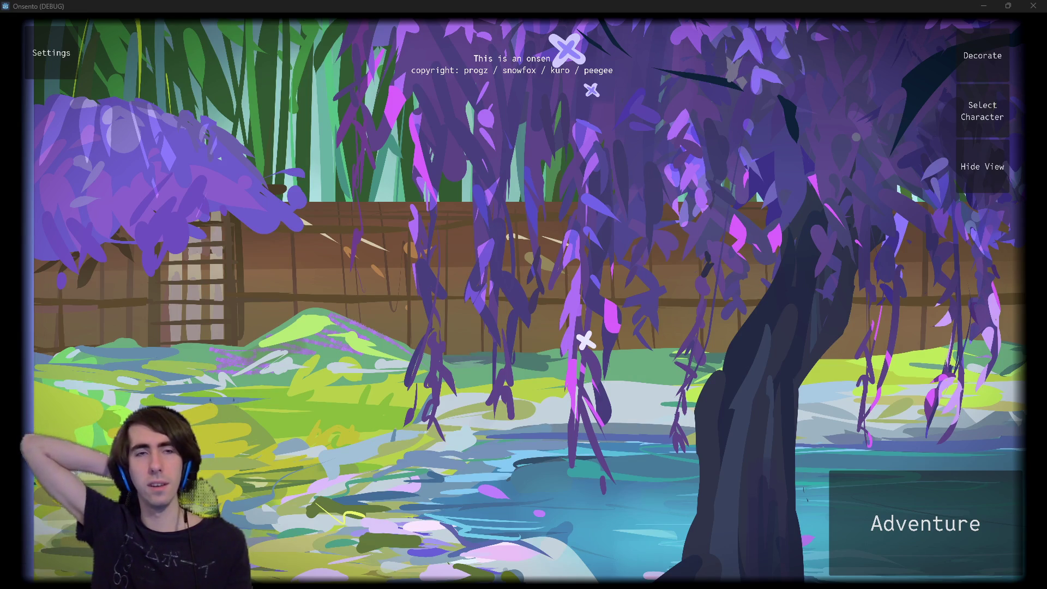
Pan the running lobby view across the wisteria garden, then switch to the nichijou image search.
{"action": "key", "text": "Right"}
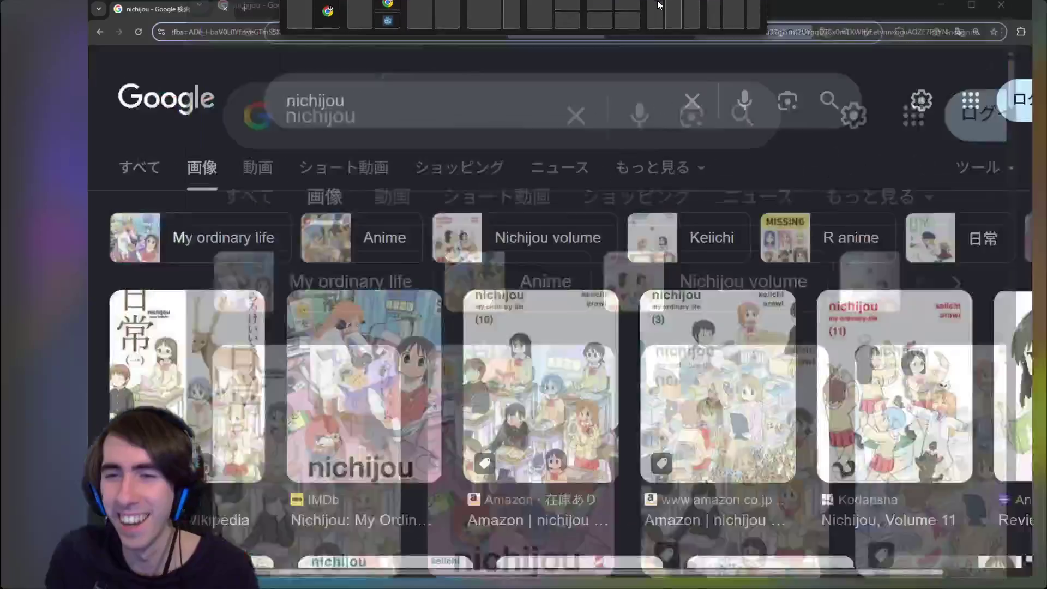
{"action": "key", "text": "ctrl+plus"}
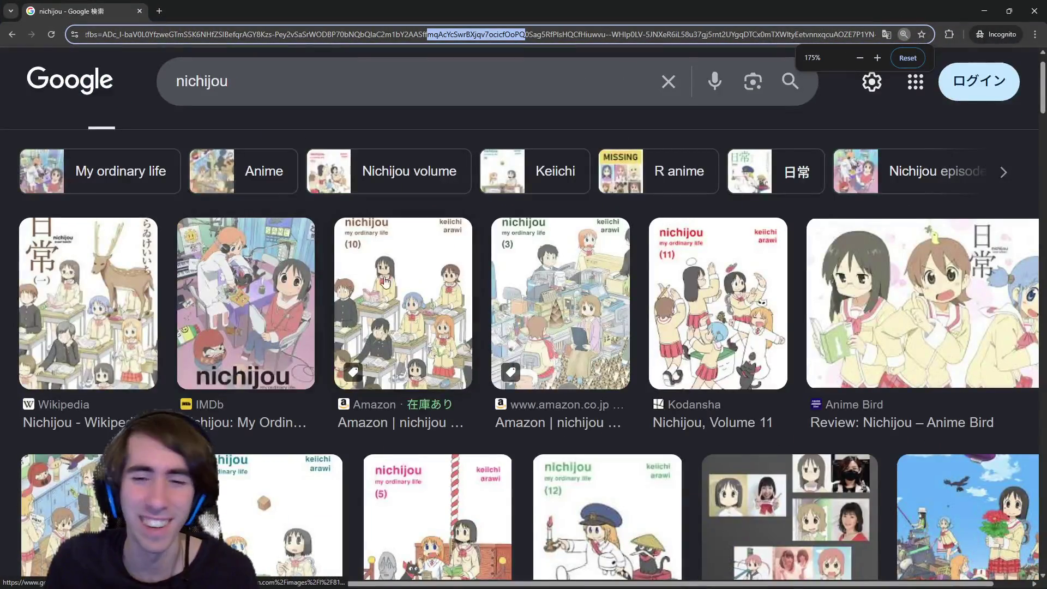
Scroll through the koukousei no nichijou image results, then minimize that window.
{"action": "scroll", "coordinate": [766, 325], "scroll_direction": "down", "scroll_amount": 1}
{"action": "scroll", "coordinate": [766, 326], "scroll_direction": "down", "scroll_amount": 5}
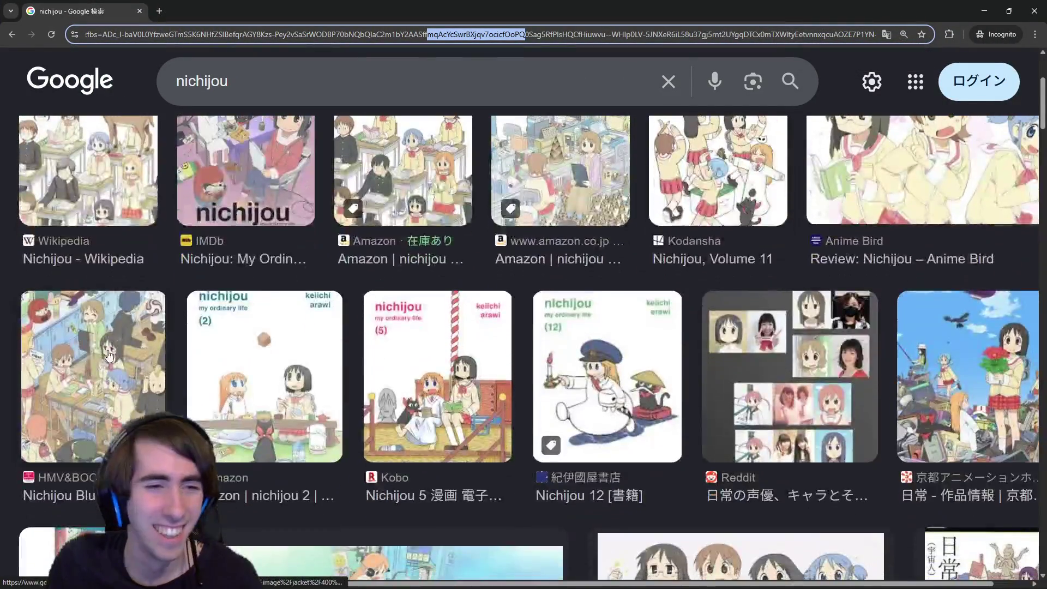
{"action": "scroll", "coordinate": [528, 333], "scroll_direction": "up", "scroll_amount": 3}
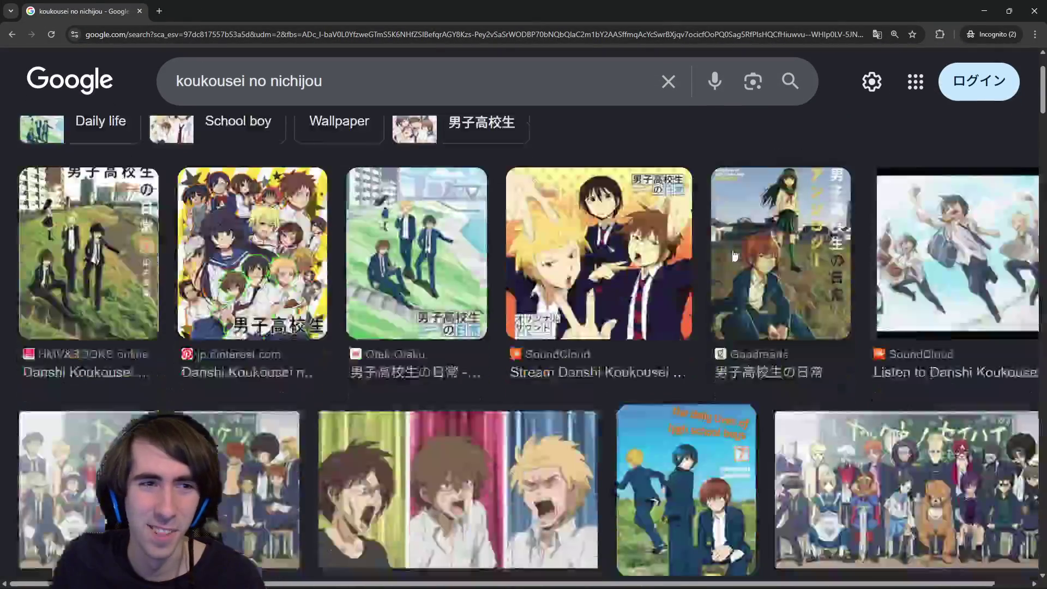
{"action": "scroll", "coordinate": [734, 255], "scroll_direction": "down", "scroll_amount": 1}
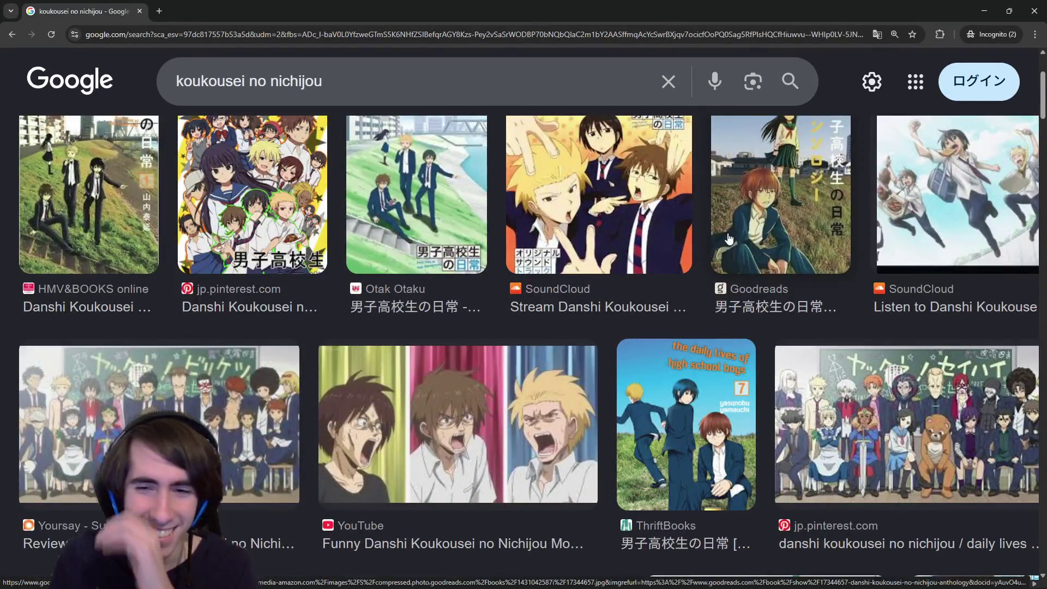
{"action": "scroll", "coordinate": [723, 229], "scroll_direction": "down", "scroll_amount": 5}
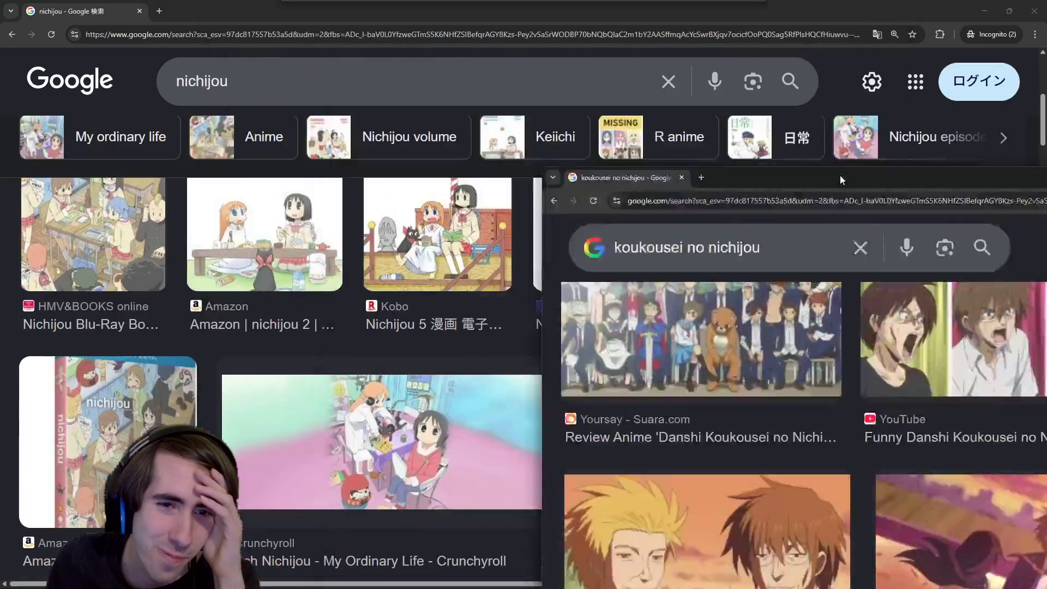
{"action": "left_click", "coordinate": [984, 11]}
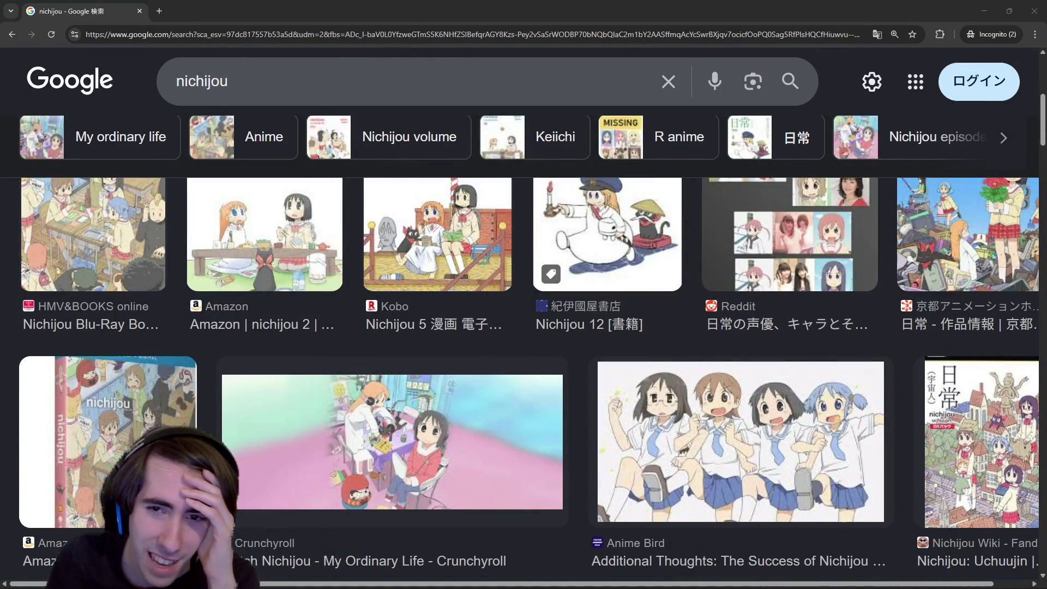
Browse the nichijou image results, then close Chrome to return to the game.
{"action": "scroll", "coordinate": [445, 393], "scroll_direction": "down", "scroll_amount": 3}
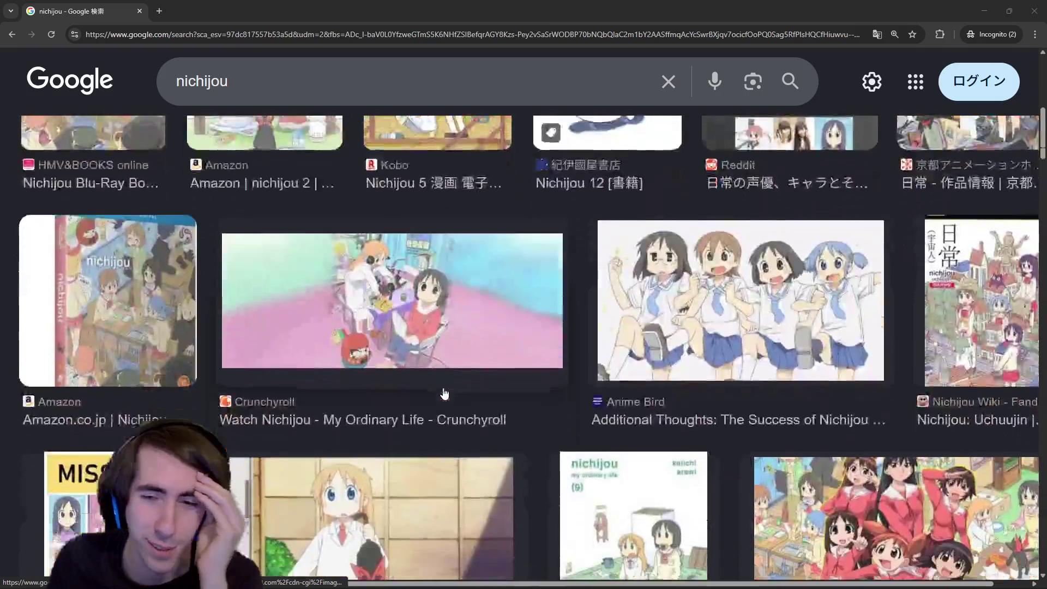
{"action": "scroll", "coordinate": [445, 393], "scroll_direction": "down", "scroll_amount": 2}
{"action": "left_click_drag", "start_coordinate": [807, 228], "coordinate": [729, 5]}
{"action": "scroll", "coordinate": [624, 285], "scroll_direction": "down", "scroll_amount": 2}
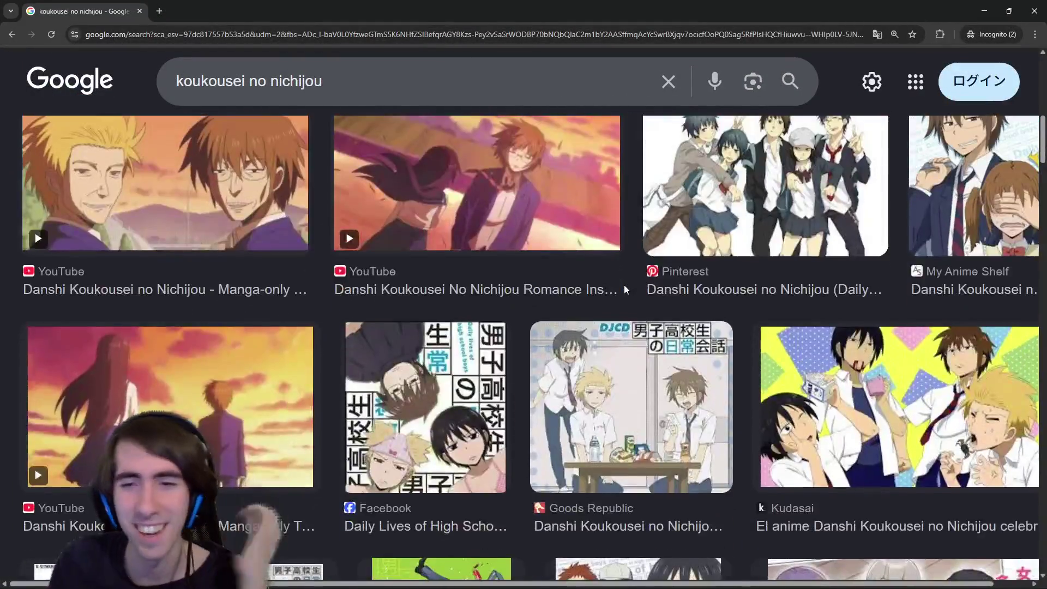
{"action": "scroll", "coordinate": [624, 285], "scroll_direction": "down", "scroll_amount": 10}
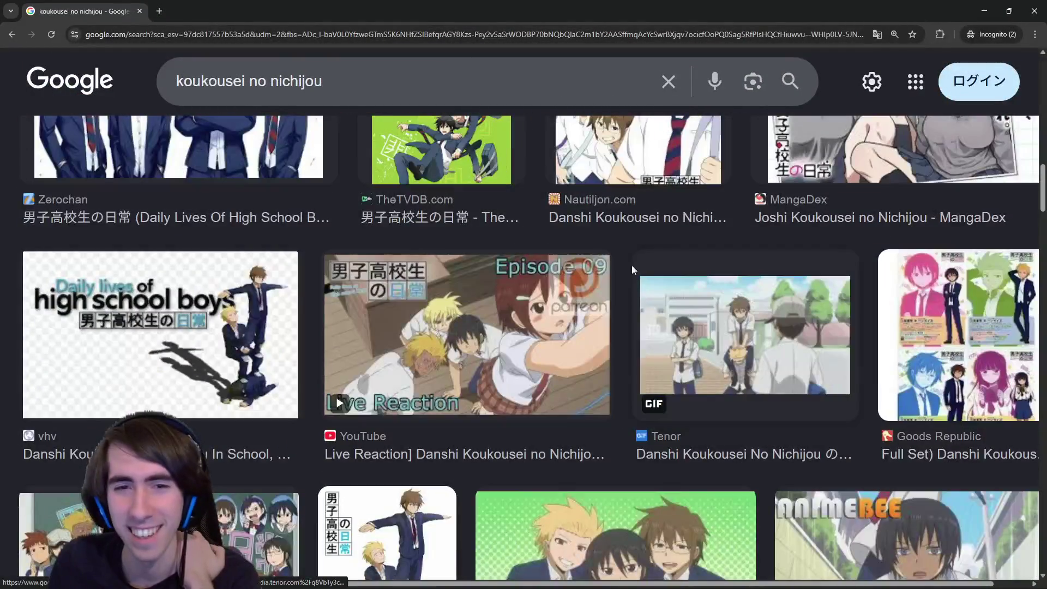
{"action": "scroll", "coordinate": [632, 265], "scroll_direction": "up", "scroll_amount": 5}
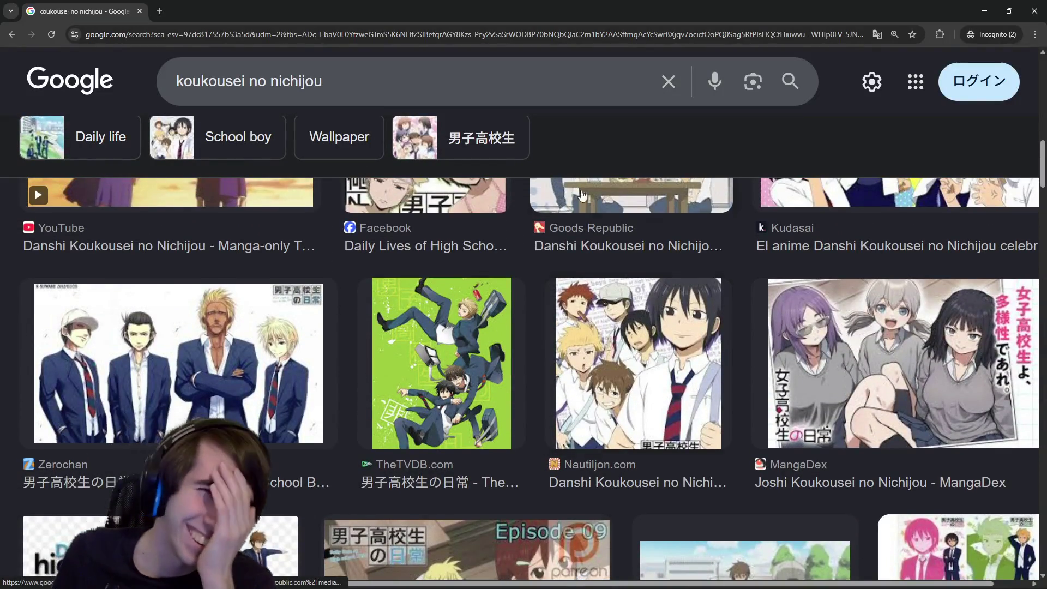
{"action": "scroll", "coordinate": [624, 302], "scroll_direction": "up", "scroll_amount": 1}
{"action": "scroll", "coordinate": [624, 302], "scroll_direction": "up", "scroll_amount": 2}
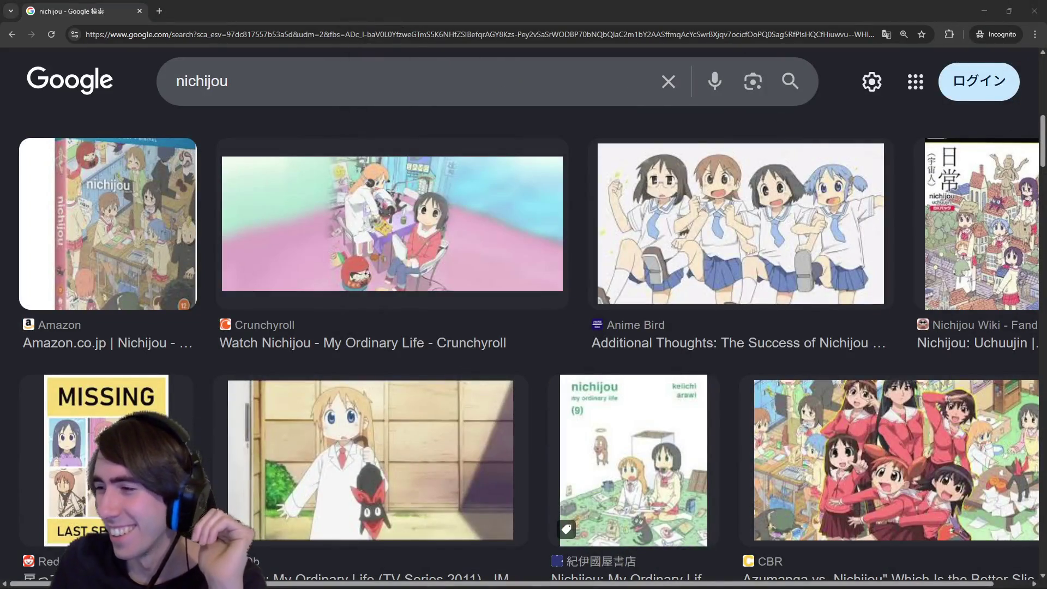
{"action": "left_click", "coordinate": [1020, 8]}
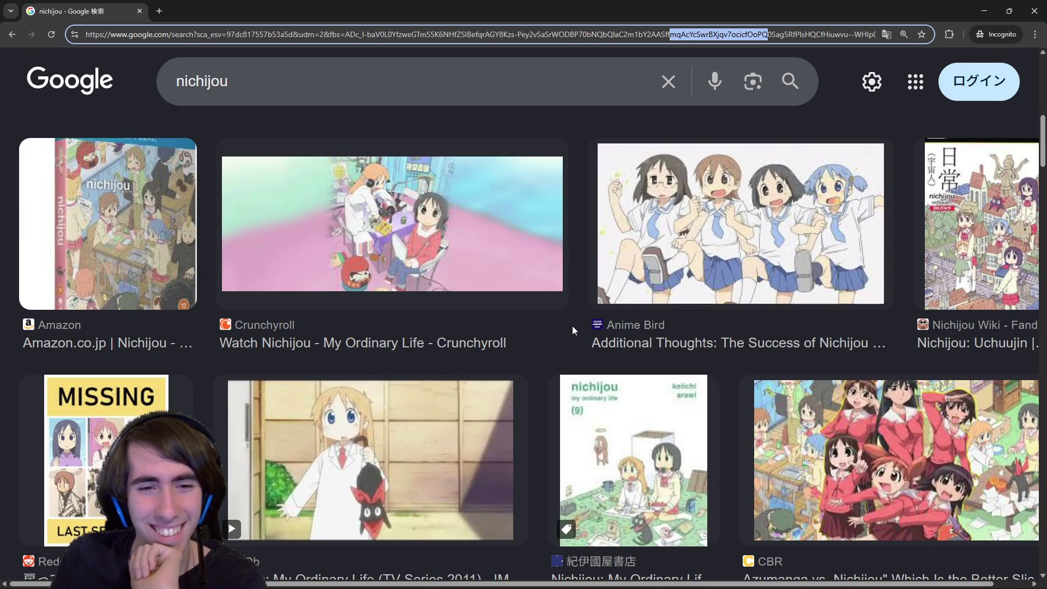
{"action": "scroll", "coordinate": [606, 425], "scroll_direction": "down", "scroll_amount": 5}
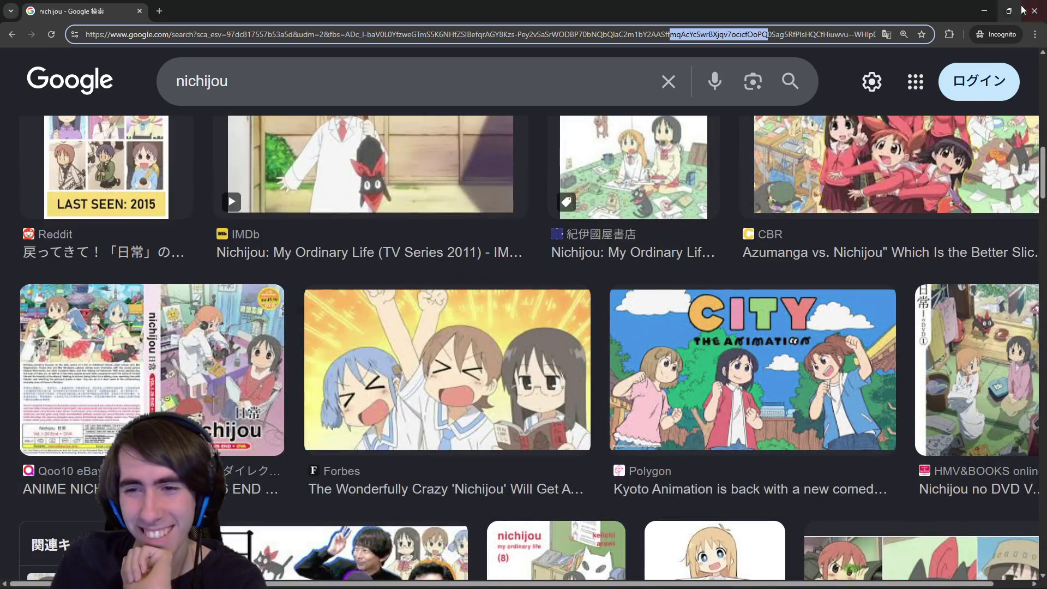
{"action": "left_click", "coordinate": [1039, 5]}
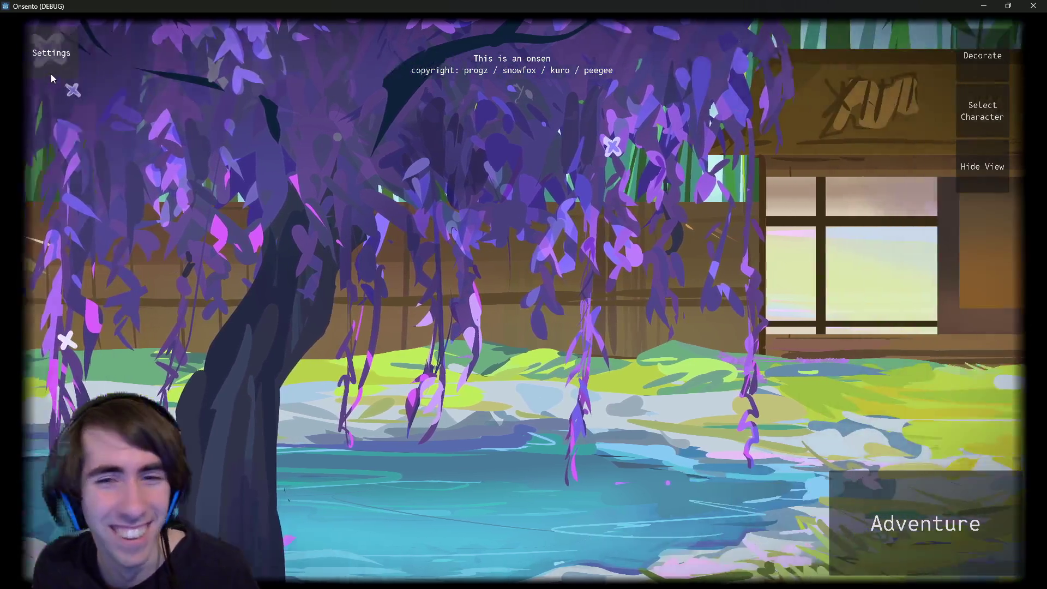
Try Settings, visit Misty Herb Fields, return to the wisteria lobby, then close the game.
{"action": "left_click", "coordinate": [50, 74]}
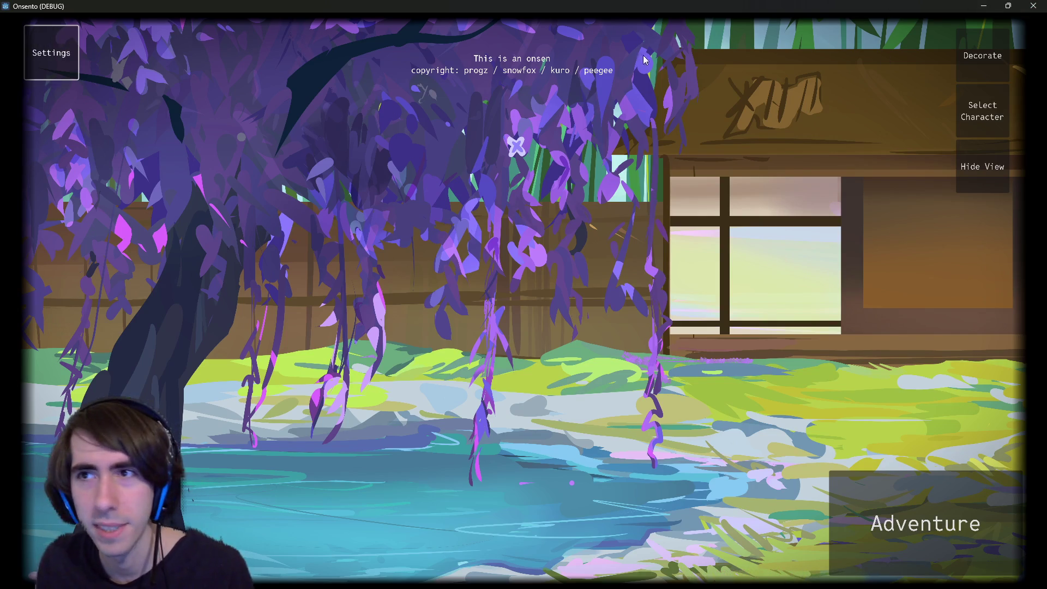
{"action": "left_click", "coordinate": [896, 565]}
{"action": "left_click", "coordinate": [82, 34]}
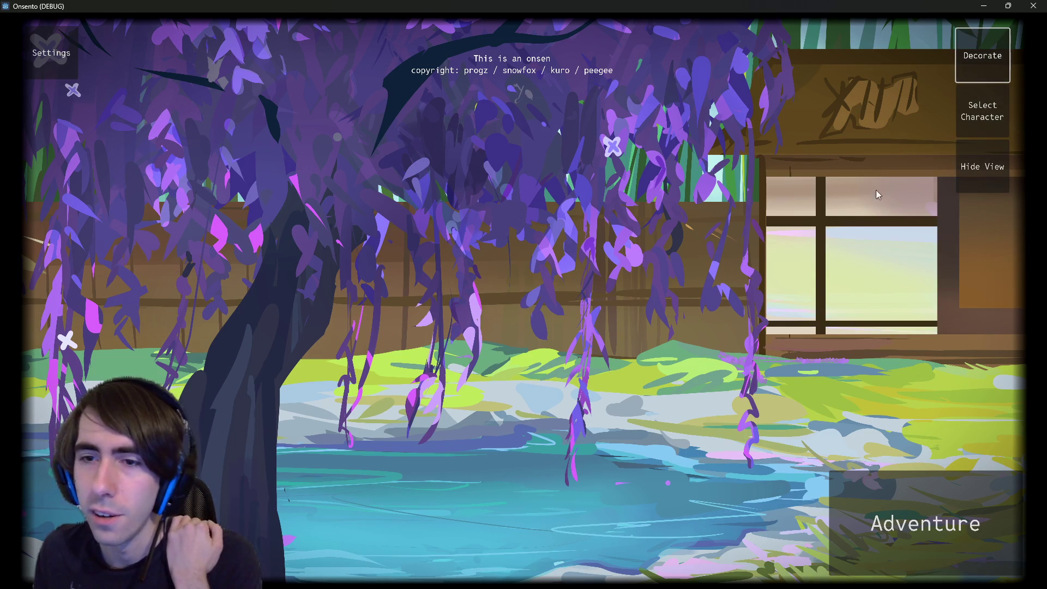
{"action": "left_click", "coordinate": [751, 349]}
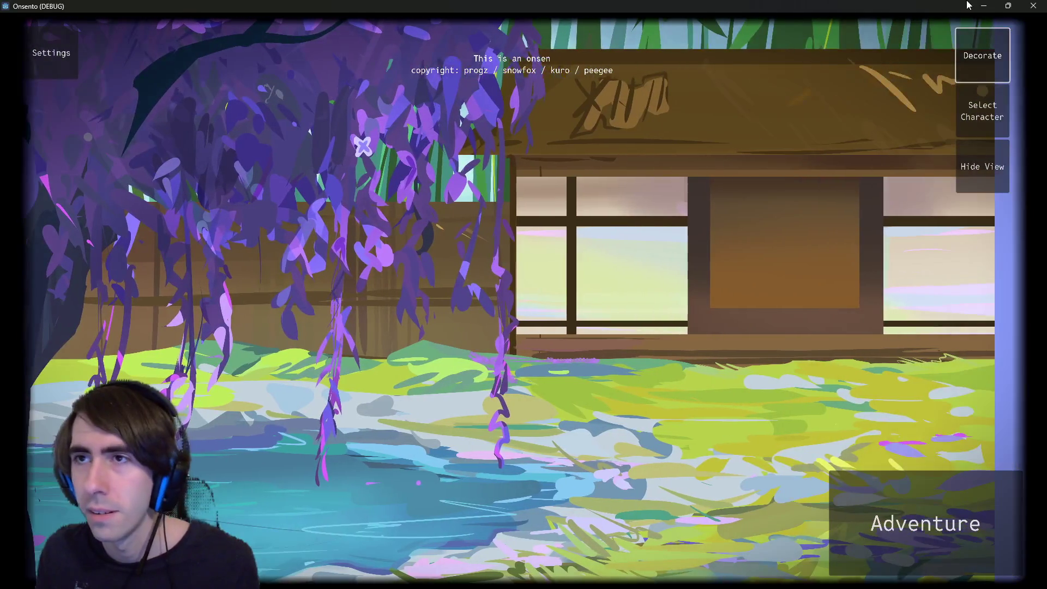
{"action": "left_click", "coordinate": [1036, 5]}
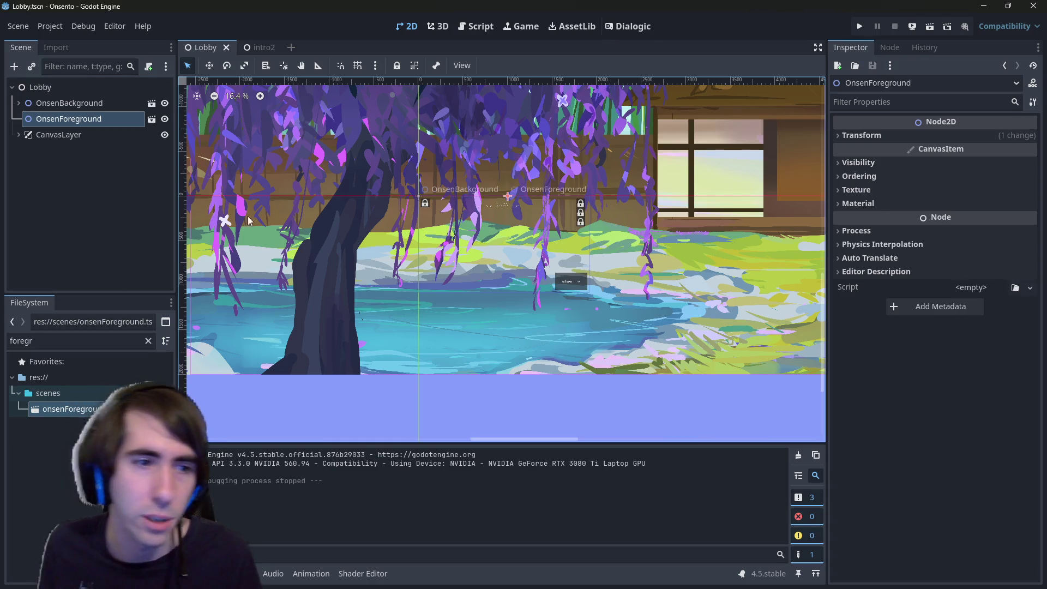
Clear the FileSystem filter and expand res://cardGameplay/levels to list its battle scenes.
{"action": "left_click", "coordinate": [148, 342]}
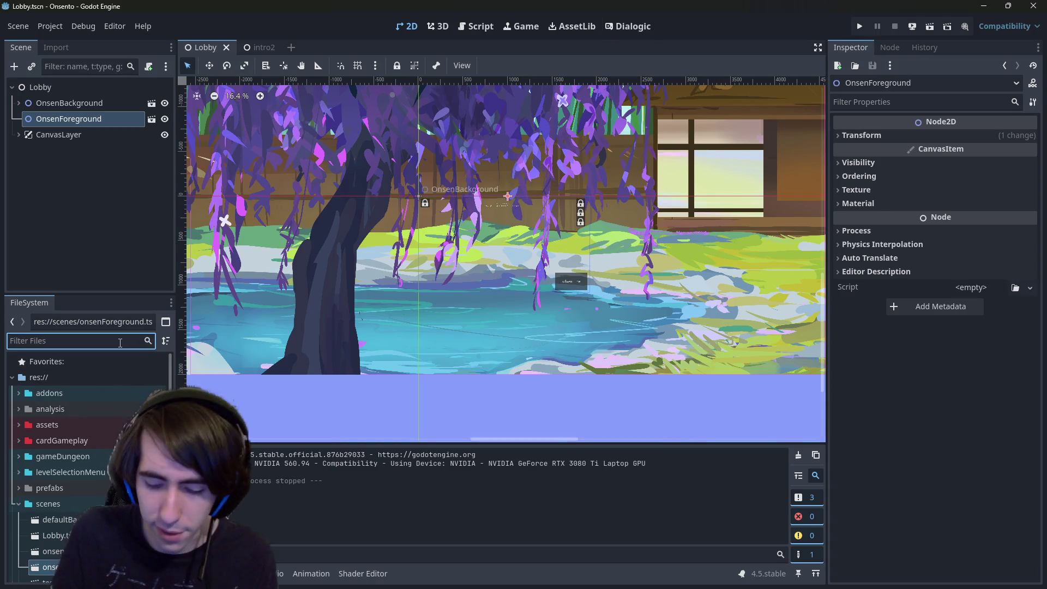
{"action": "left_click", "coordinate": [70, 503]}
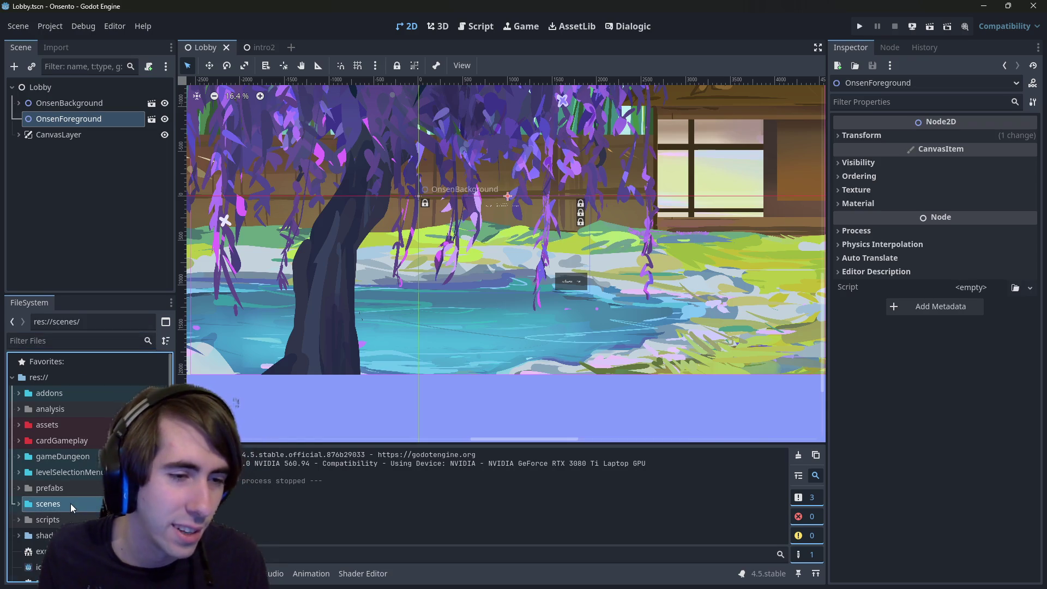
{"action": "double_click", "coordinate": [74, 443]}
{"action": "scroll", "coordinate": [74, 443], "scroll_direction": "down", "scroll_amount": 2}
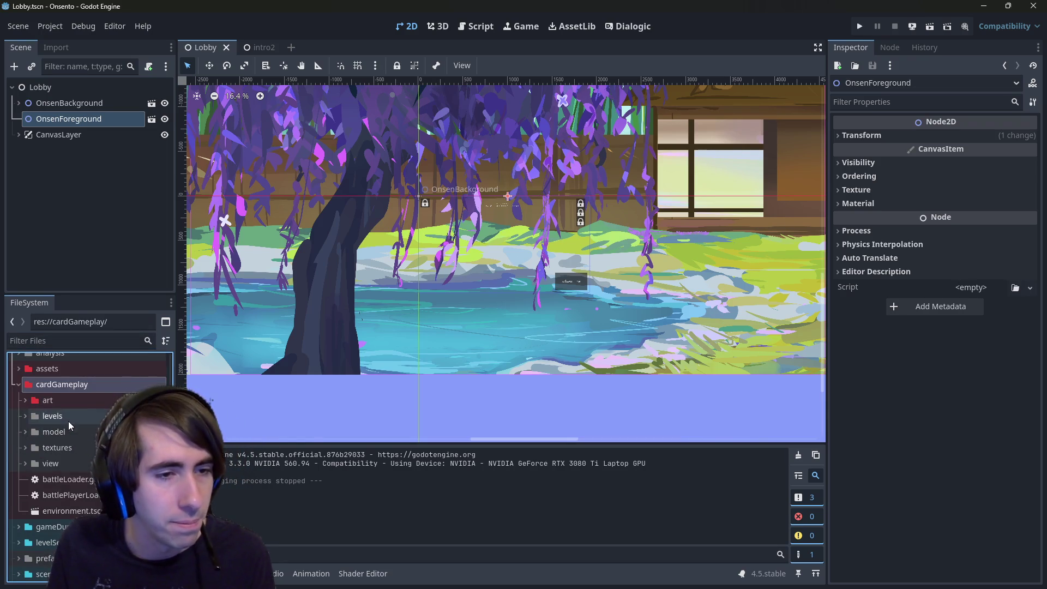
{"action": "double_click", "coordinate": [68, 421]}
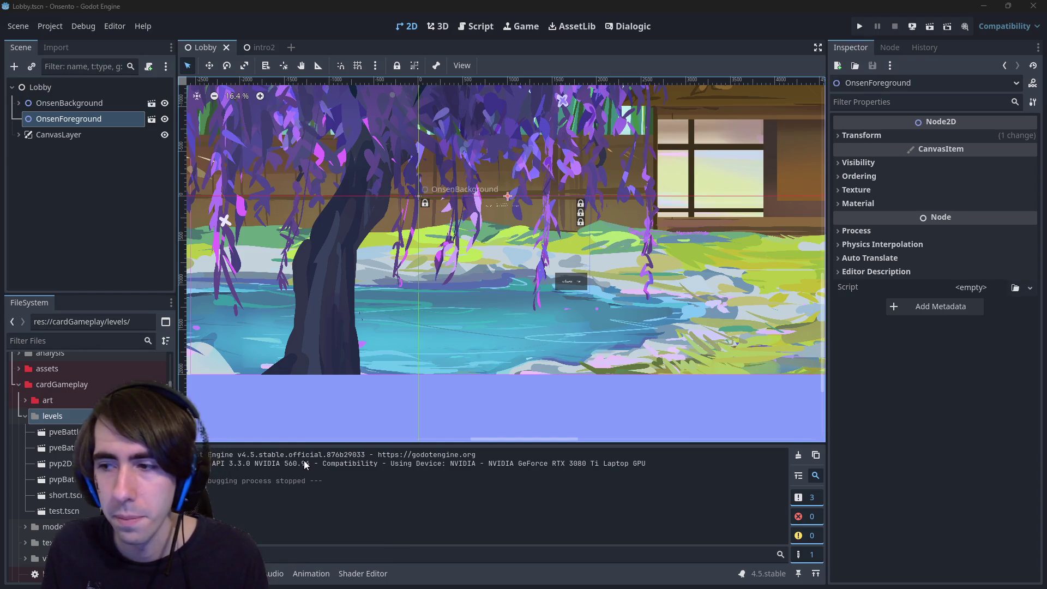
{"action": "scroll", "coordinate": [109, 415], "scroll_direction": "down", "scroll_amount": 1}
{"action": "scroll", "coordinate": [82, 429], "scroll_direction": "down", "scroll_amount": 3}
{"action": "scroll", "coordinate": [87, 415], "scroll_direction": "up", "scroll_amount": 3}
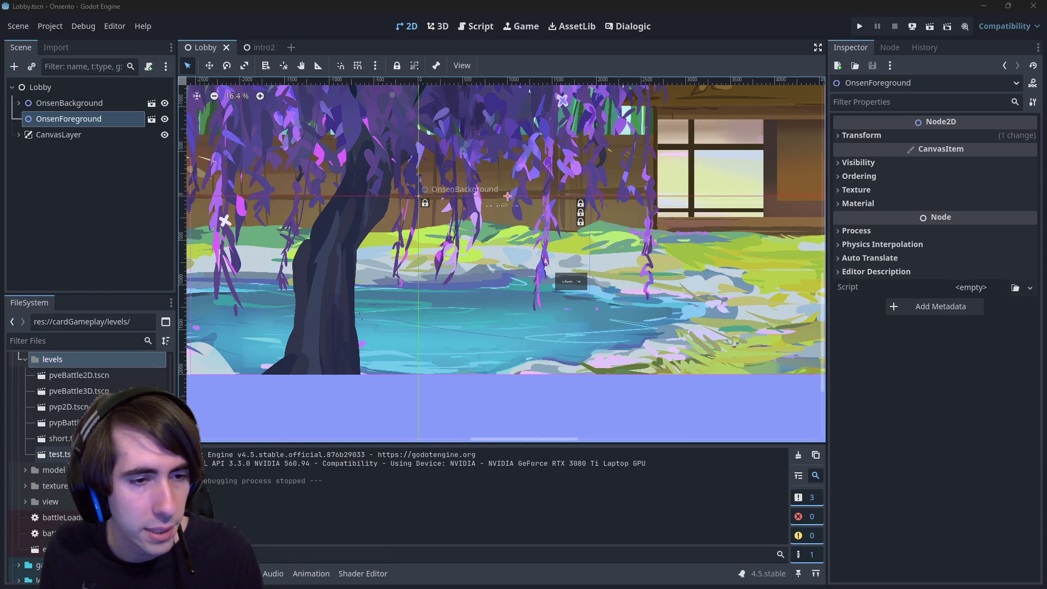
{"action": "scroll", "coordinate": [87, 415], "scroll_direction": "down", "scroll_amount": 1}
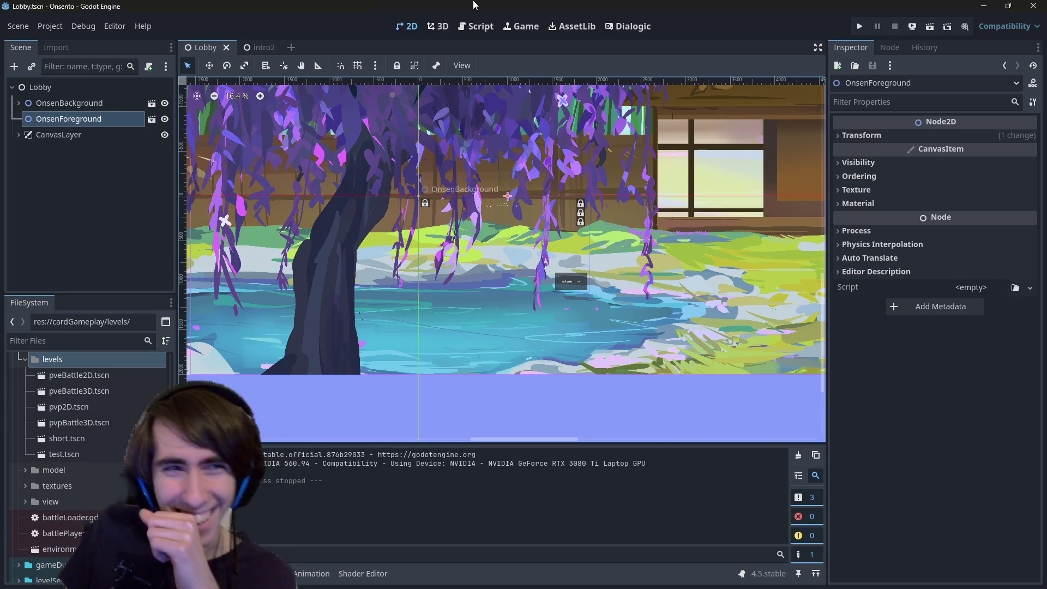
Quick-open room5.tscn and run it as the current scene.
{"action": "scroll", "coordinate": [390, 285], "scroll_direction": "right", "scroll_amount": 2}
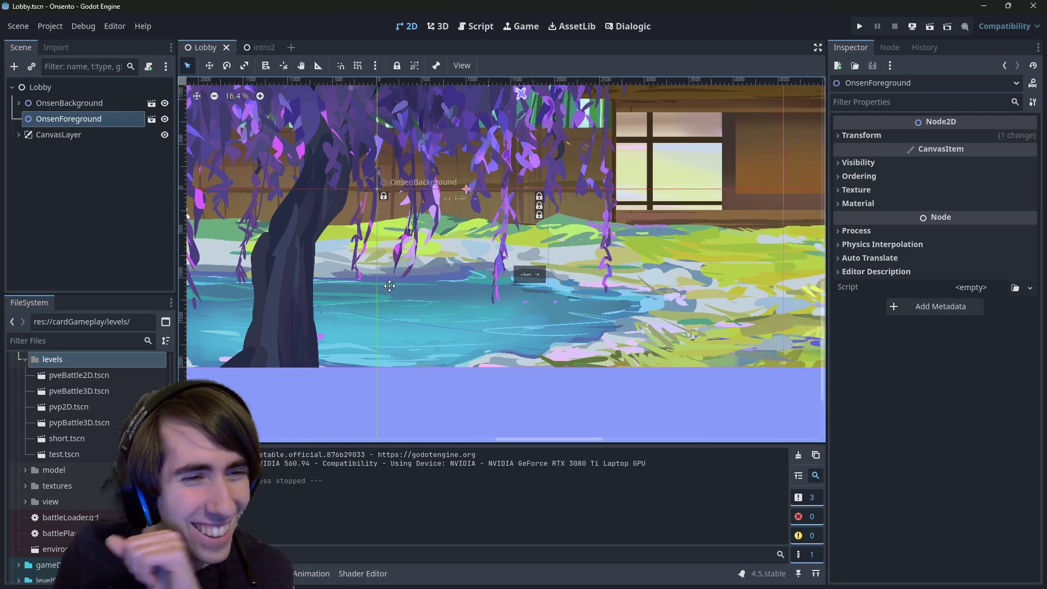
{"action": "scroll", "coordinate": [389, 286], "scroll_direction": "up", "scroll_amount": 2}
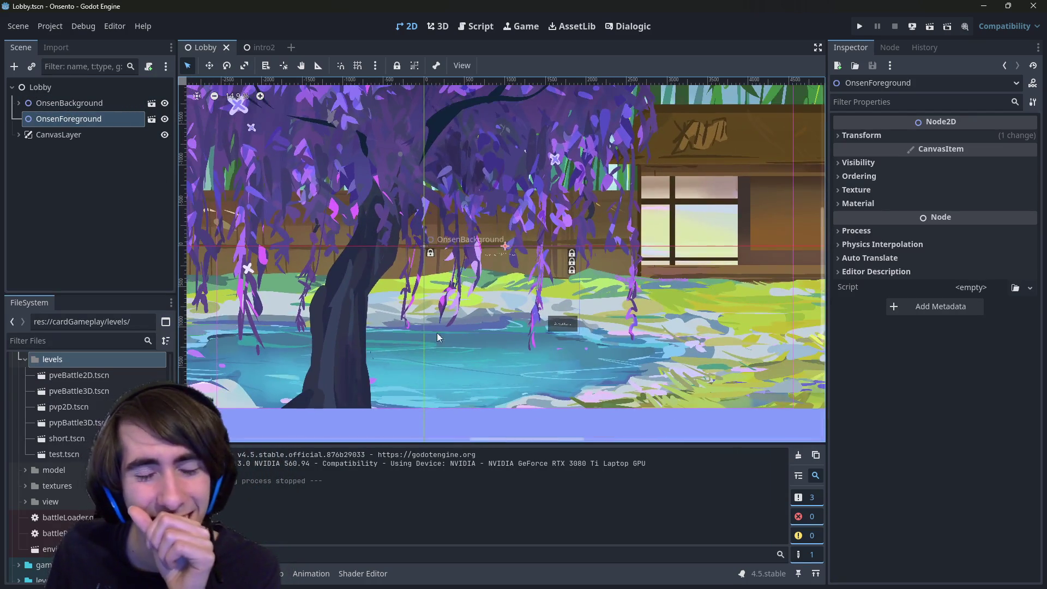
{"action": "scroll", "coordinate": [437, 333], "scroll_direction": "down", "scroll_amount": 1}
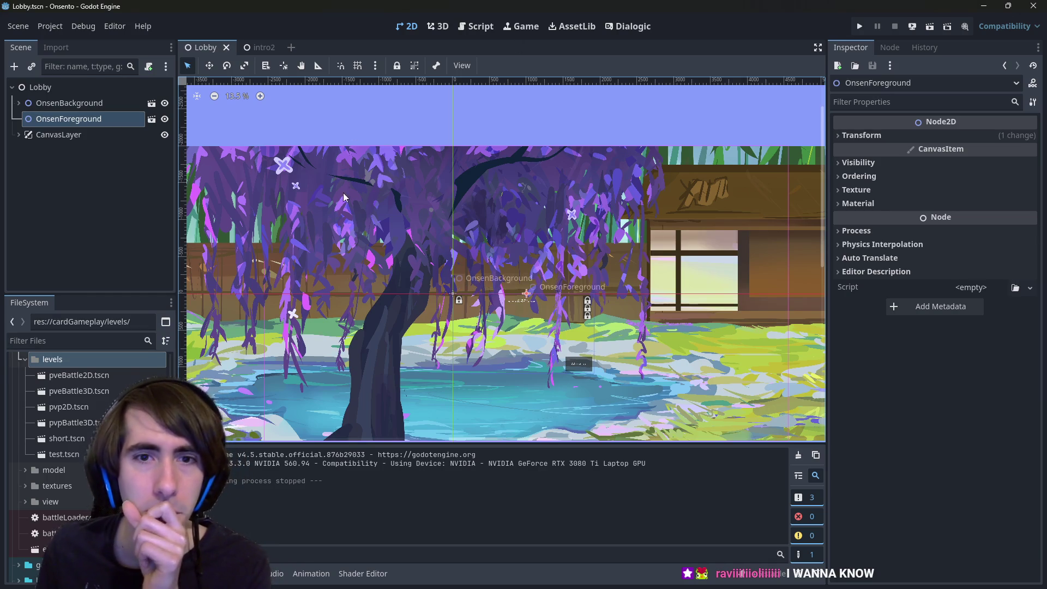
{"action": "scroll", "coordinate": [355, 208], "scroll_direction": "down", "scroll_amount": 3}
{"action": "scroll", "coordinate": [393, 261], "scroll_direction": "up", "scroll_amount": 2}
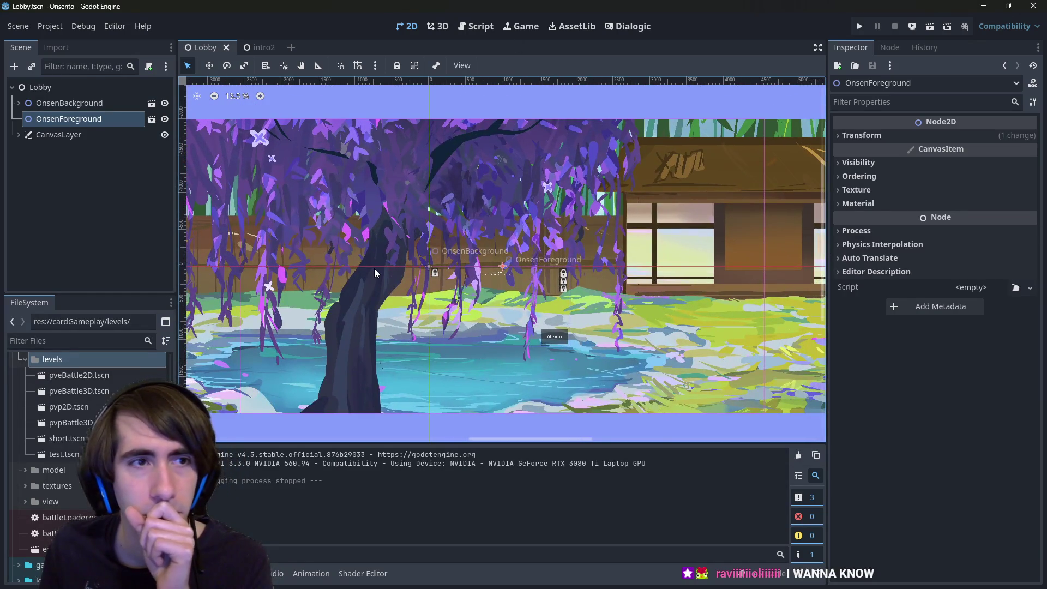
{"action": "mouse_move", "coordinate": [261, 50]}
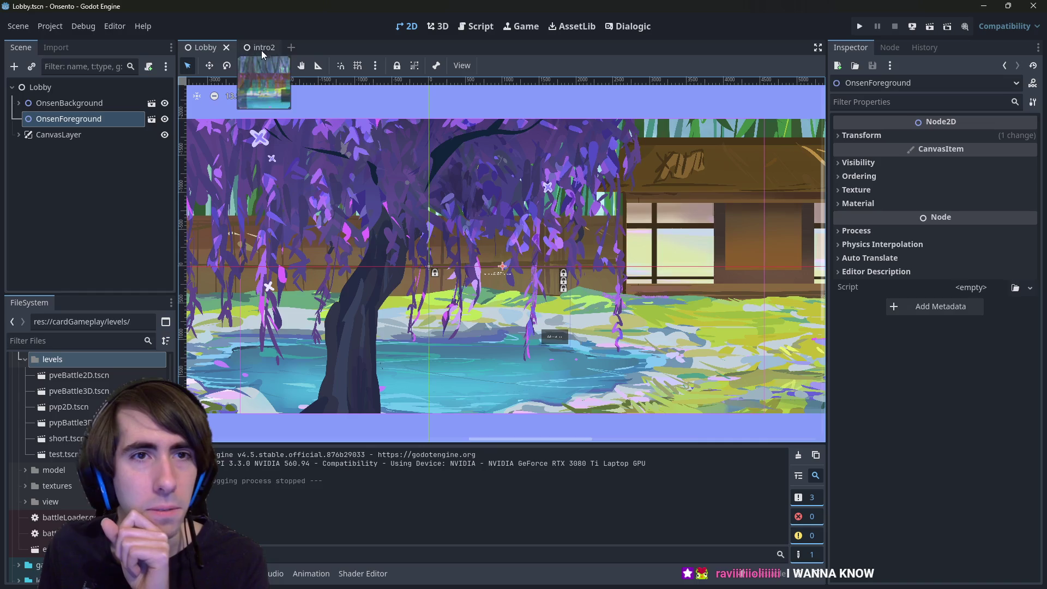
{"action": "key", "text": "alt+shift+o"}
{"action": "type", "text": "room4"}
{"action": "key", "text": "BackSpace"}
{"action": "type", "text": "5"}
{"action": "key", "text": "Return"}
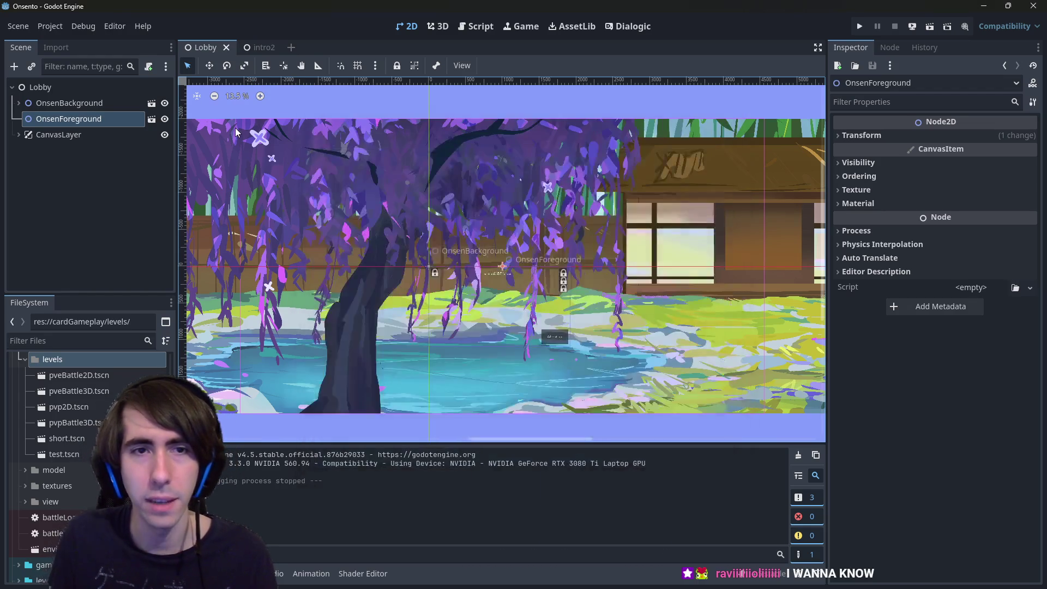
{"action": "left_click", "coordinate": [918, 25]}
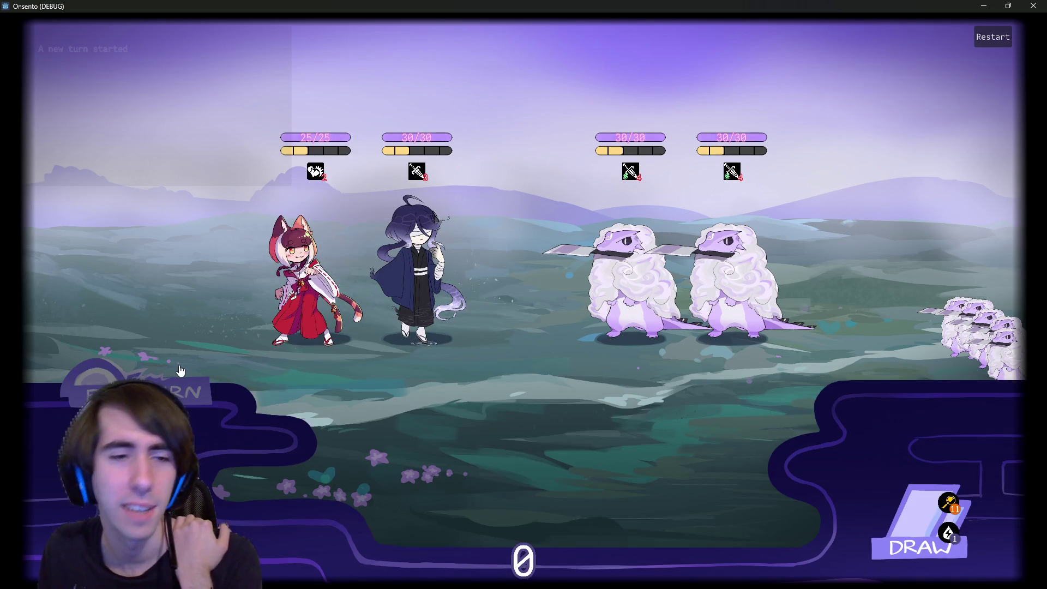
End the turn, play the Hand Cutter Token card, and inspect the discard pile.
{"action": "left_click", "coordinate": [182, 371]}
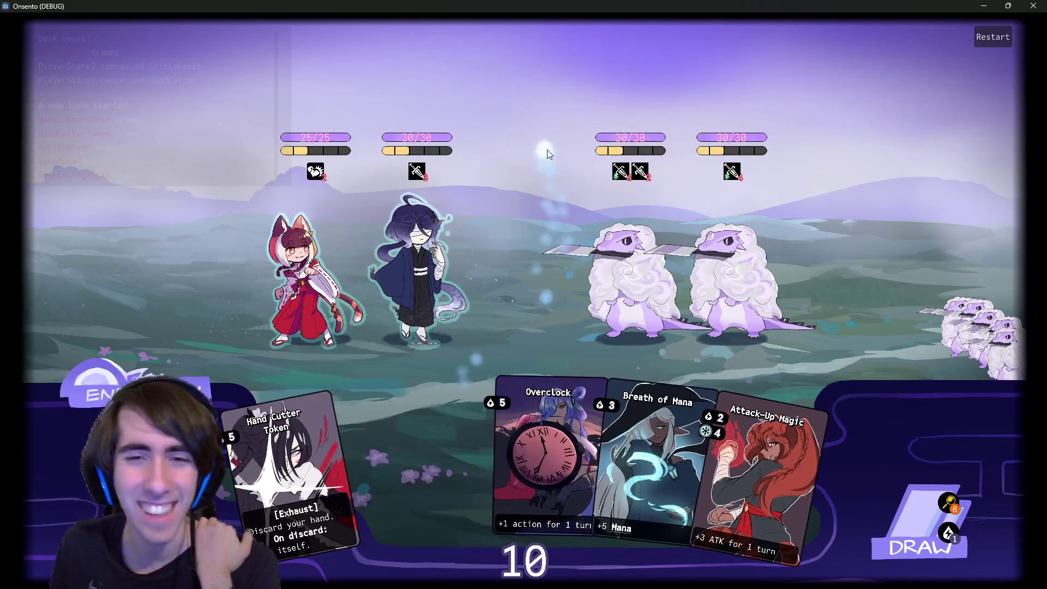
{"action": "left_click_drag", "start_coordinate": [408, 447], "coordinate": [531, 251]}
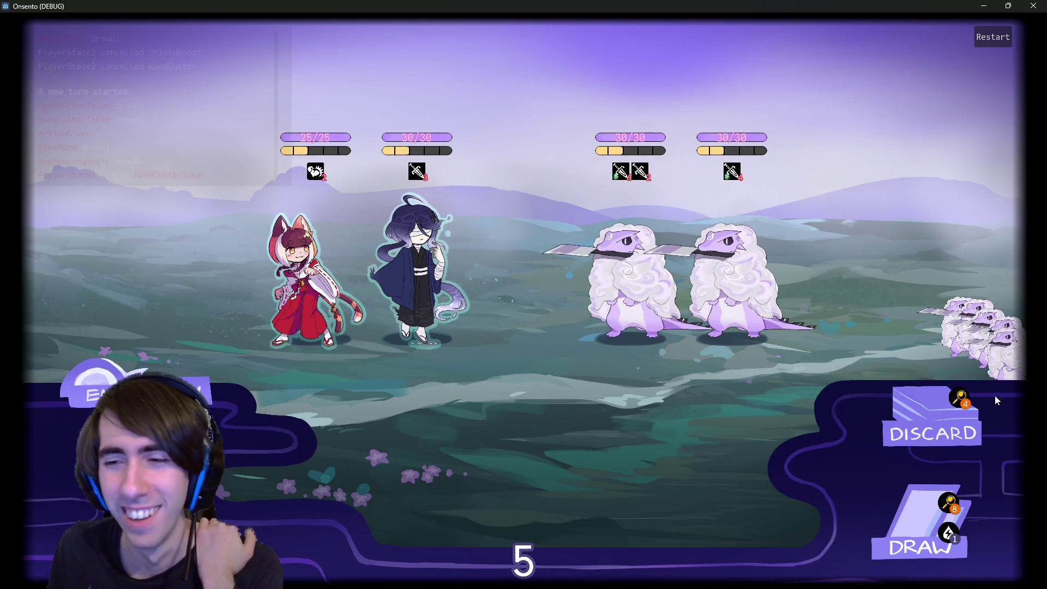
{"action": "left_click", "coordinate": [966, 403]}
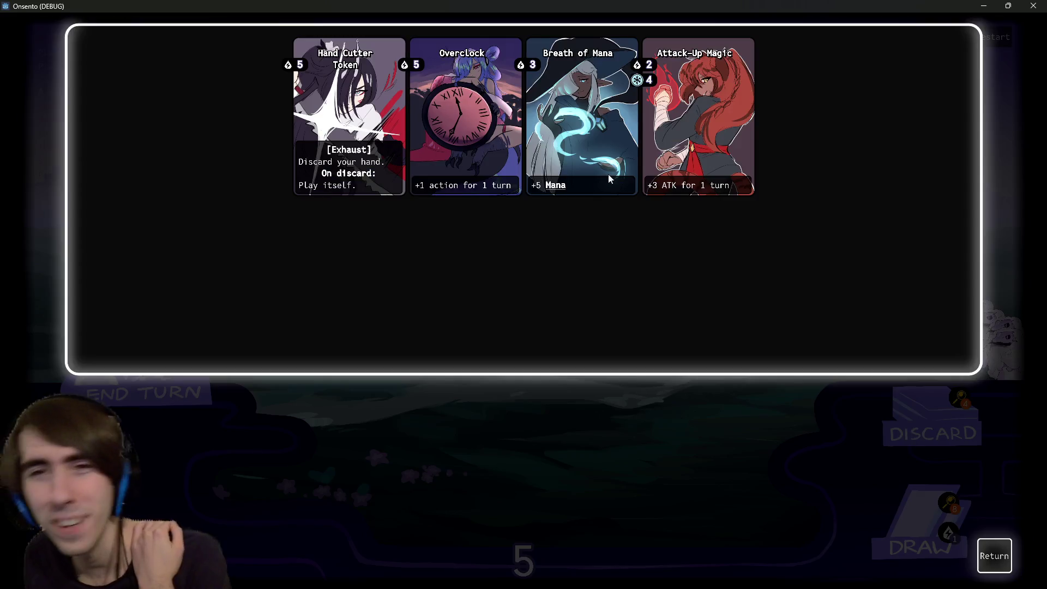
{"action": "left_click", "coordinate": [1009, 558]}
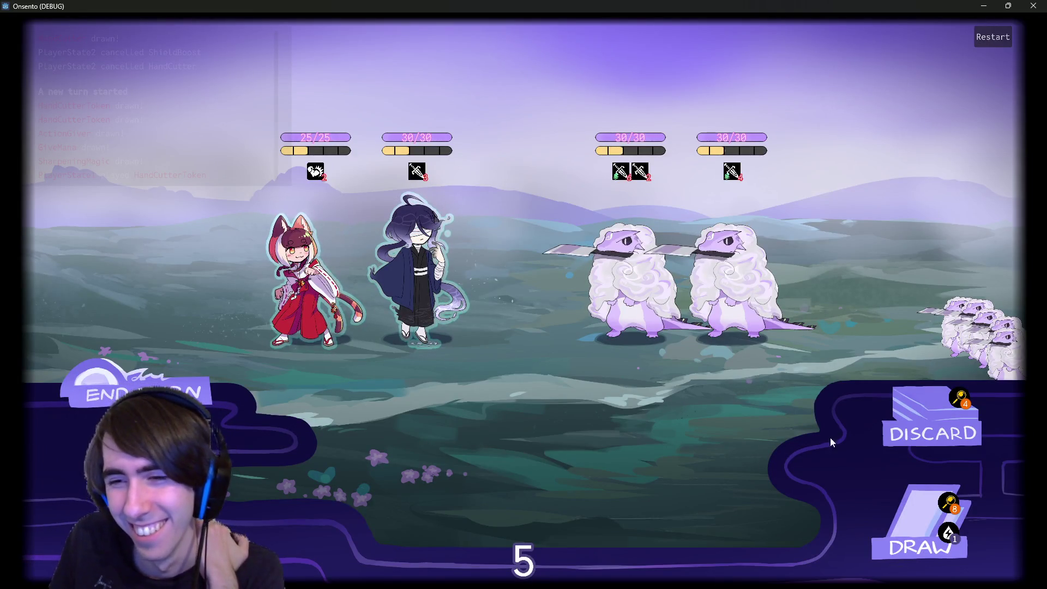
Draw more cards, play Hand Cutter Token again, review the log, and close the game.
{"action": "left_click", "coordinate": [900, 502]}
{"action": "left_click", "coordinate": [186, 382]}
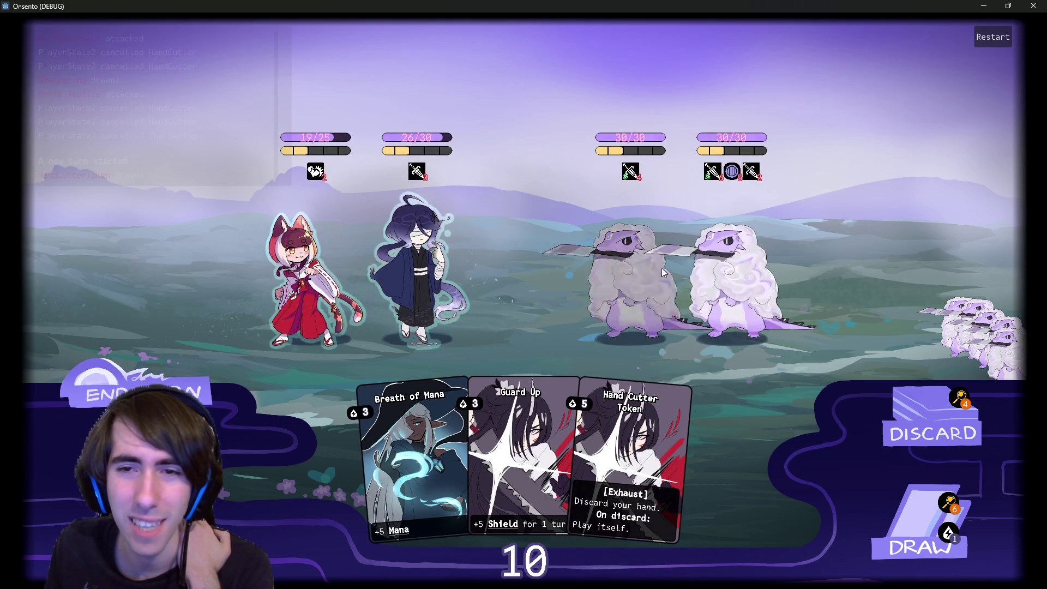
{"action": "left_click_drag", "start_coordinate": [627, 480], "coordinate": [527, 287]}
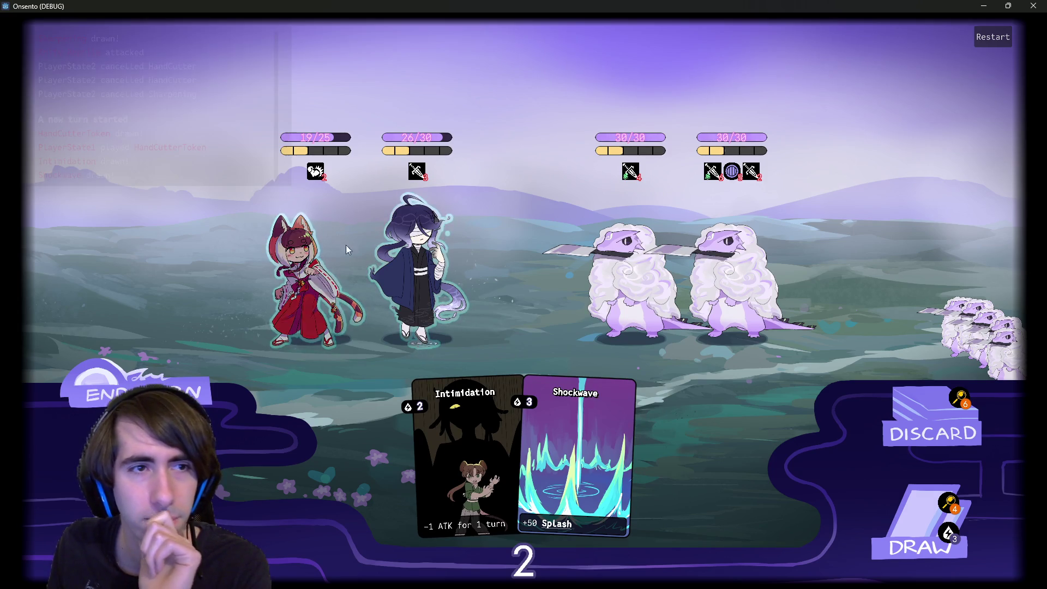
{"action": "scroll", "coordinate": [164, 148], "scroll_direction": "up", "scroll_amount": 3}
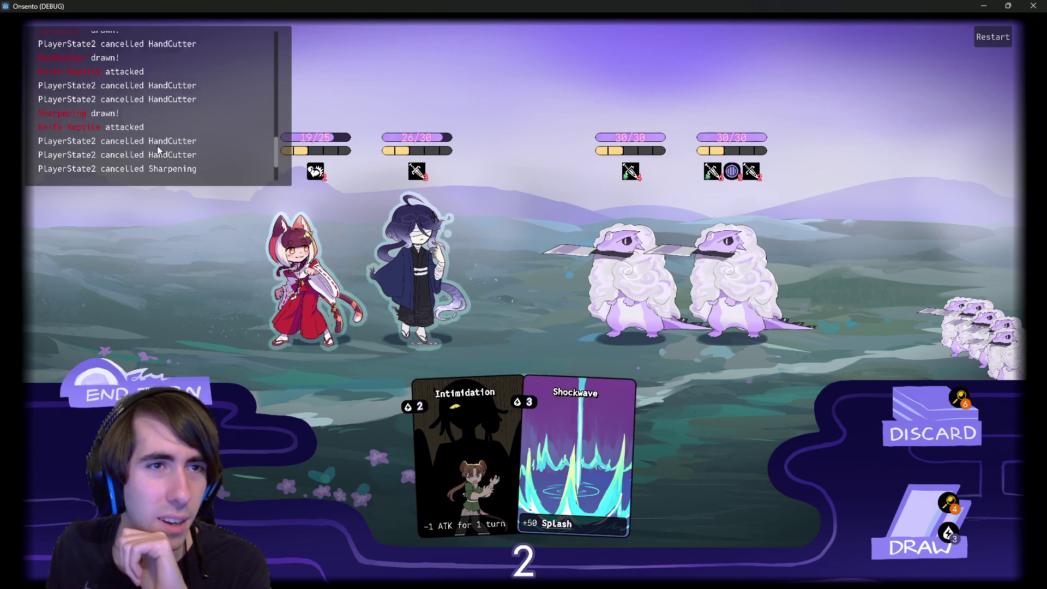
{"action": "scroll", "coordinate": [158, 146], "scroll_direction": "up", "scroll_amount": 1}
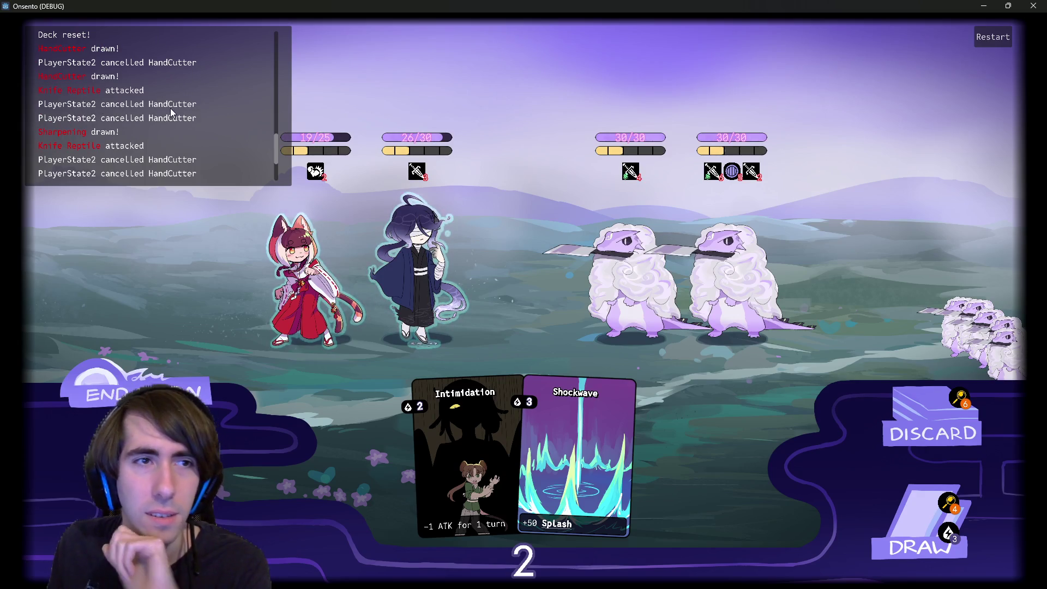
{"action": "scroll", "coordinate": [185, 111], "scroll_direction": "down", "scroll_amount": 4}
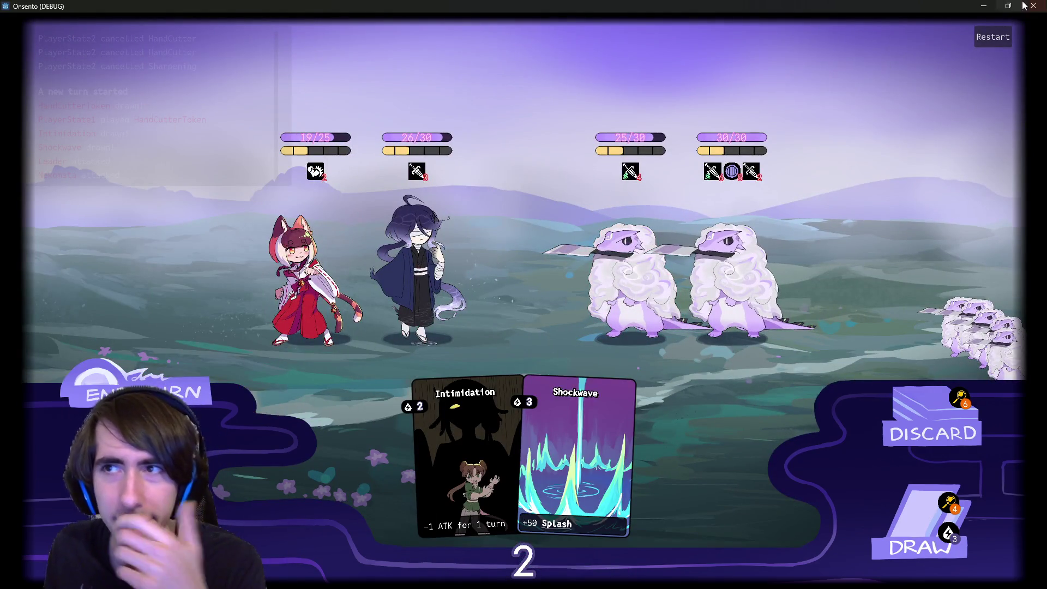
{"action": "left_click", "coordinate": [1032, 5]}
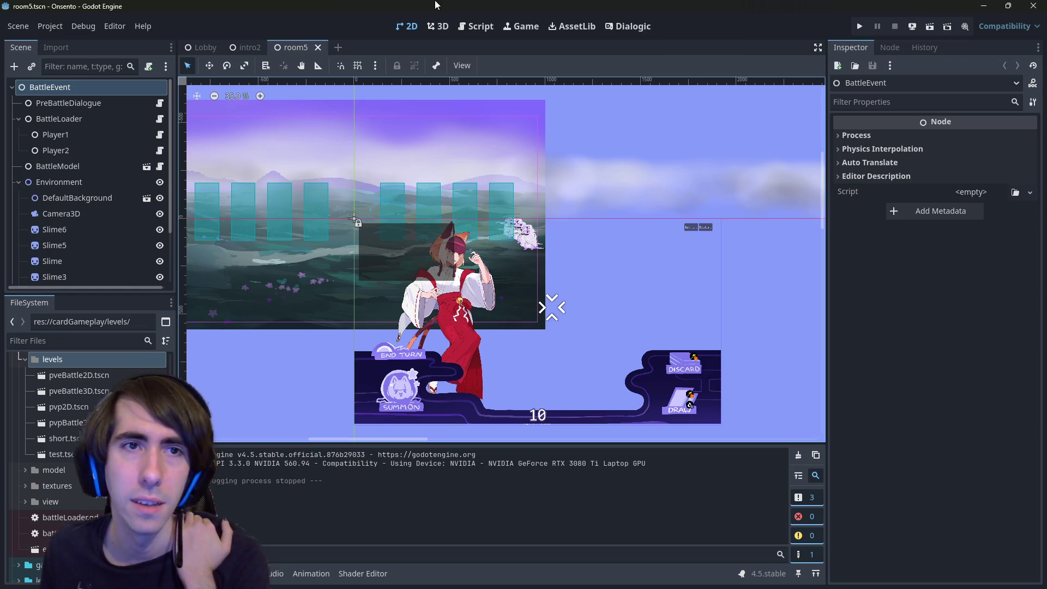
Open and dismiss Quick Open and Find in Files, then rerun the room5 scene.
{"action": "key", "text": "shift+alt+o"}
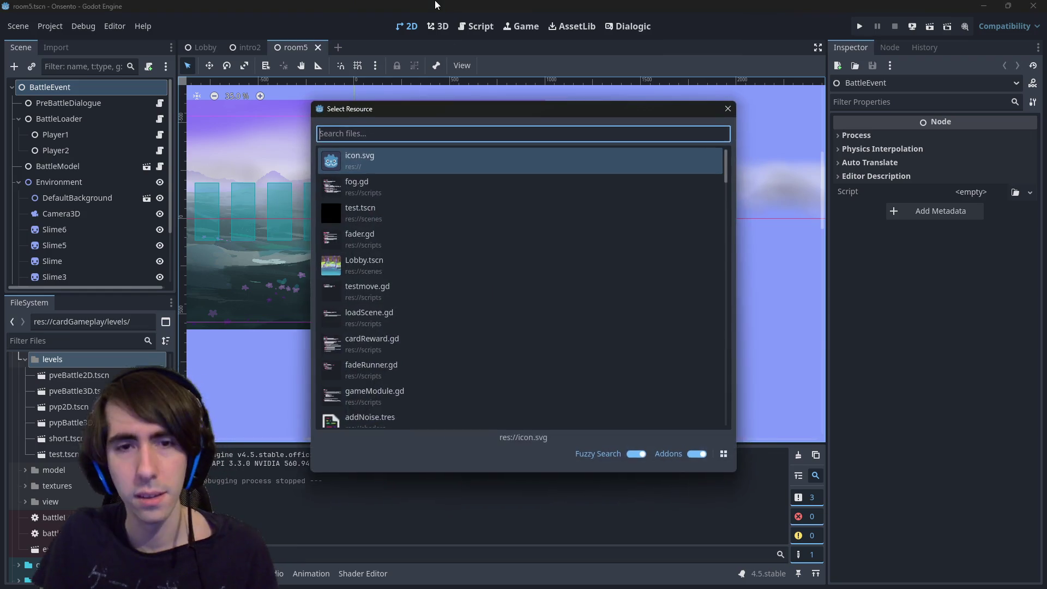
{"action": "key", "text": "Escape"}
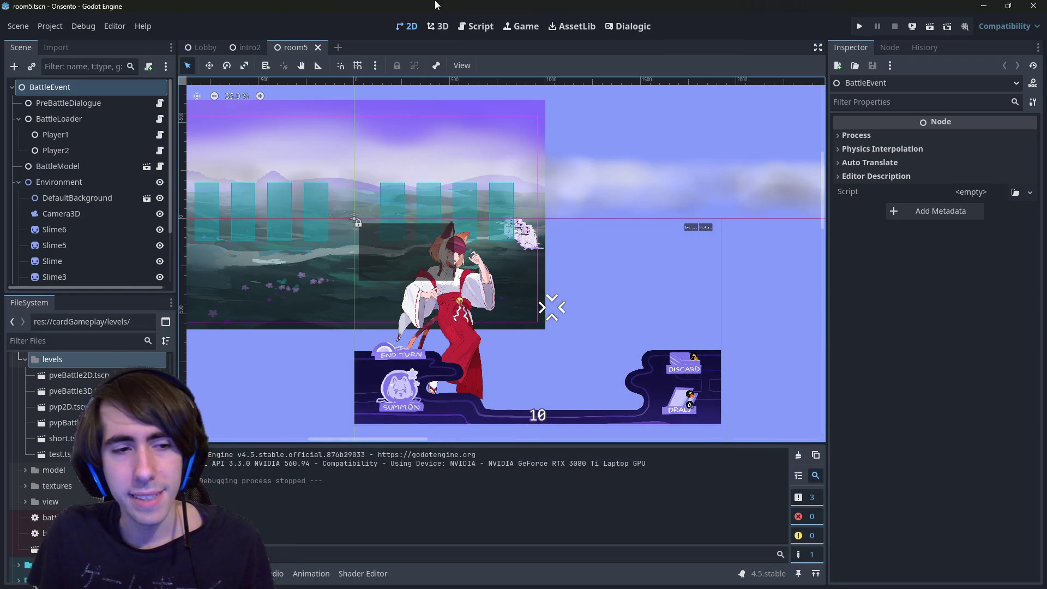
{"action": "key", "text": "ctrl+shift+f"}
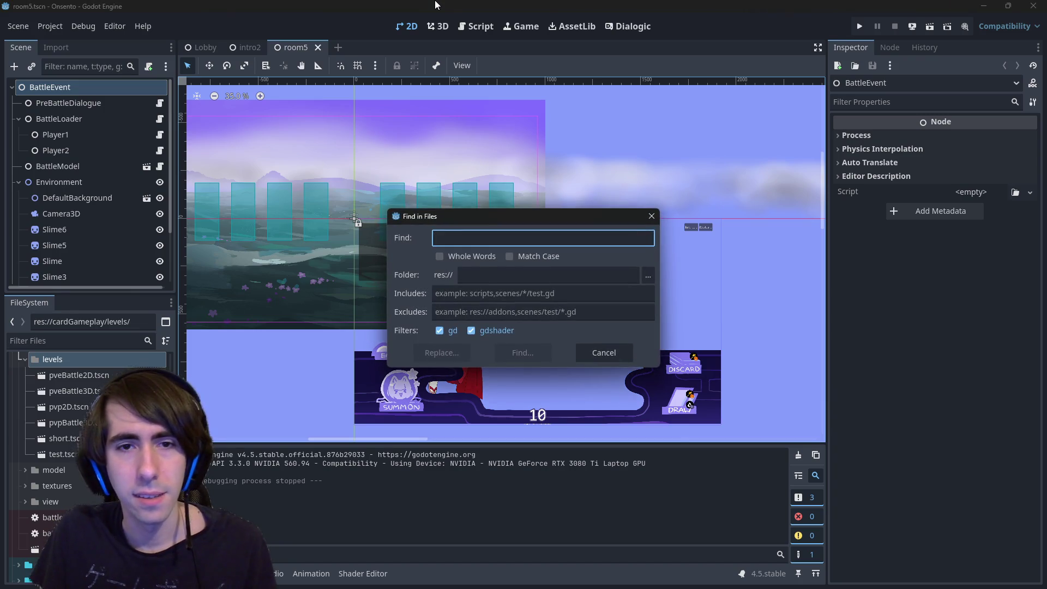
{"action": "key", "text": "Escape"}
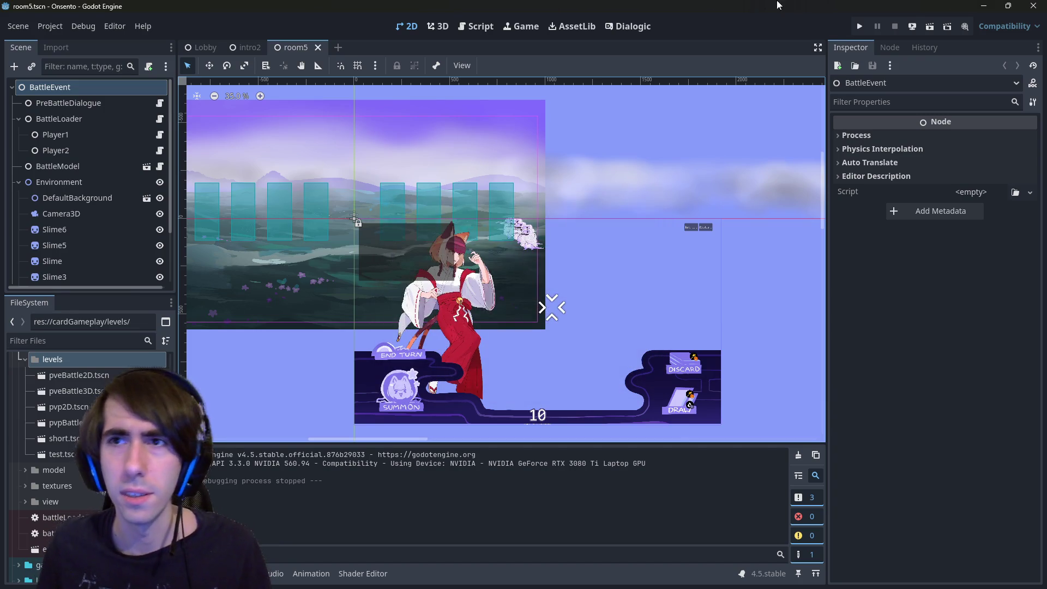
{"action": "left_click", "coordinate": [930, 28]}
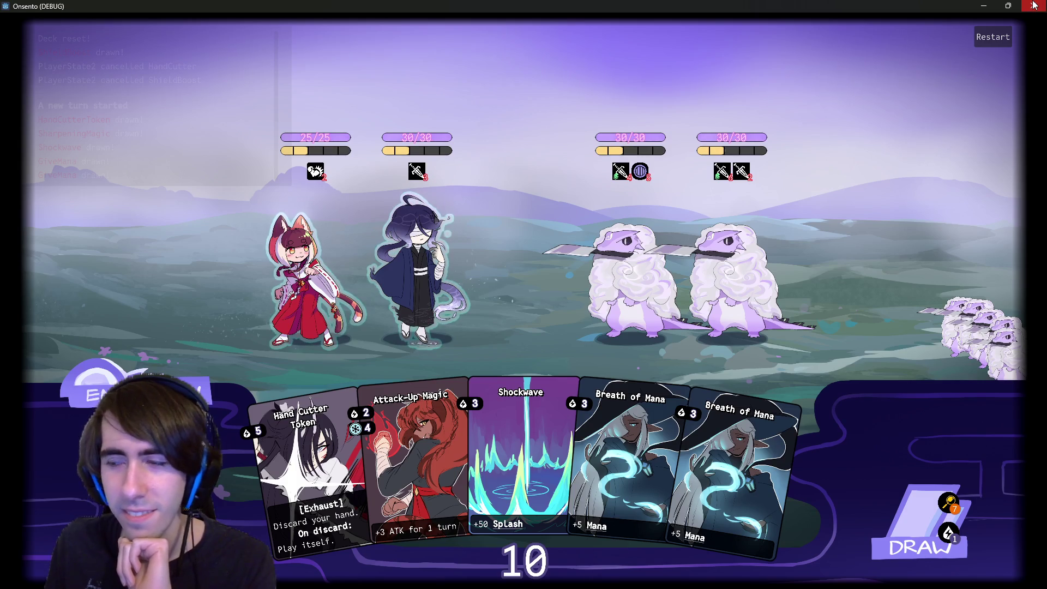
Close the debug game after reviewing its Hand Cutter Token, Attack-Up Magic, Shockwave and Breath of Mana hand.
{"action": "left_click", "coordinate": [1035, 5]}
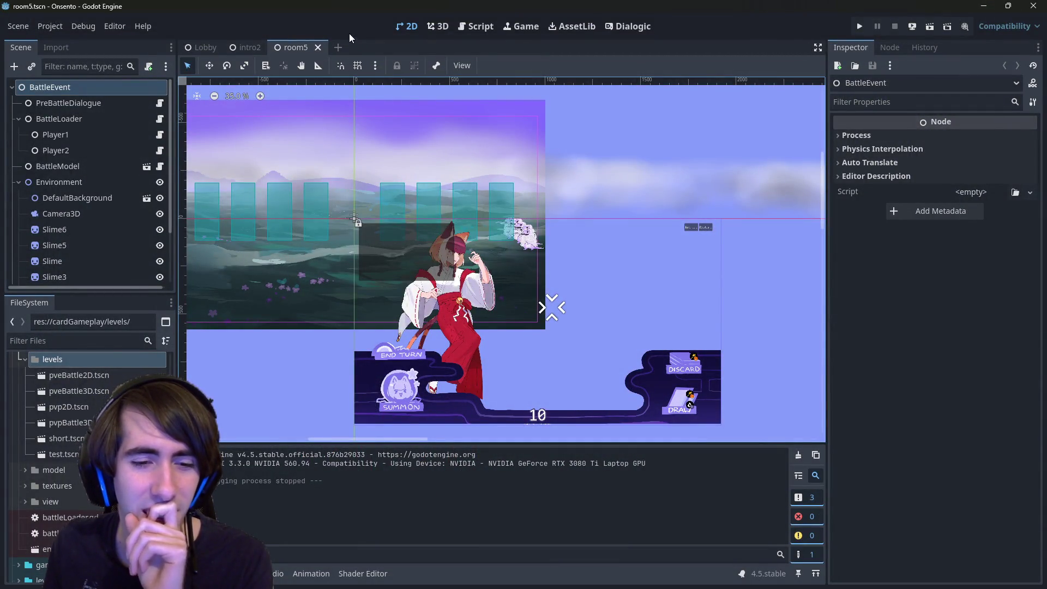
{"action": "mouse_move", "coordinate": [219, 54]}
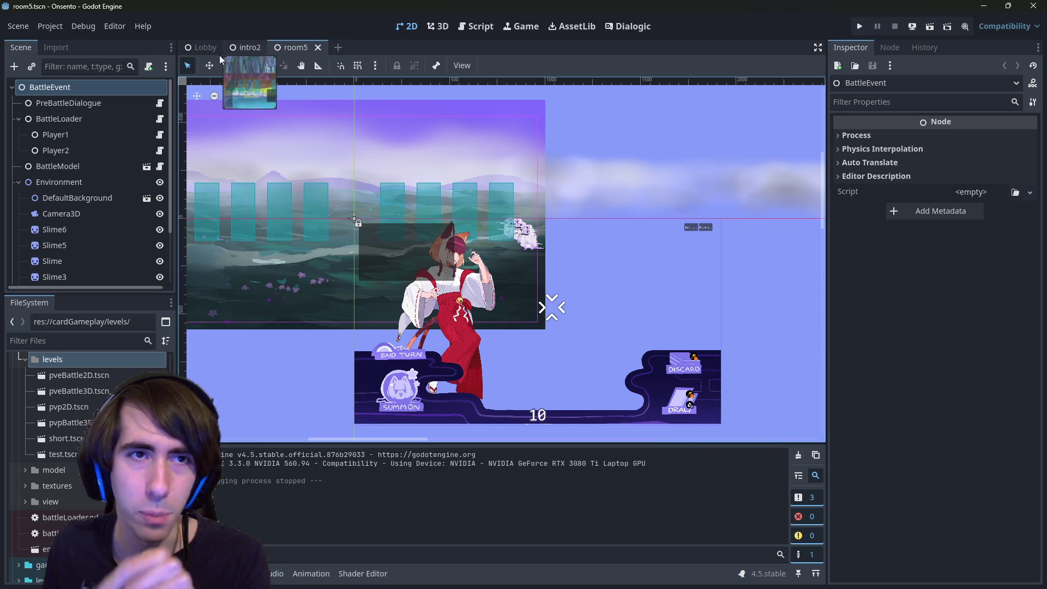
{"action": "left_click", "coordinate": [471, 25]}
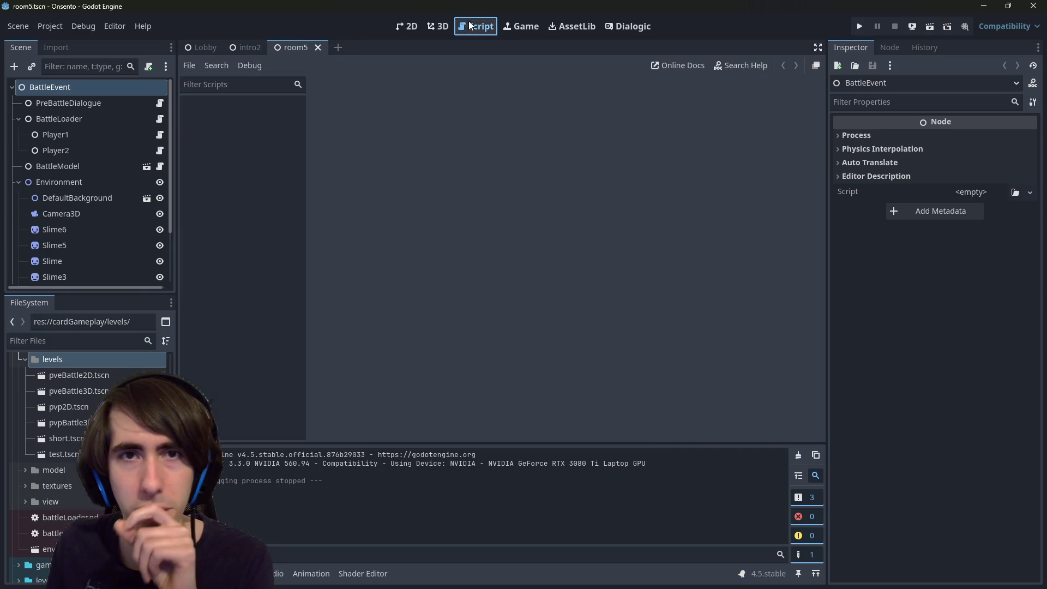
{"action": "left_click", "coordinate": [395, 31]}
{"action": "mouse_move", "coordinate": [263, 44]}
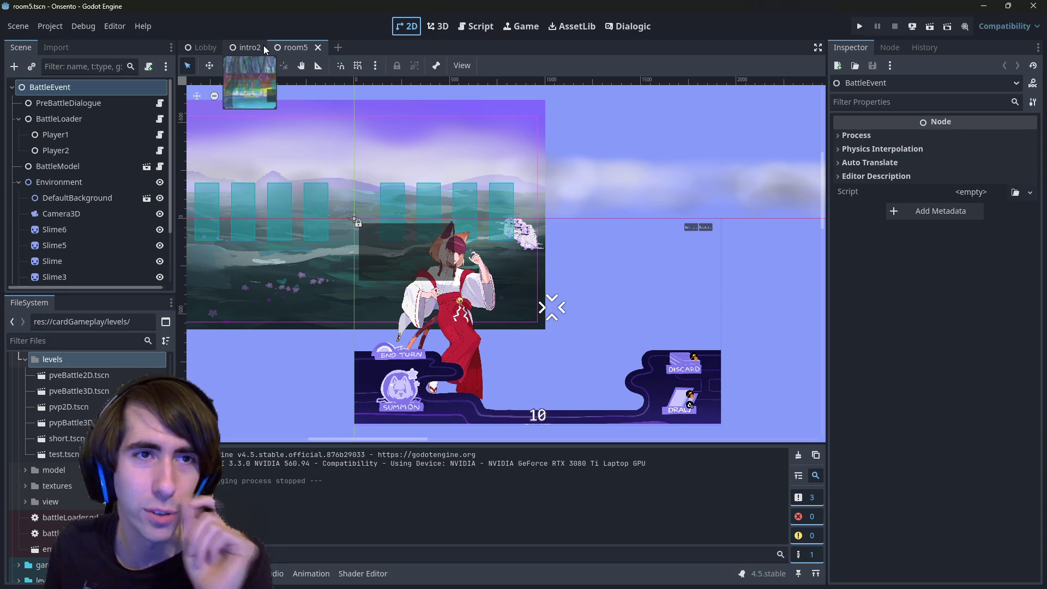
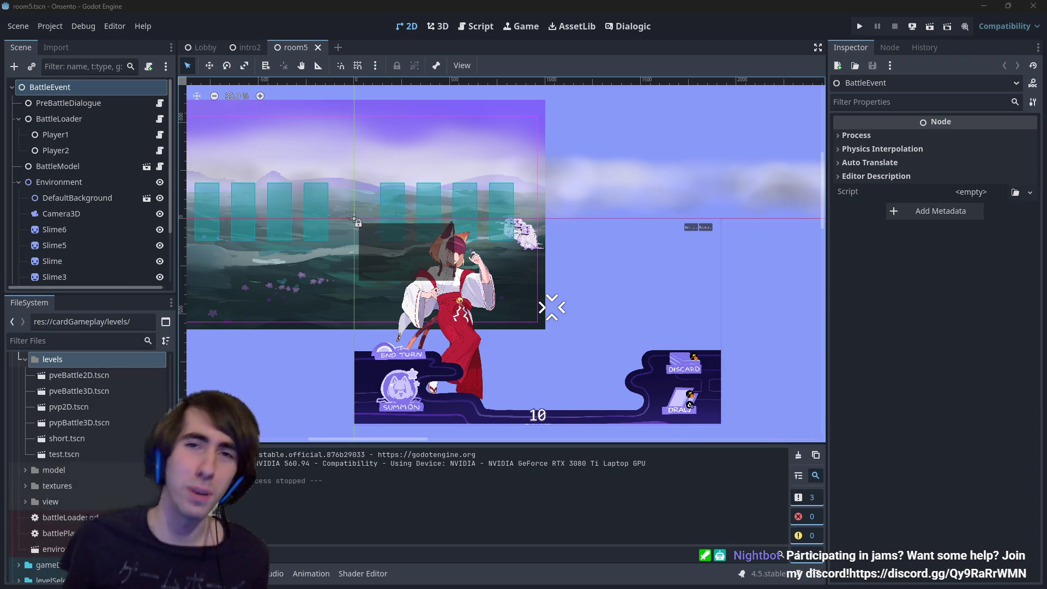
Preview the Script view and the intro2 and Lobby scenes in Godot, then return to room5.
{"action": "left_click", "coordinate": [480, 27]}
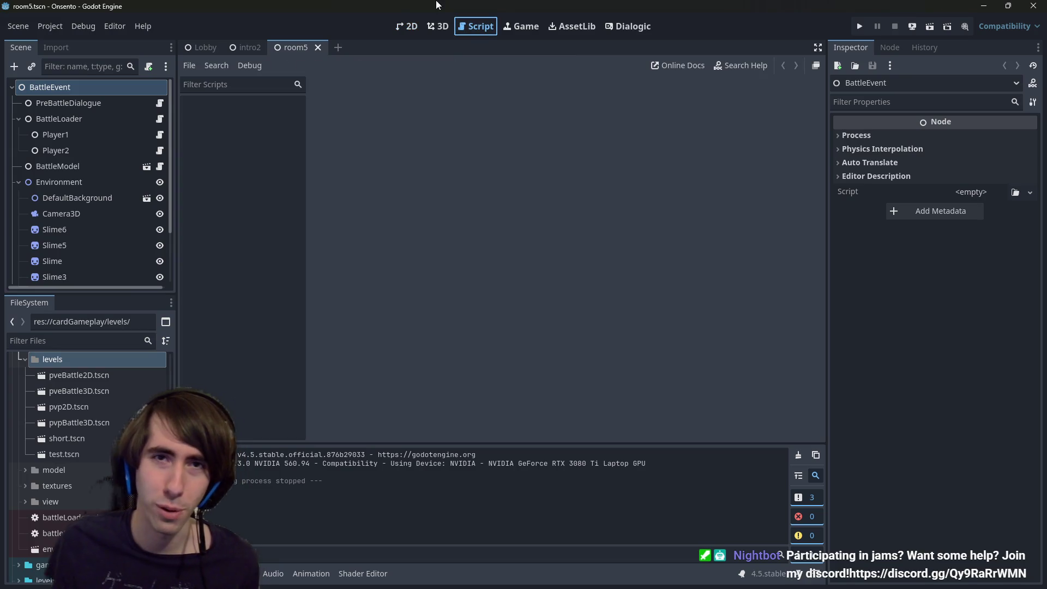
{"action": "left_click", "coordinate": [406, 26]}
{"action": "left_click", "coordinate": [248, 47]}
{"action": "left_click", "coordinate": [202, 48]}
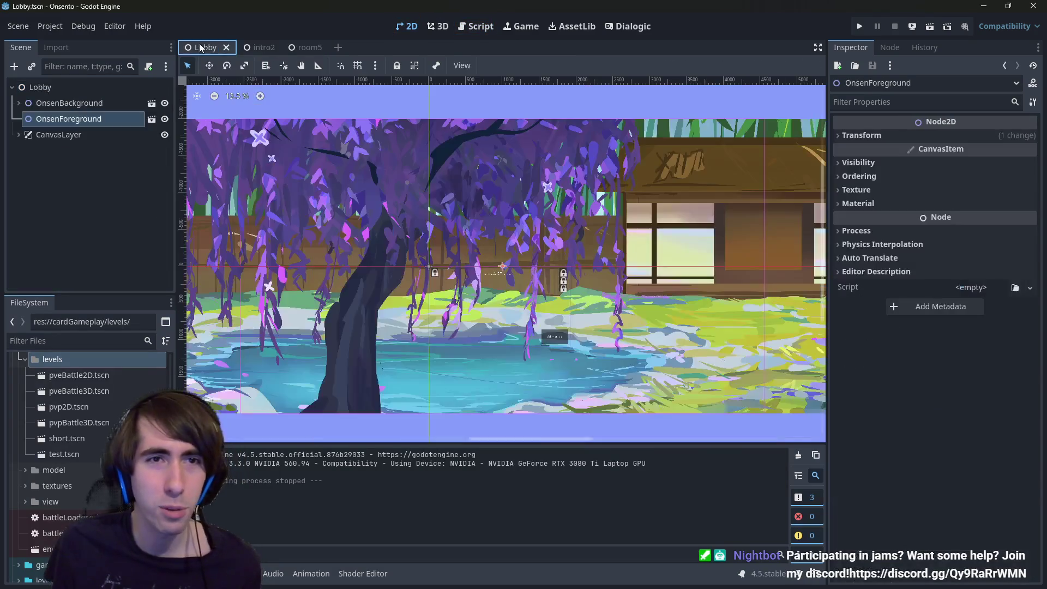
{"action": "left_click", "coordinate": [297, 48]}
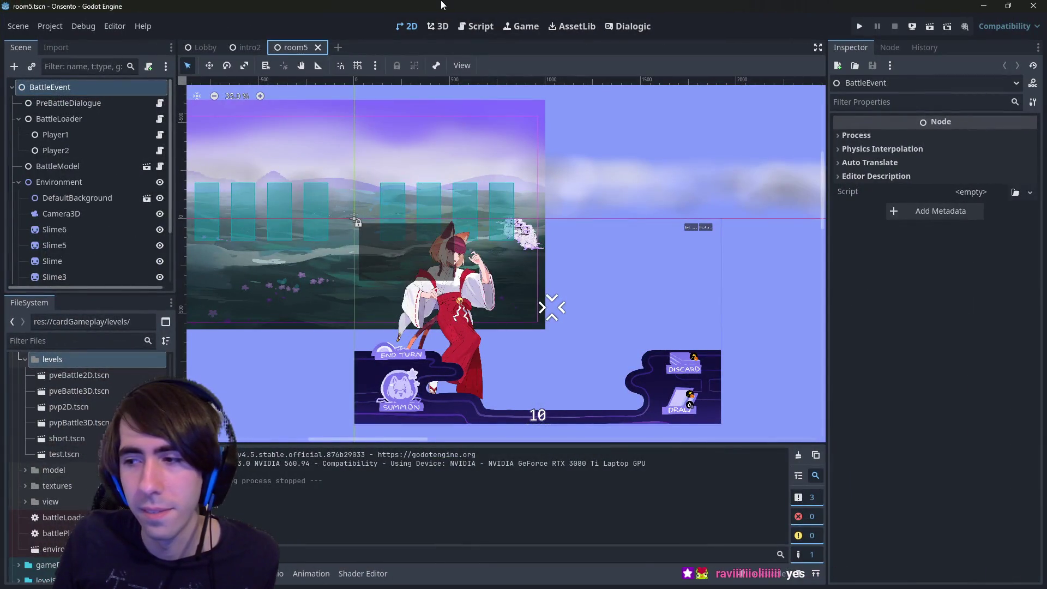
Back in the 2D view, open the Code Architecture doc from Drive's Drafts folder.
{"action": "left_click", "coordinate": [475, 26]}
{"action": "left_click", "coordinate": [413, 30]}
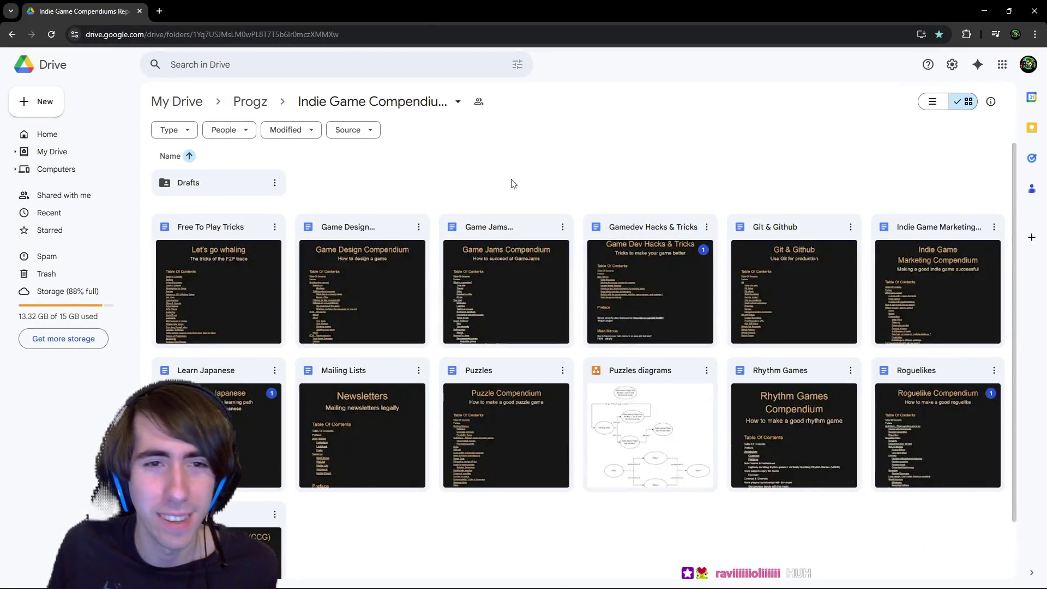
{"action": "double_click", "coordinate": [212, 185]}
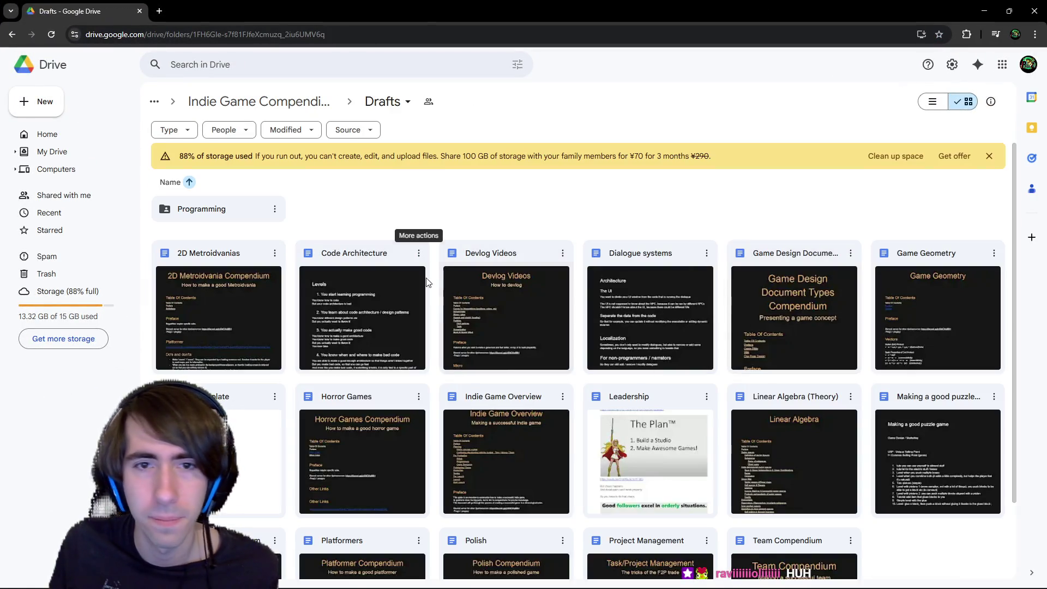
{"action": "double_click", "coordinate": [345, 297]}
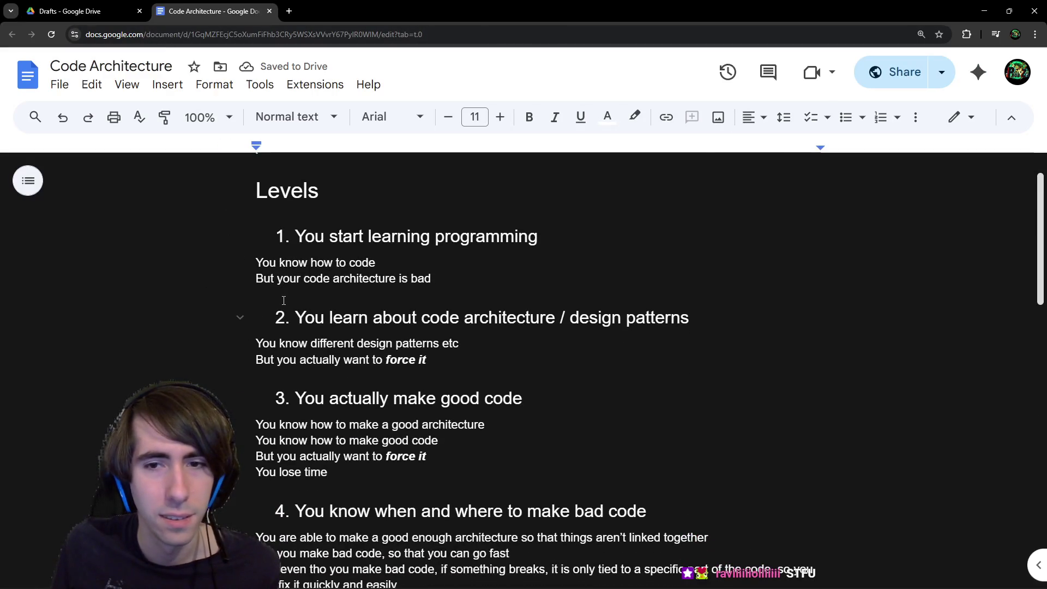
Read the level 1 and level 2 sections, highlighting the lines about forcing good code.
{"action": "scroll", "coordinate": [284, 301], "scroll_direction": "up", "scroll_amount": 1}
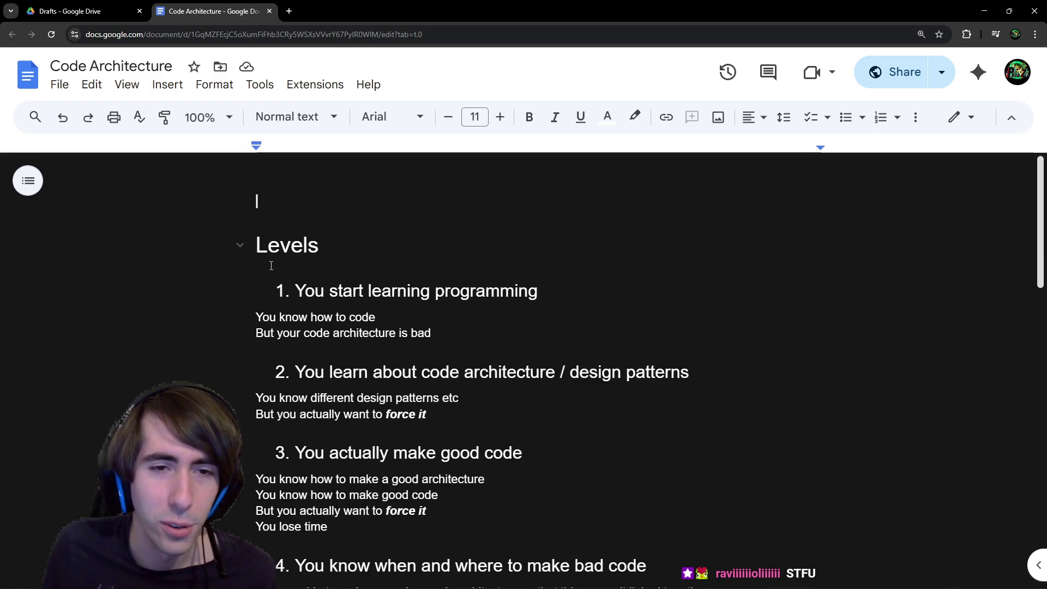
{"action": "scroll", "coordinate": [272, 276], "scroll_direction": "down", "scroll_amount": 1}
{"action": "mouse_move", "coordinate": [264, 264]}
{"action": "left_mouse_down"}
{"action": "mouse_move", "coordinate": [401, 319]}
{"action": "mouse_move", "coordinate": [442, 279]}
{"action": "left_mouse_up"}
{"action": "scroll", "coordinate": [442, 279], "scroll_direction": "down", "scroll_amount": 1}
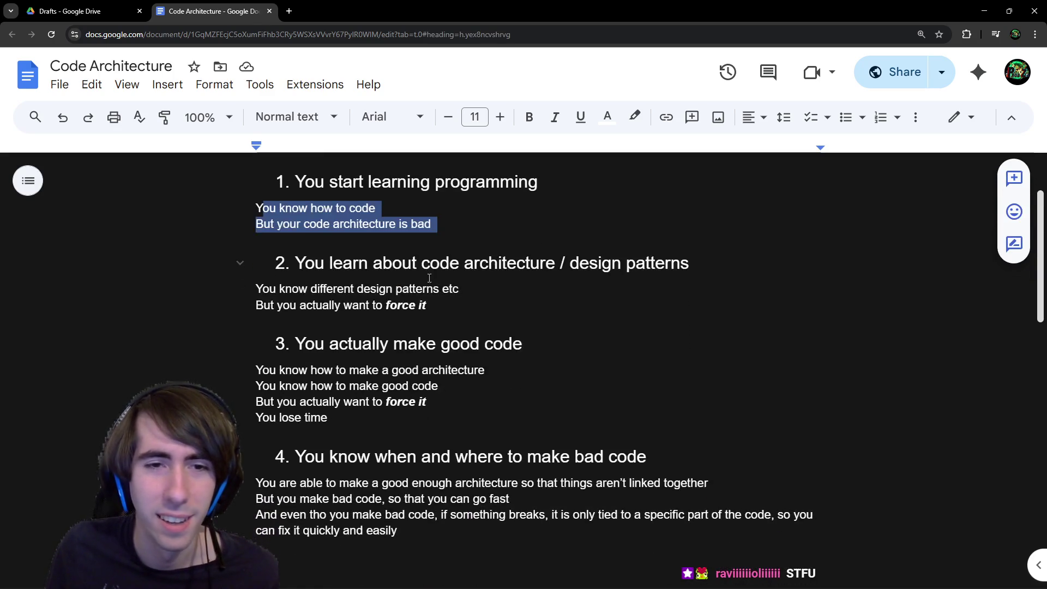
{"action": "left_click_drag", "start_coordinate": [332, 265], "coordinate": [700, 271]}
{"action": "left_click_drag", "start_coordinate": [249, 292], "coordinate": [454, 289]}
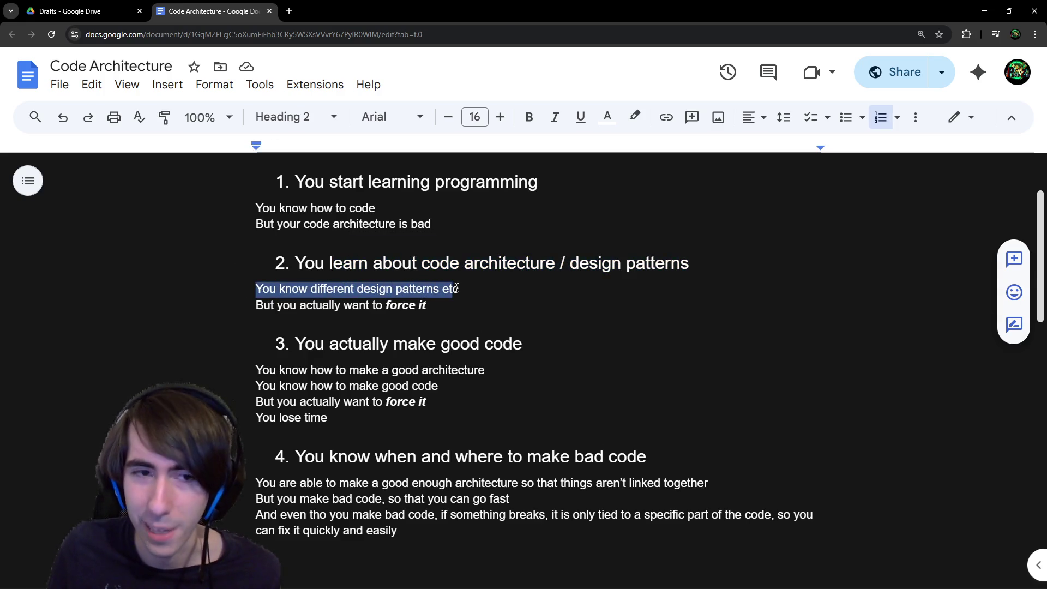
{"action": "mouse_move", "coordinate": [291, 308]}
{"action": "left_mouse_down"}
{"action": "mouse_move", "coordinate": [453, 308]}
{"action": "mouse_move", "coordinate": [258, 263]}
{"action": "left_mouse_up"}
{"action": "left_click", "coordinate": [452, 309]}
{"action": "left_click", "coordinate": [398, 289]}
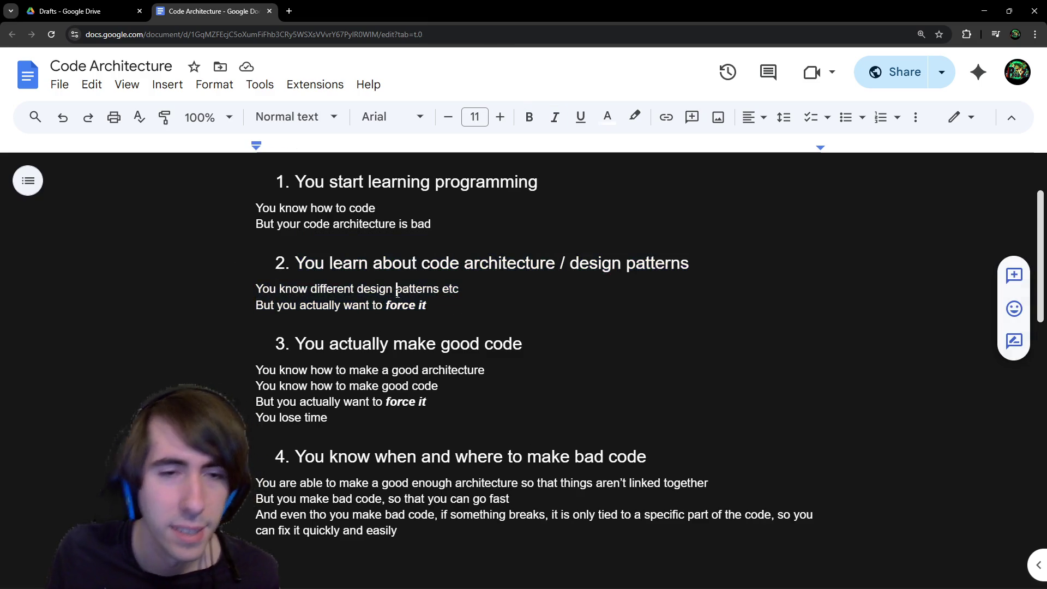
Highlight the level 3 lines on good architecture and losing time by forcing it.
{"action": "mouse_move", "coordinate": [298, 329]}
{"action": "left_mouse_down"}
{"action": "mouse_move", "coordinate": [316, 341]}
{"action": "mouse_move", "coordinate": [524, 339]}
{"action": "left_mouse_up"}
{"action": "left_click_drag", "start_coordinate": [270, 371], "coordinate": [467, 369]}
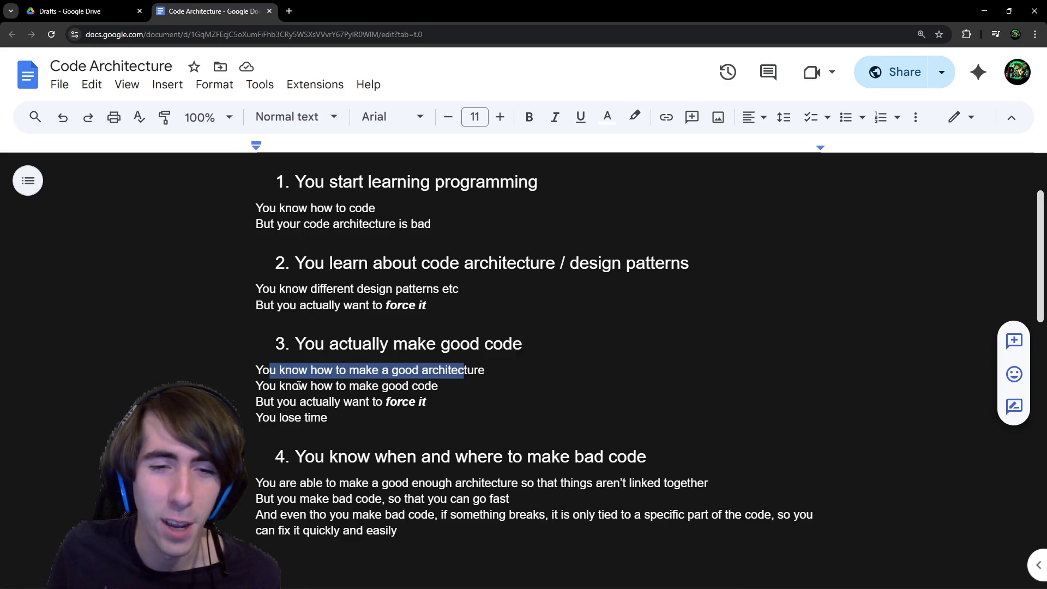
{"action": "left_click_drag", "start_coordinate": [299, 386], "coordinate": [467, 392]}
{"action": "mouse_move", "coordinate": [288, 400]}
{"action": "left_mouse_down"}
{"action": "mouse_move", "coordinate": [428, 402]}
{"action": "mouse_move", "coordinate": [314, 413]}
{"action": "left_mouse_up"}
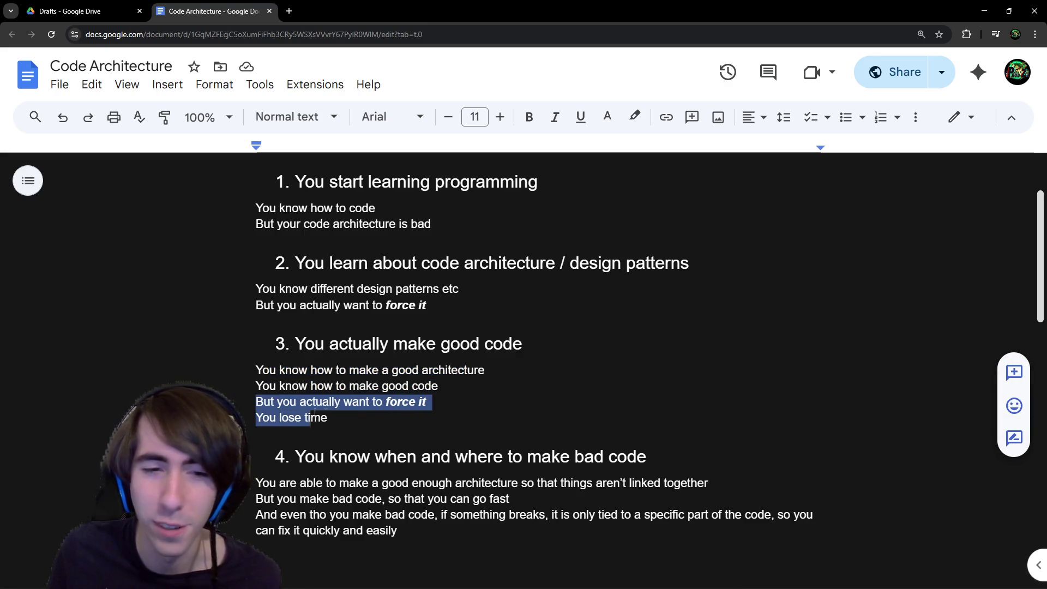
{"action": "left_click", "coordinate": [322, 417]}
Highlight the level 4 heading and lines on good-enough architecture and fixing breaks quickly.
{"action": "scroll", "coordinate": [318, 382], "scroll_direction": "down", "scroll_amount": 2}
{"action": "left_click_drag", "start_coordinate": [299, 347], "coordinate": [636, 354]}
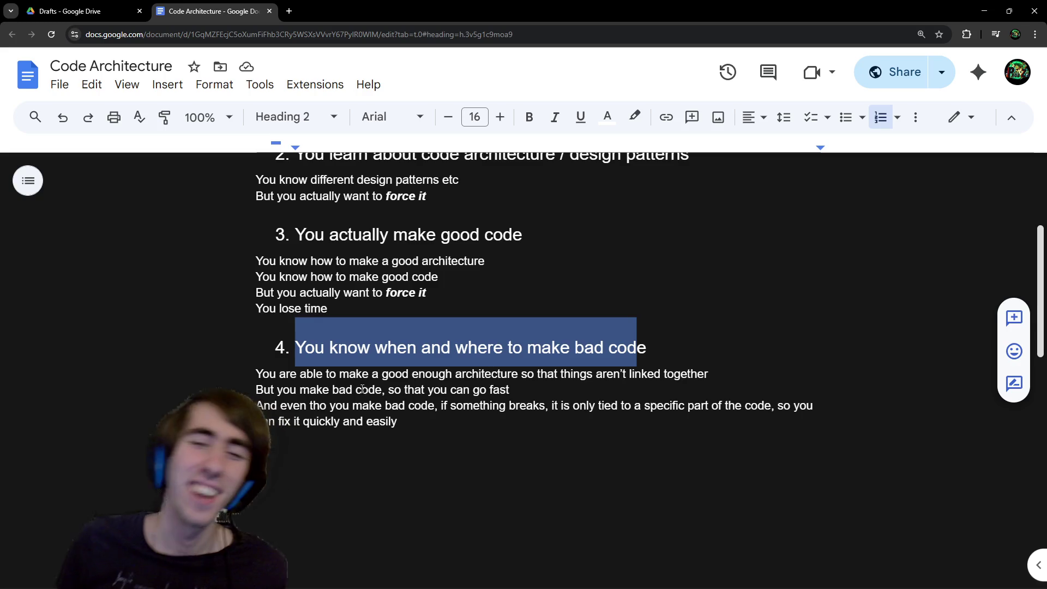
{"action": "left_click_drag", "start_coordinate": [364, 377], "coordinate": [544, 379]}
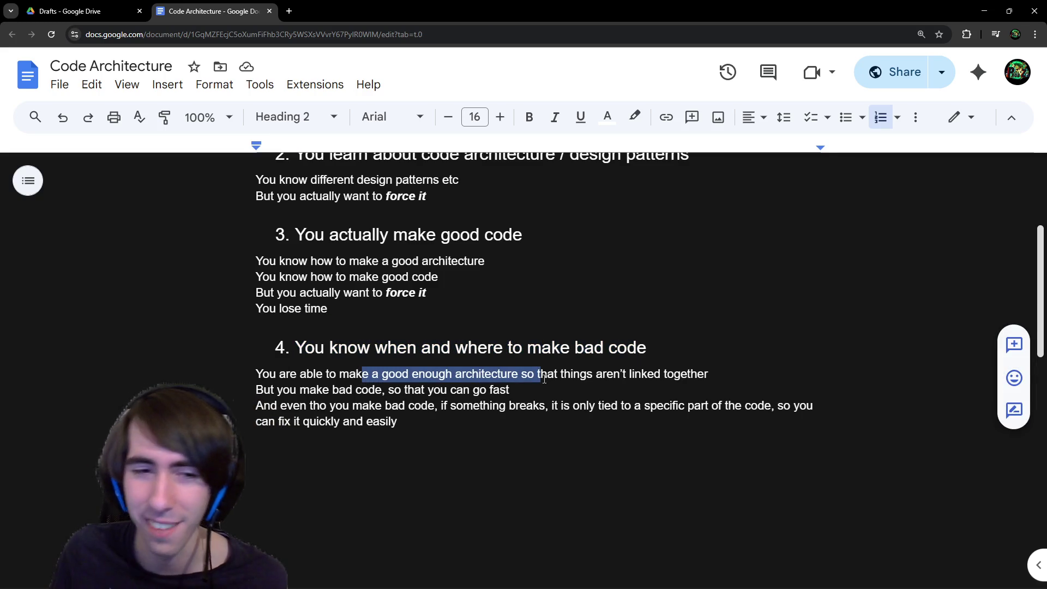
{"action": "left_click_drag", "start_coordinate": [298, 390], "coordinate": [507, 391]}
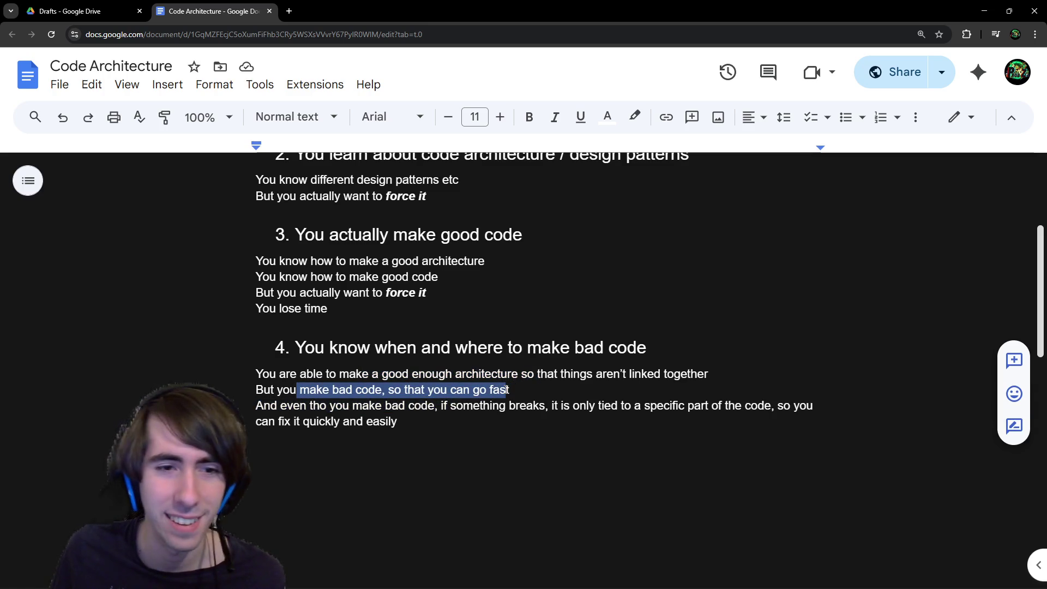
{"action": "mouse_move", "coordinate": [287, 410]}
{"action": "left_mouse_down"}
{"action": "mouse_move", "coordinate": [433, 410]}
{"action": "mouse_move", "coordinate": [483, 391]}
{"action": "mouse_move", "coordinate": [556, 423]}
{"action": "mouse_move", "coordinate": [616, 410]}
{"action": "mouse_move", "coordinate": [758, 413]}
{"action": "mouse_move", "coordinate": [483, 421]}
{"action": "left_mouse_up"}
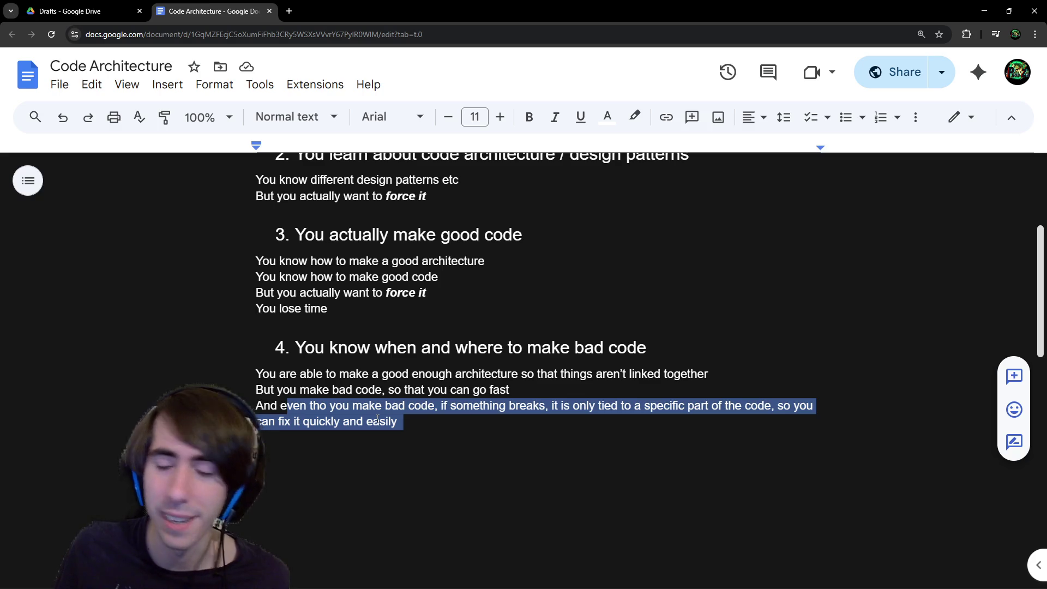
Review all four level sections together, selecting and clearing them in turn.
{"action": "scroll", "coordinate": [403, 425], "scroll_direction": "up", "scroll_amount": 3}
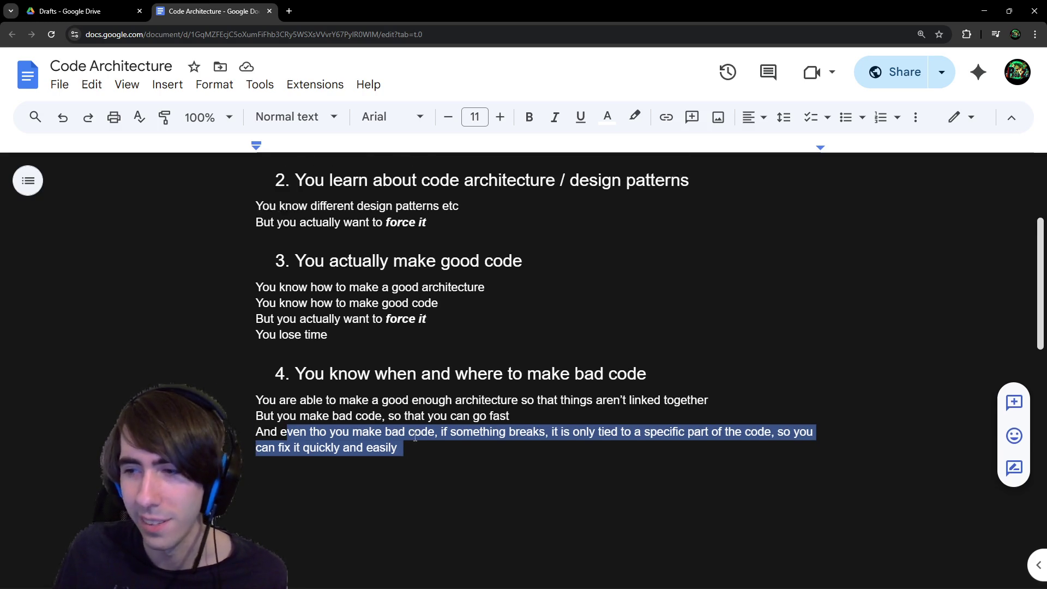
{"action": "scroll", "coordinate": [508, 382], "scroll_direction": "down", "scroll_amount": 1}
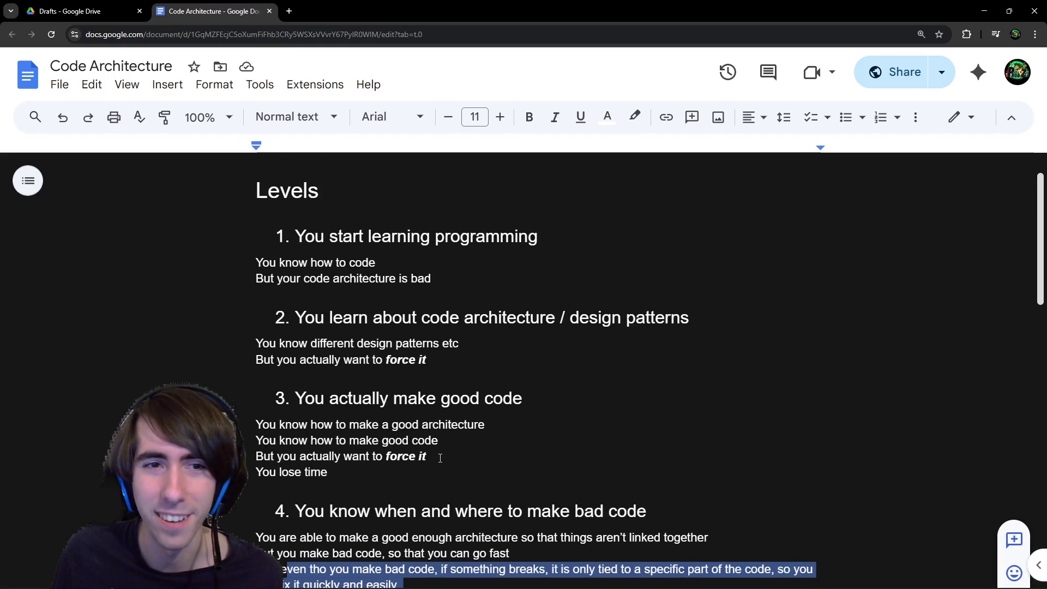
{"action": "scroll", "coordinate": [456, 515], "scroll_direction": "up", "scroll_amount": 1}
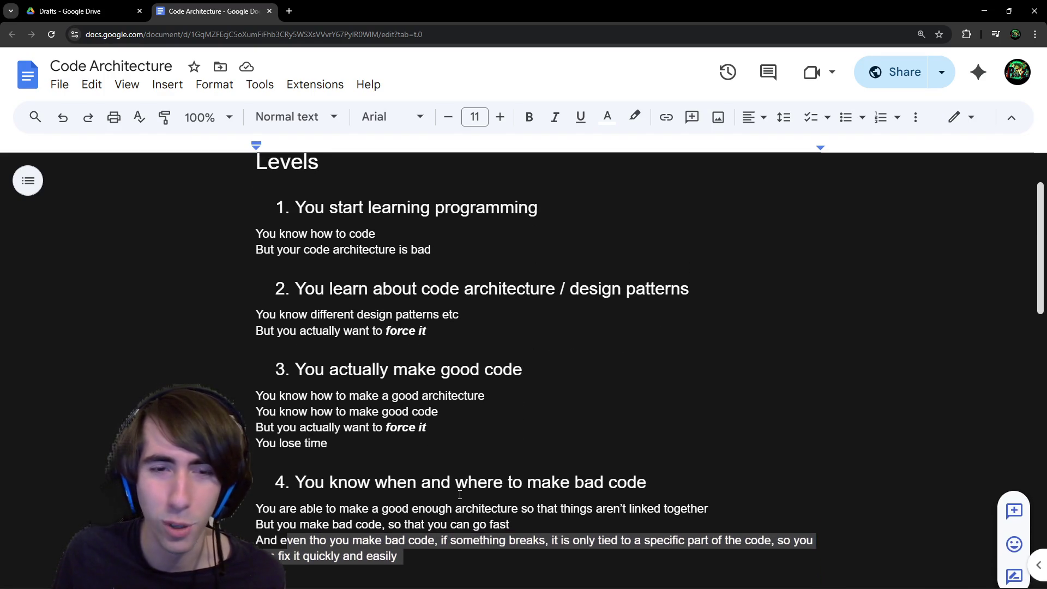
{"action": "left_click", "coordinate": [457, 556]}
{"action": "mouse_move", "coordinate": [457, 557]}
{"action": "left_mouse_down"}
{"action": "mouse_move", "coordinate": [217, 233]}
{"action": "mouse_move", "coordinate": [237, 206]}
{"action": "left_mouse_up"}
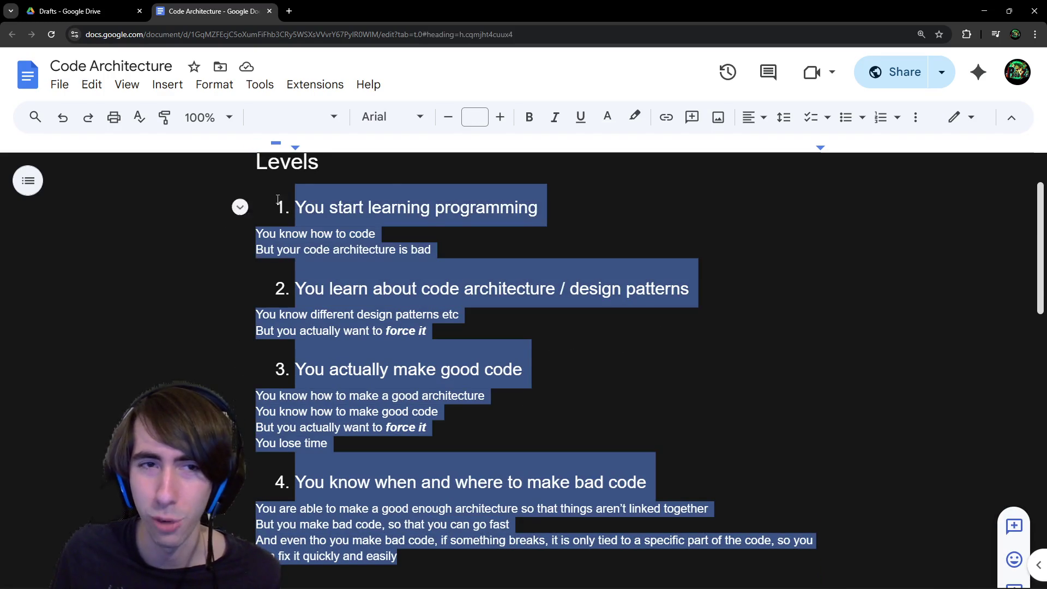
{"action": "left_click", "coordinate": [438, 167]}
{"action": "scroll", "coordinate": [409, 166], "scroll_direction": "up", "scroll_amount": 1}
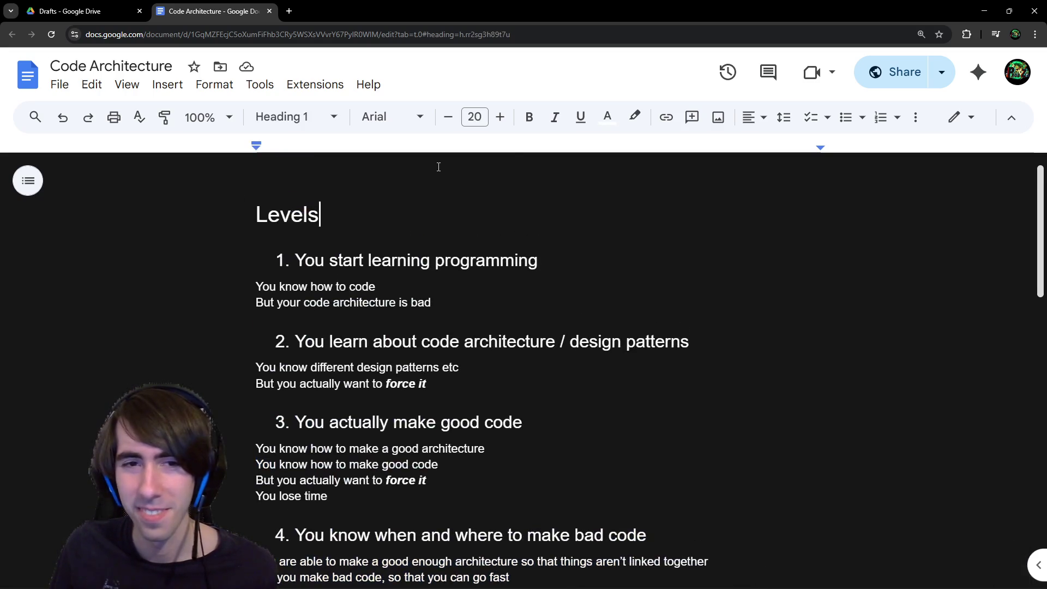
{"action": "left_click_drag", "start_coordinate": [464, 307], "coordinate": [178, 253]}
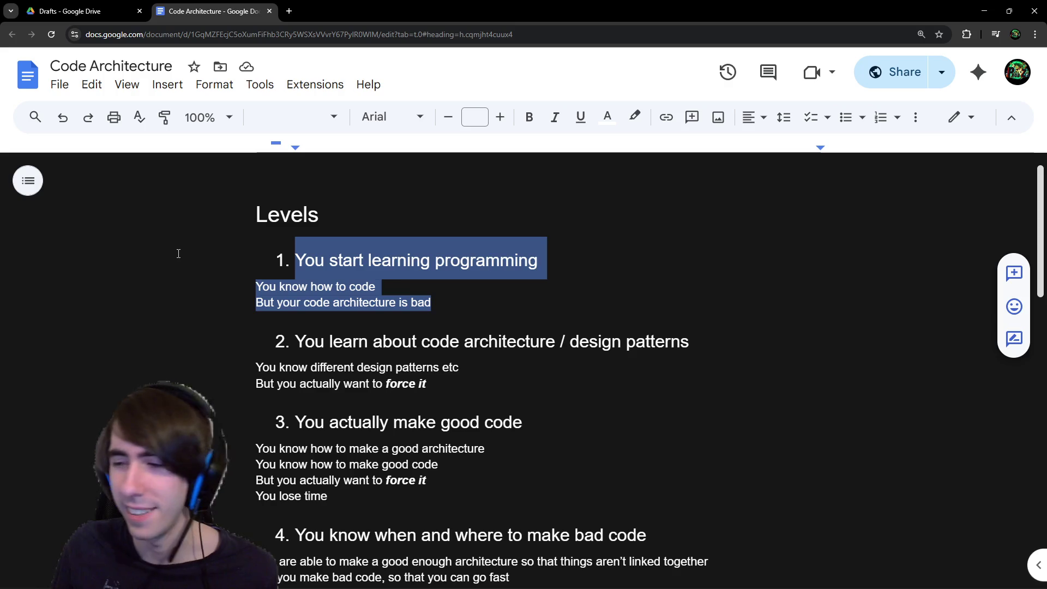
{"action": "scroll", "coordinate": [406, 283], "scroll_direction": "down", "scroll_amount": 1}
{"action": "left_click", "coordinate": [564, 318]}
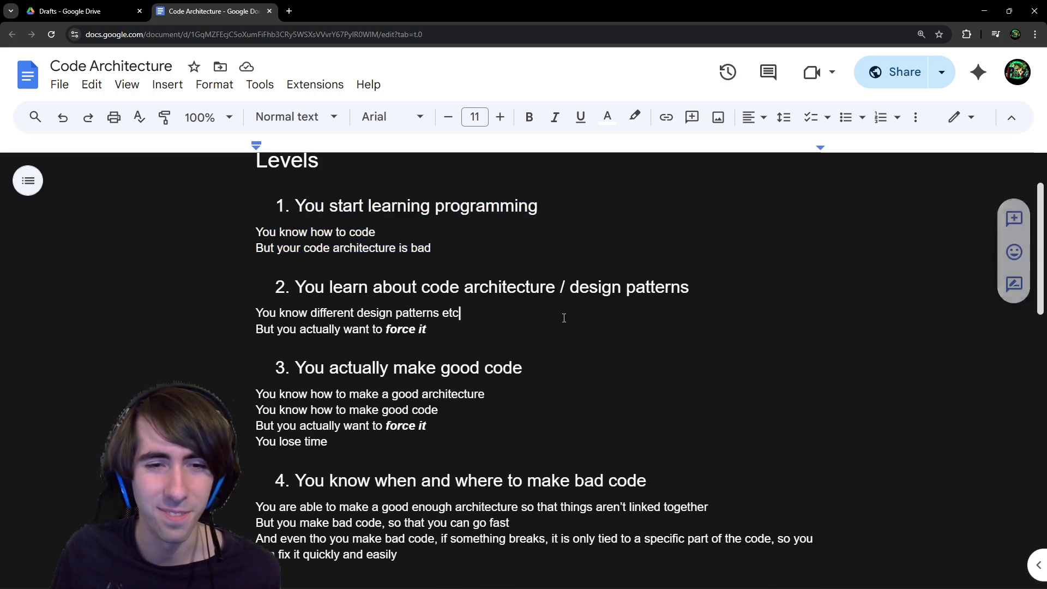
Scroll back to the top and return to the Drafts tab in Drive.
{"action": "scroll", "coordinate": [404, 336], "scroll_direction": "down", "scroll_amount": 10}
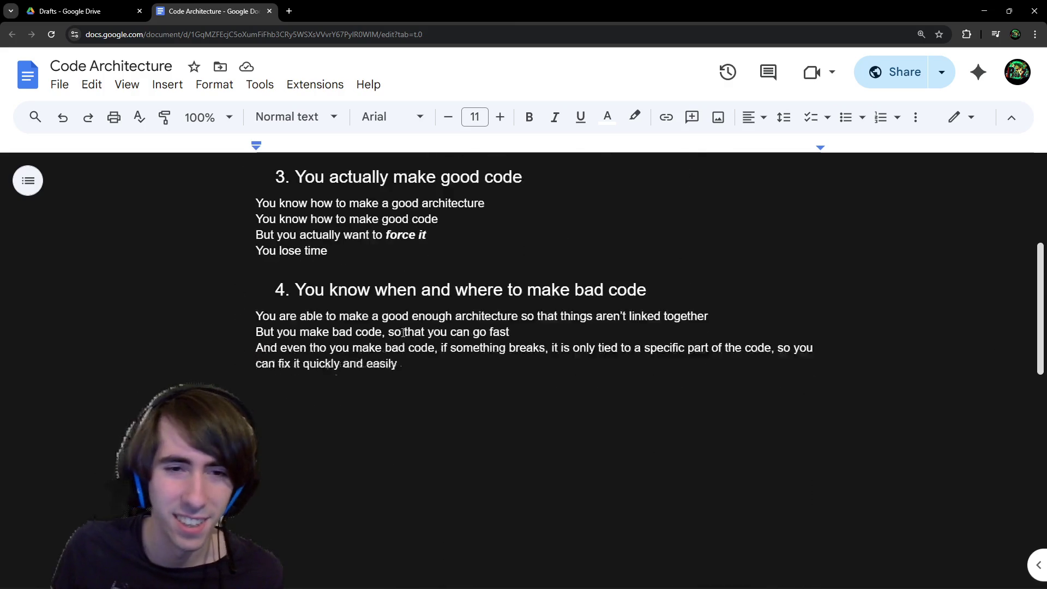
{"action": "scroll", "coordinate": [423, 350], "scroll_direction": "up", "scroll_amount": 8}
{"action": "scroll", "coordinate": [421, 364], "scroll_direction": "up", "scroll_amount": 5}
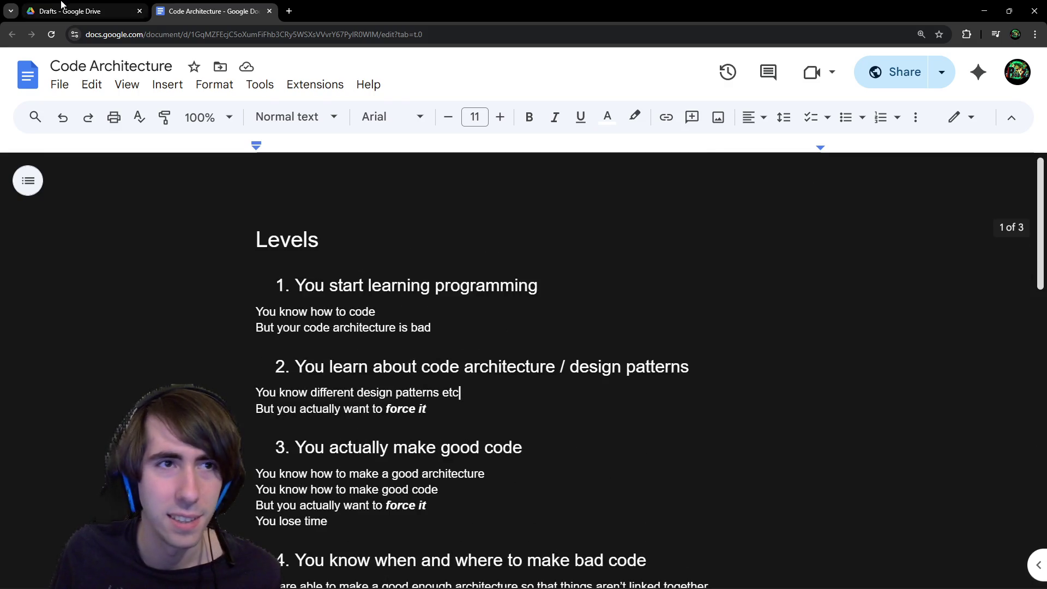
{"action": "left_click", "coordinate": [77, 11]}
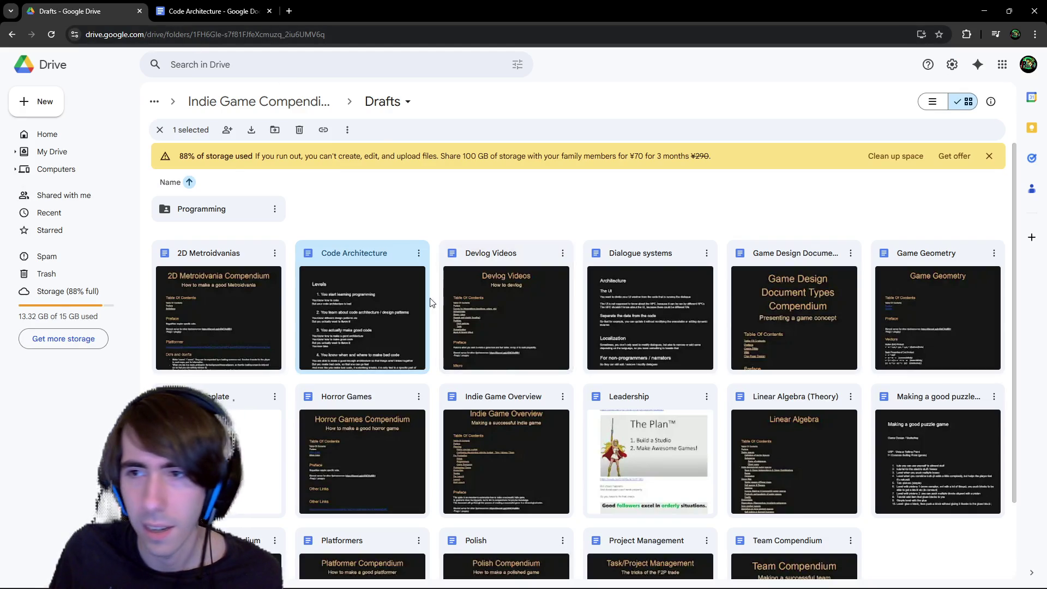
Open the Programming folder and then its Design Patterns doc.
{"action": "double_click", "coordinate": [257, 212]}
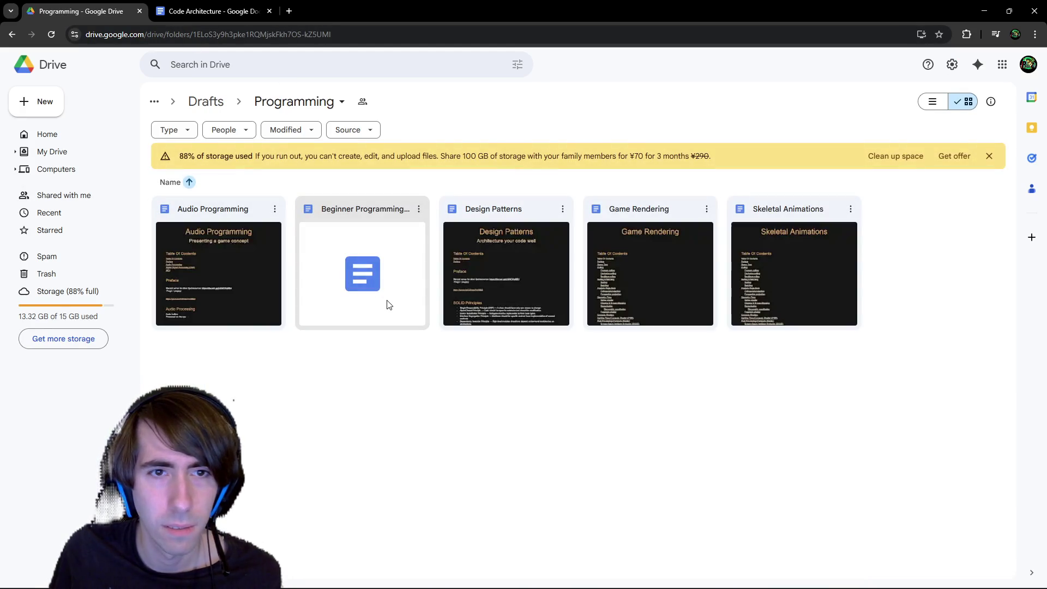
{"action": "double_click", "coordinate": [473, 265]}
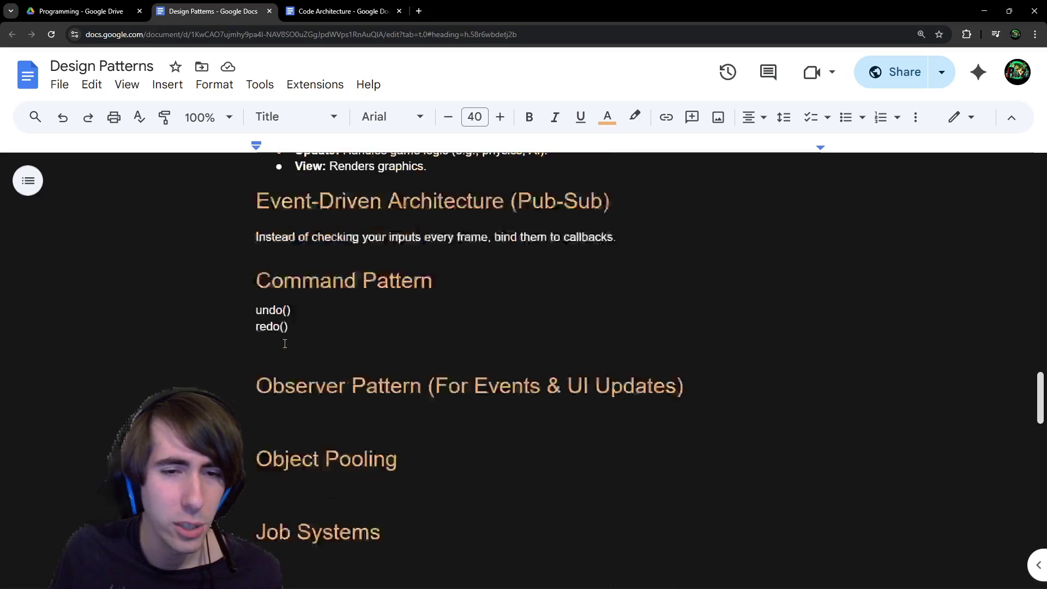
Scroll up the Design Patterns doc to its Table Of Contents and Preface.
{"action": "scroll", "coordinate": [285, 344], "scroll_direction": "down", "scroll_amount": 10}
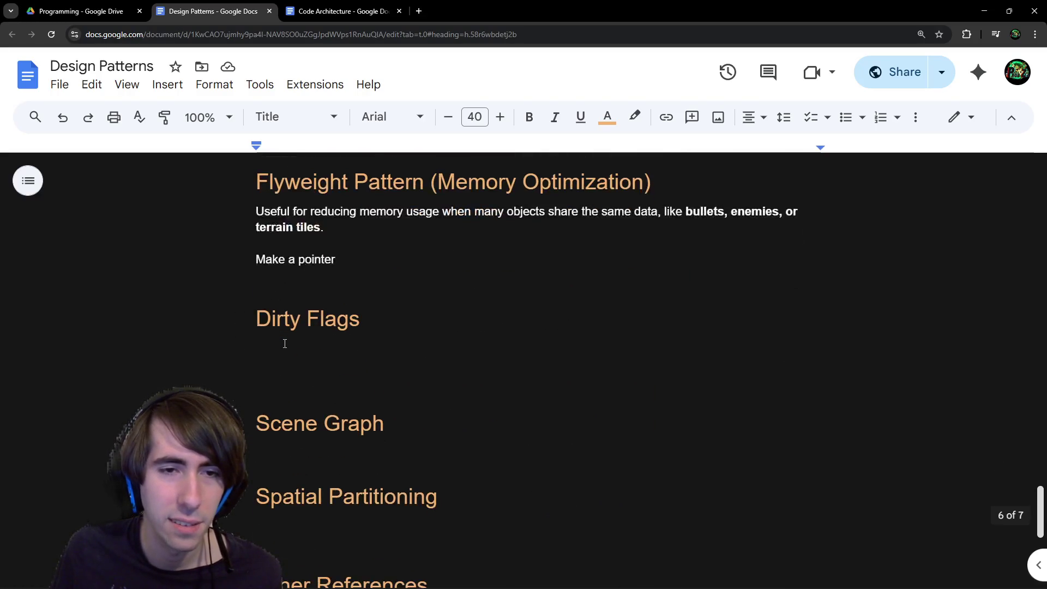
{"action": "scroll", "coordinate": [285, 341], "scroll_direction": "up", "scroll_amount": 20}
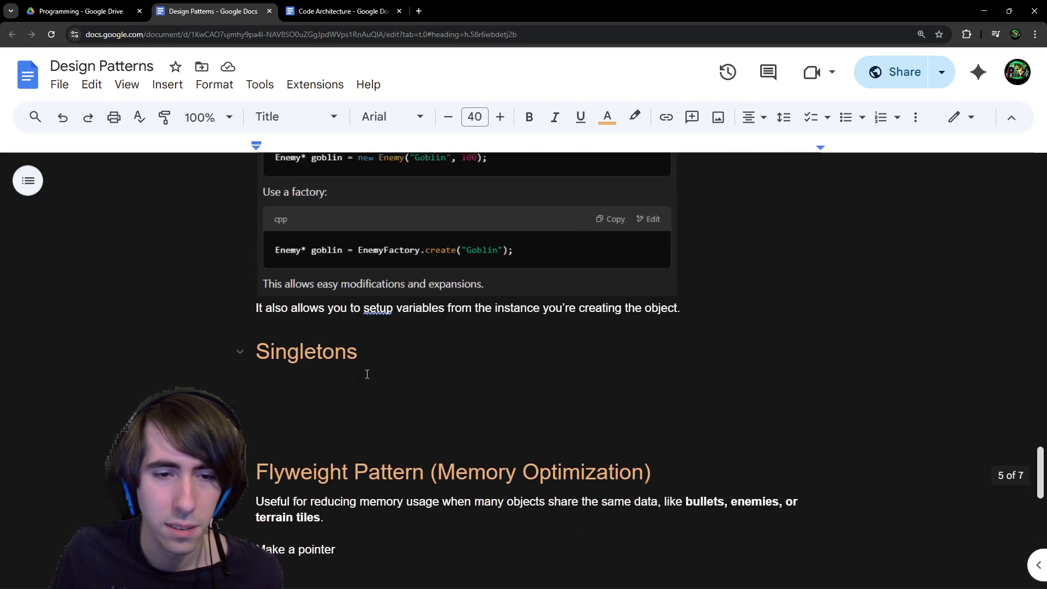
{"action": "scroll", "coordinate": [423, 357], "scroll_direction": "up", "scroll_amount": 5}
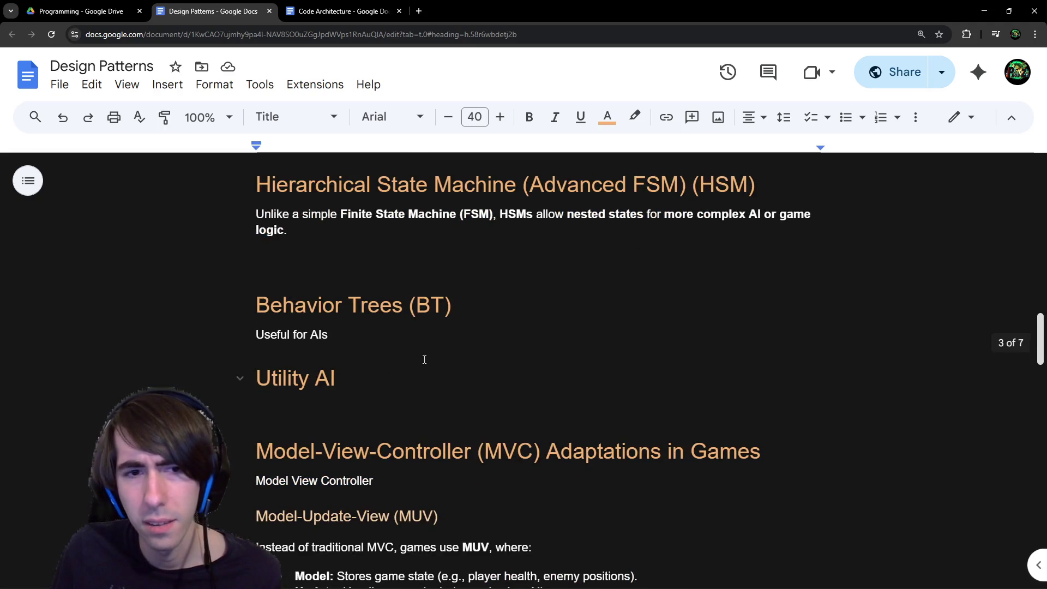
{"action": "scroll", "coordinate": [424, 358], "scroll_direction": "up", "scroll_amount": 9}
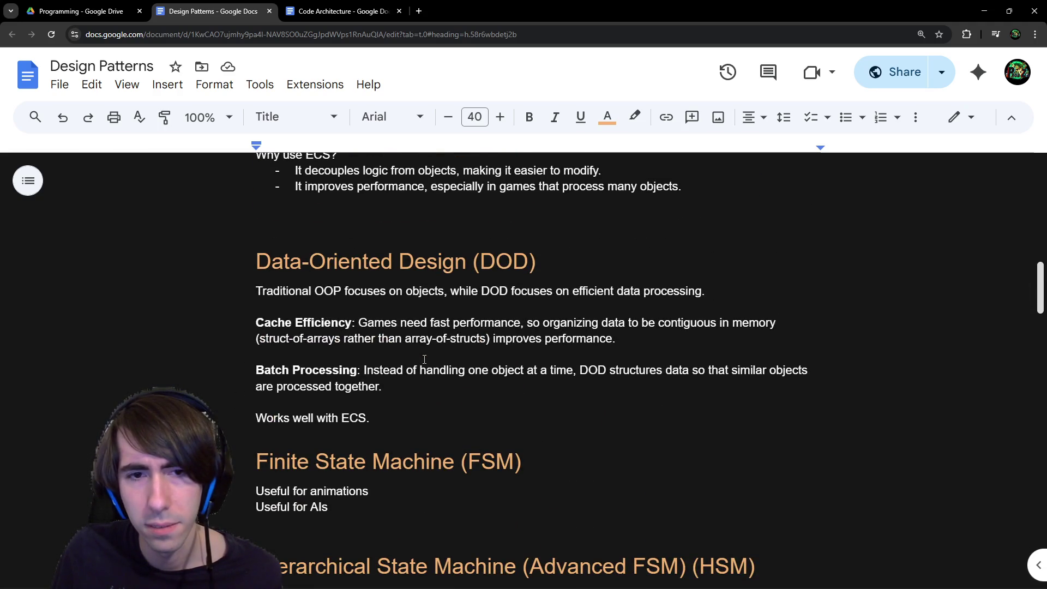
{"action": "scroll", "coordinate": [425, 359], "scroll_direction": "up", "scroll_amount": 16}
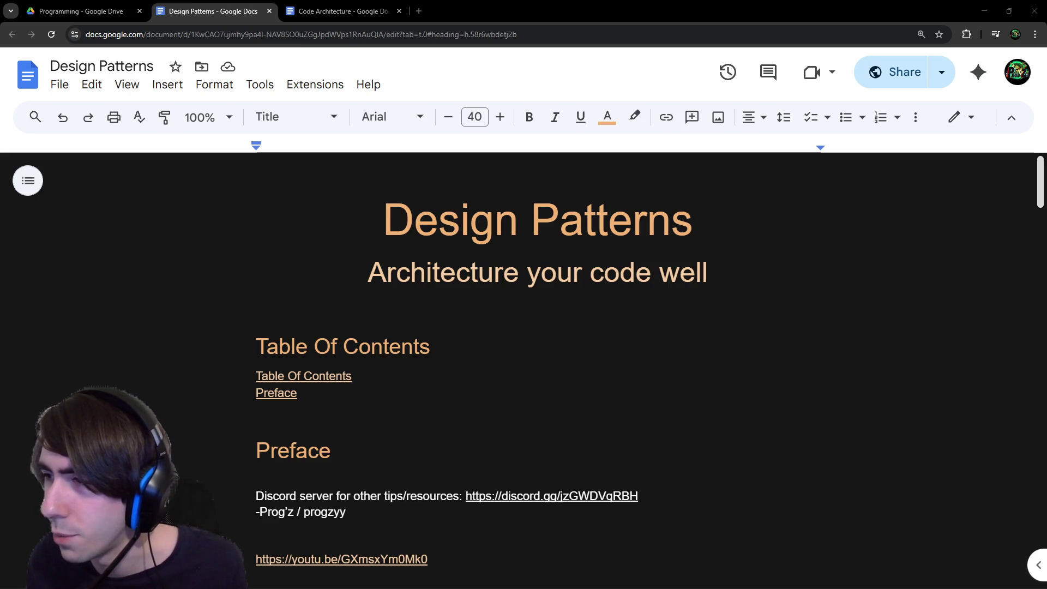
Put the caret after Preface in the contents, then Alt+Tab over to Godot's room5 scene.
{"action": "left_click", "coordinate": [344, 393]}
{"action": "scroll", "coordinate": [344, 359], "scroll_direction": "down", "scroll_amount": 2}
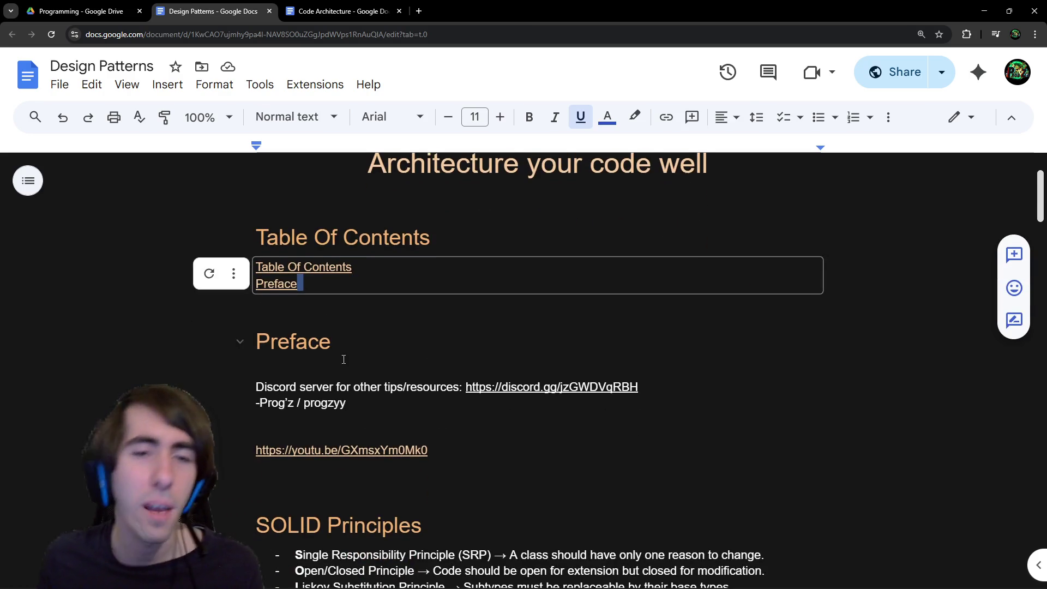
{"action": "scroll", "coordinate": [343, 360], "scroll_direction": "down", "scroll_amount": 2}
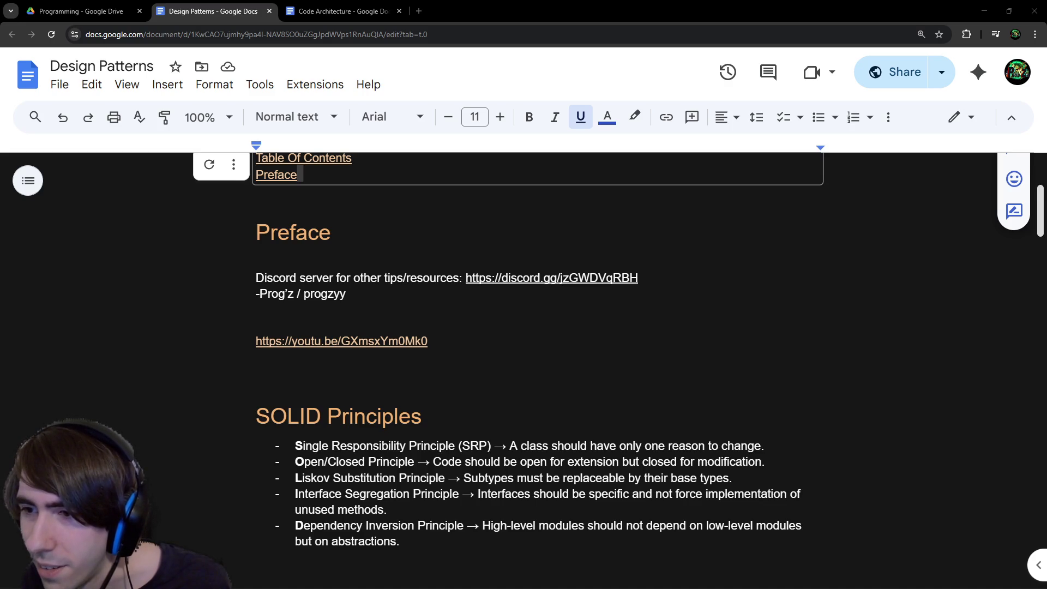
{"action": "key", "text": "alt+Tab"}
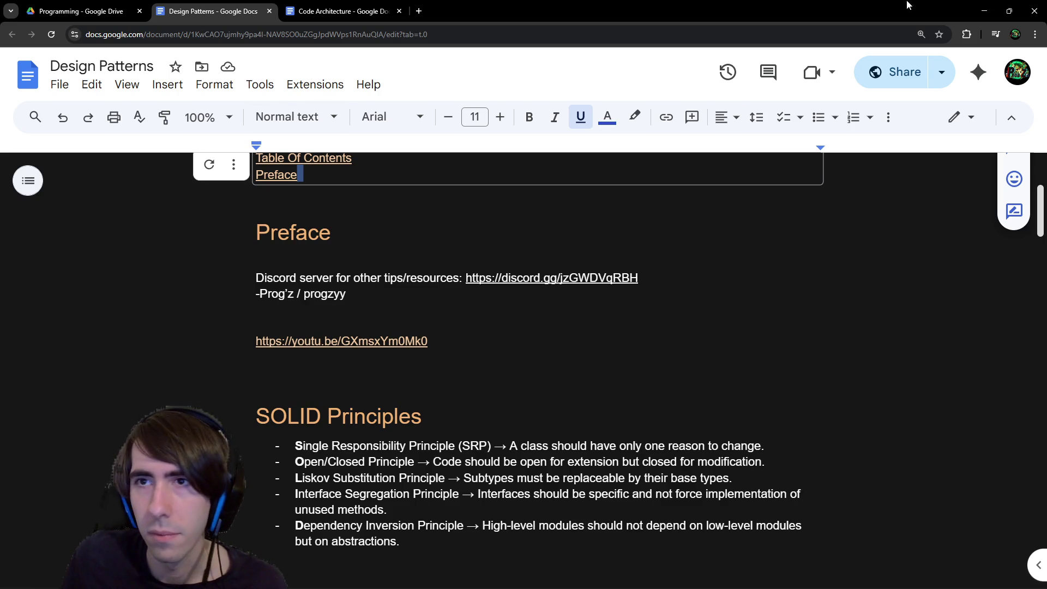
{"action": "key", "text": "alt+Tab"}
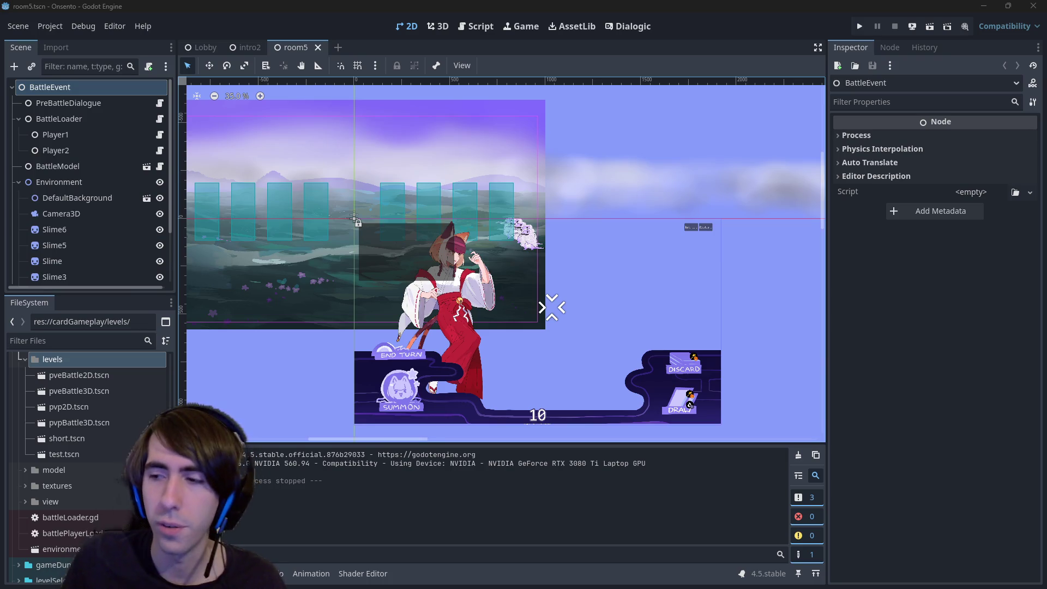
Check the Script and 2D views, the web deploy menu, and the intro2 and room5 scenes.
{"action": "left_click", "coordinate": [465, 28]}
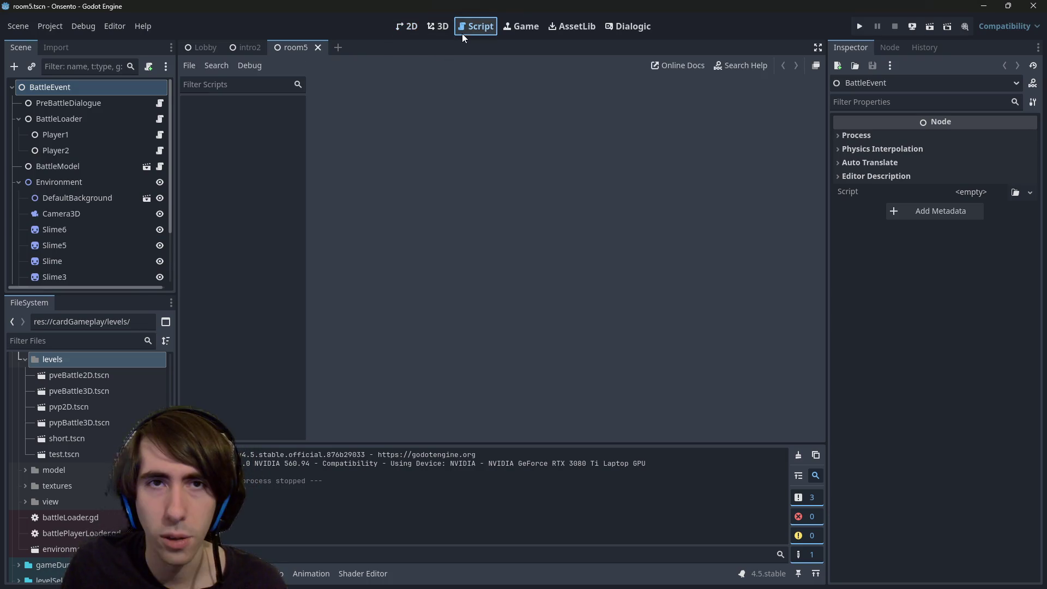
{"action": "left_click", "coordinate": [414, 27]}
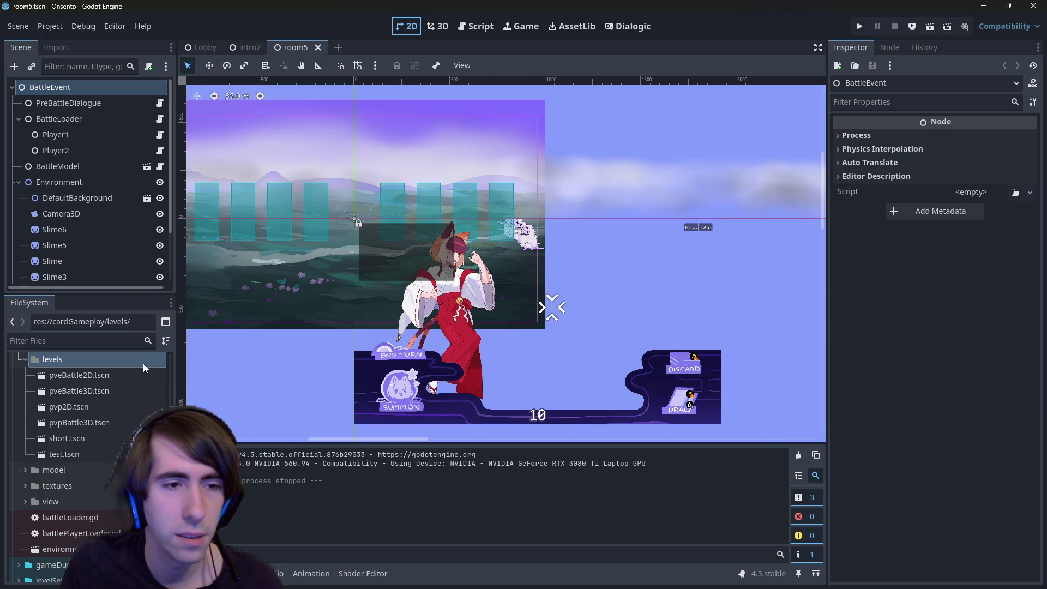
{"action": "scroll", "coordinate": [464, 257], "scroll_direction": "down", "scroll_amount": 2}
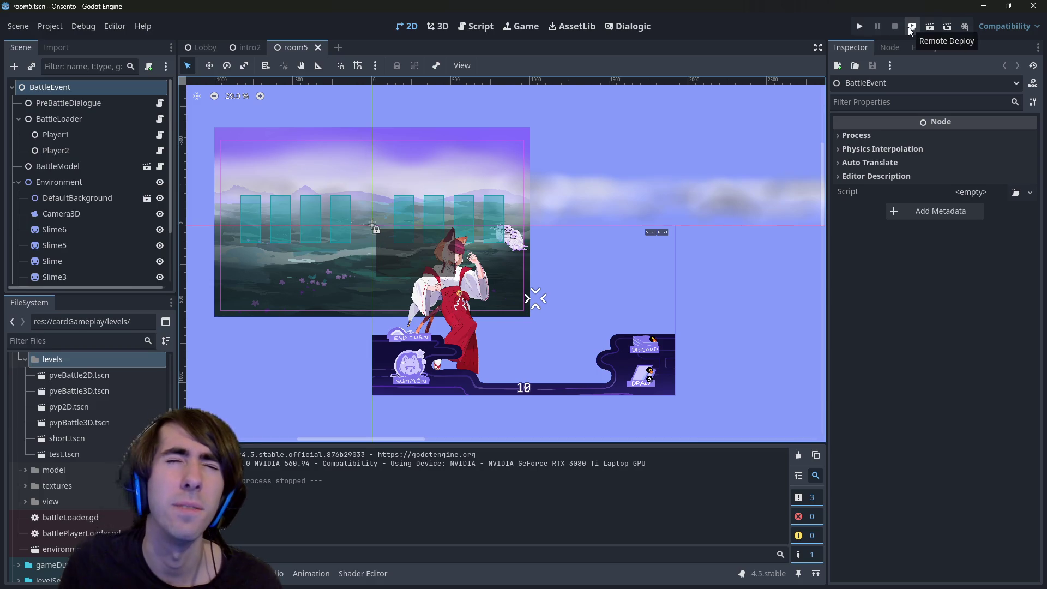
{"action": "left_click", "coordinate": [931, 28]}
{"action": "left_click", "coordinate": [956, 59]}
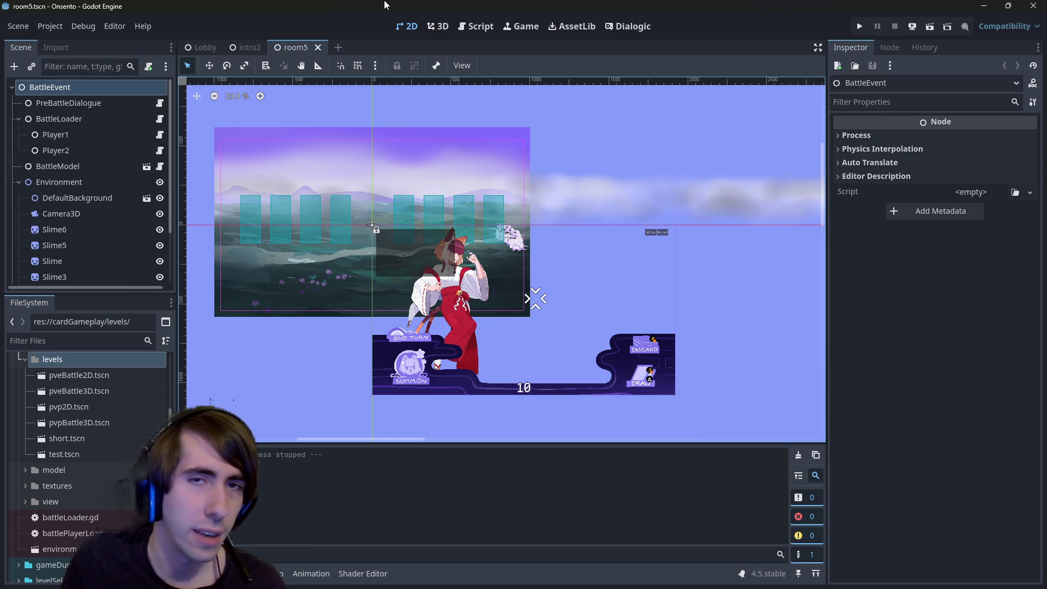
{"action": "left_click", "coordinate": [235, 48]}
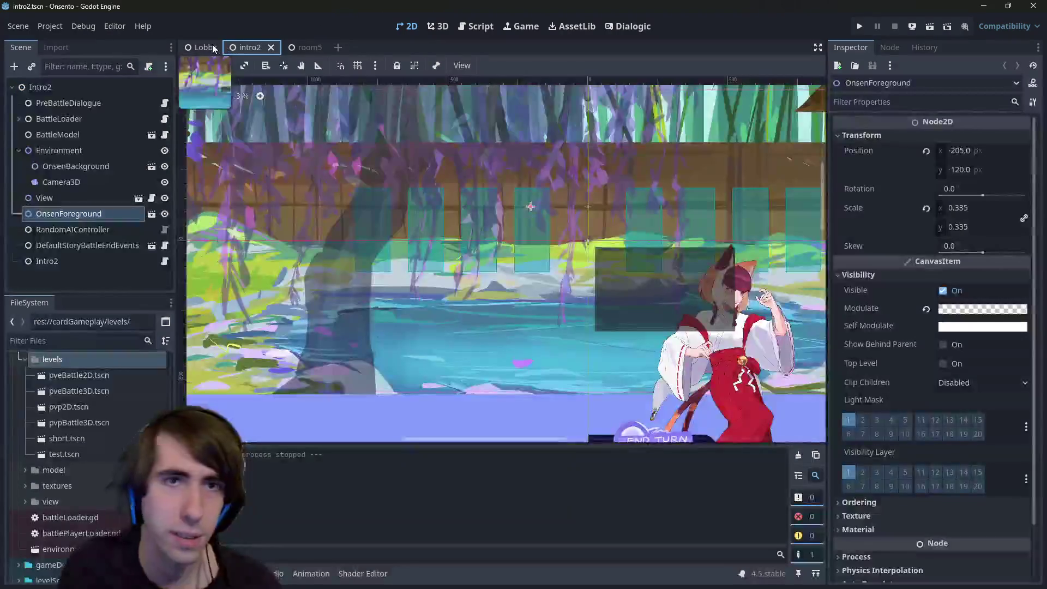
{"action": "left_click", "coordinate": [299, 45]}
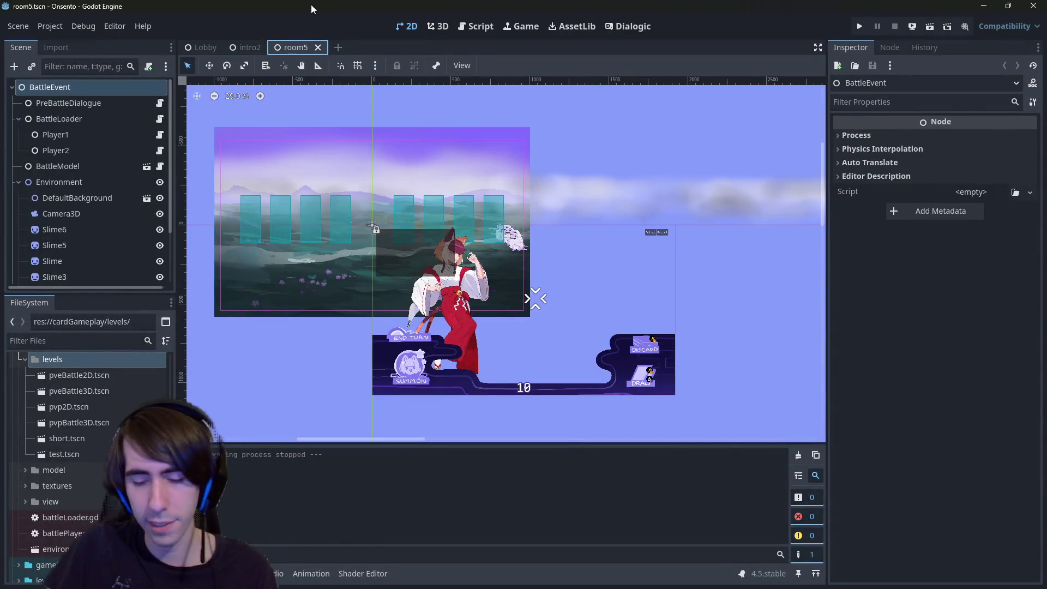
Quick Open the project file hand.gd by searching 'hand'.
{"action": "key", "text": "shift+alt+o"}
{"action": "type", "text": "an"}
{"action": "key", "text": "BackSpace"}
{"action": "key", "text": "BackSpace"}
{"action": "type", "text": "hand"}
{"action": "key", "text": "Return"}
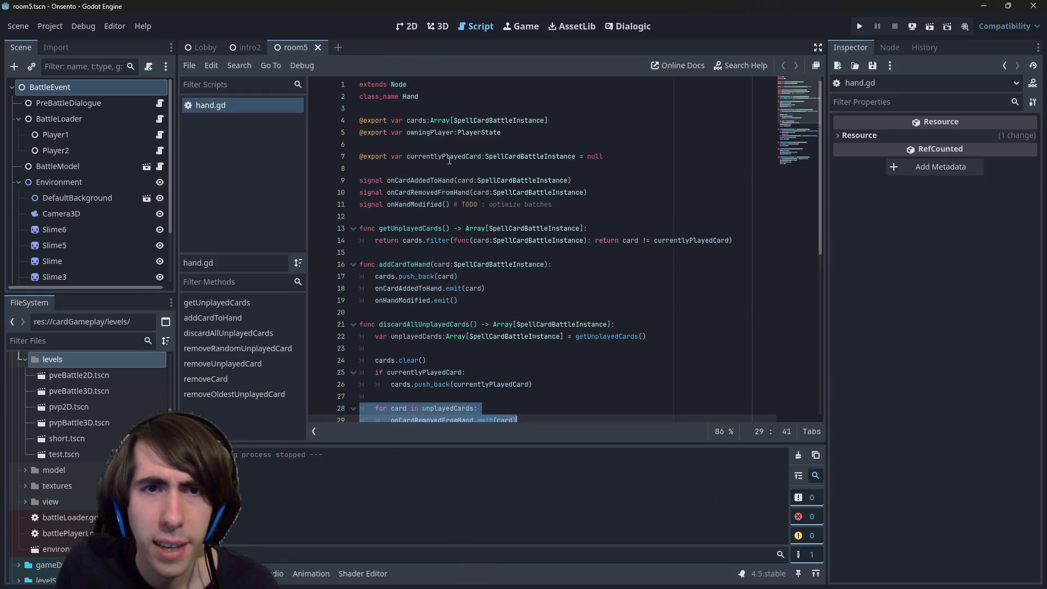
Inspect hand.gd's SpellCardBattleInstance, PlayerState and owningPlayer declarations on lines 4-5.
{"action": "scroll", "coordinate": [468, 349], "scroll_direction": "down", "scroll_amount": 8}
{"action": "left_click", "coordinate": [467, 349], "text": "shift"}
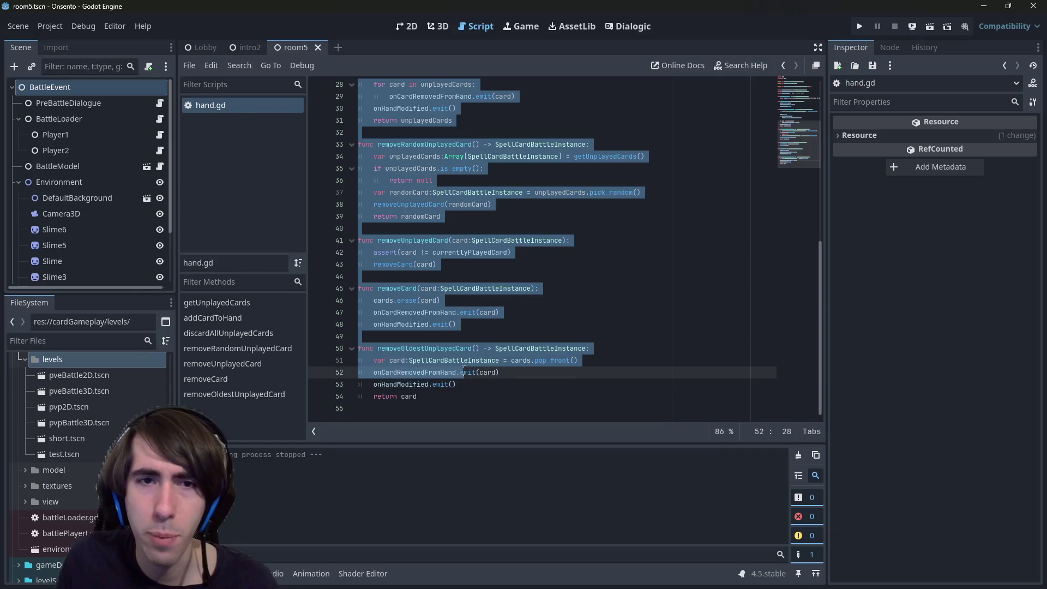
{"action": "left_click", "coordinate": [492, 388], "text": "shift"}
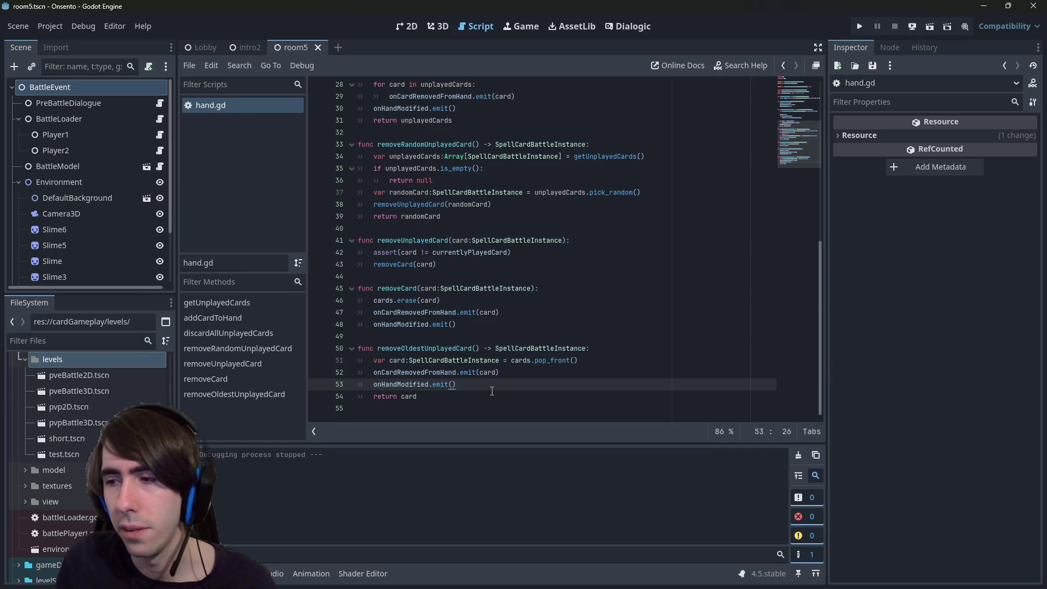
{"action": "scroll", "coordinate": [492, 391], "scroll_direction": "up", "scroll_amount": 10}
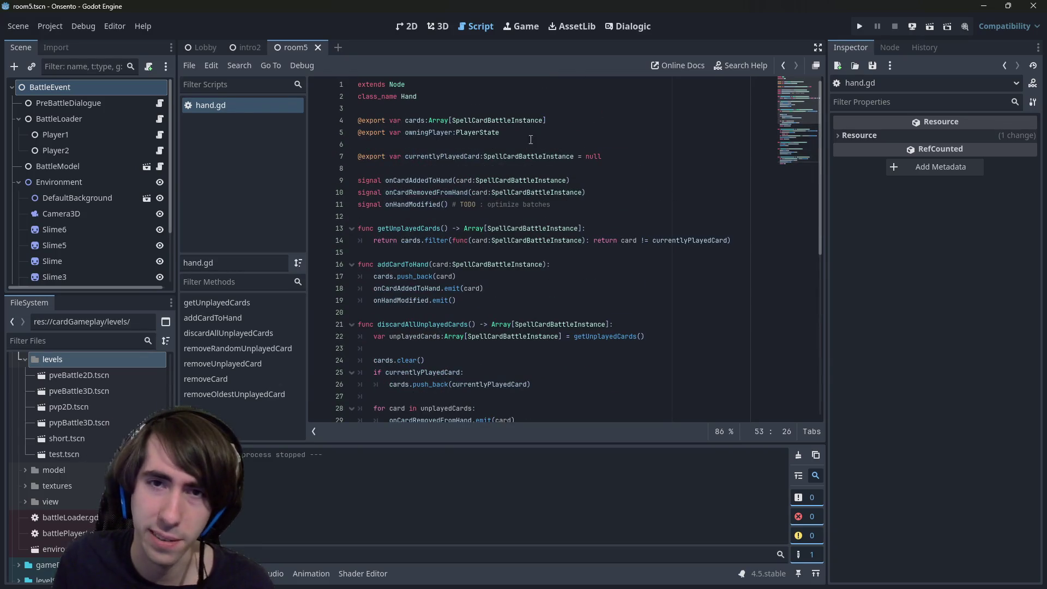
{"action": "double_click", "coordinate": [529, 122]}
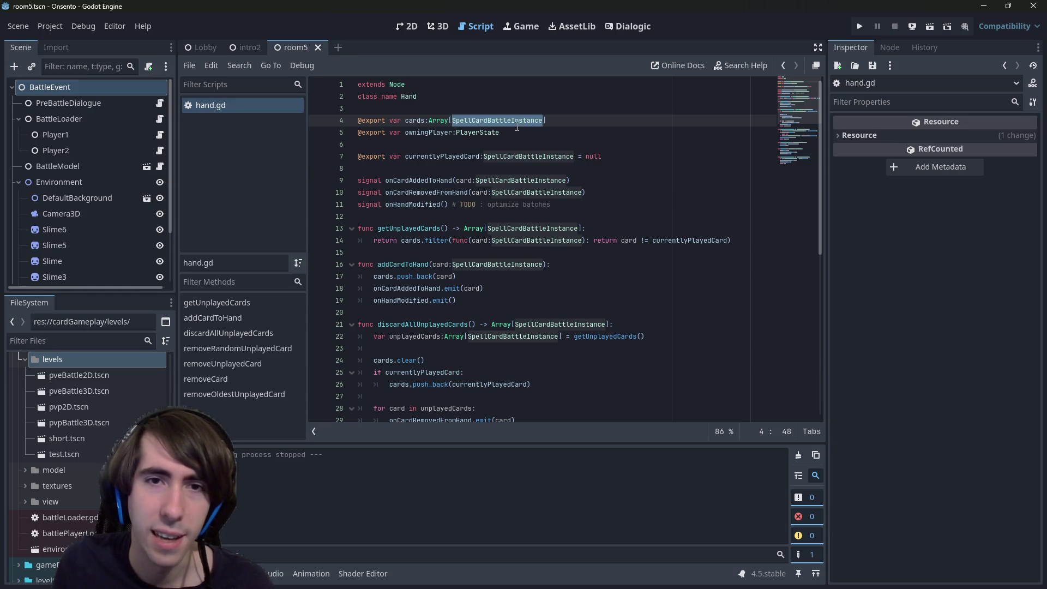
{"action": "double_click", "coordinate": [484, 135]}
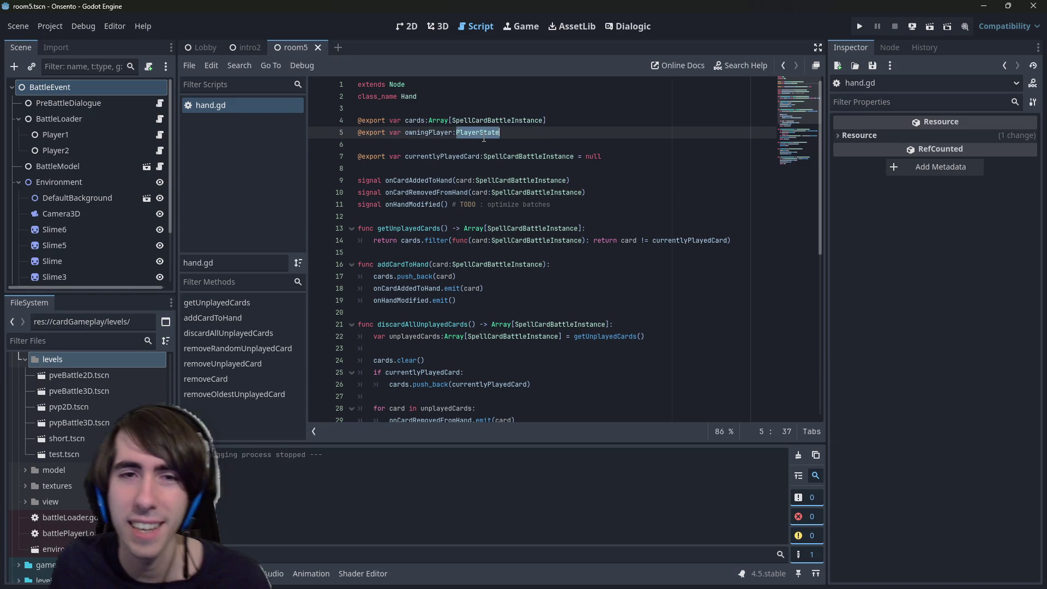
{"action": "double_click", "coordinate": [450, 134]}
{"action": "scroll", "coordinate": [462, 188], "scroll_direction": "down", "scroll_amount": 9}
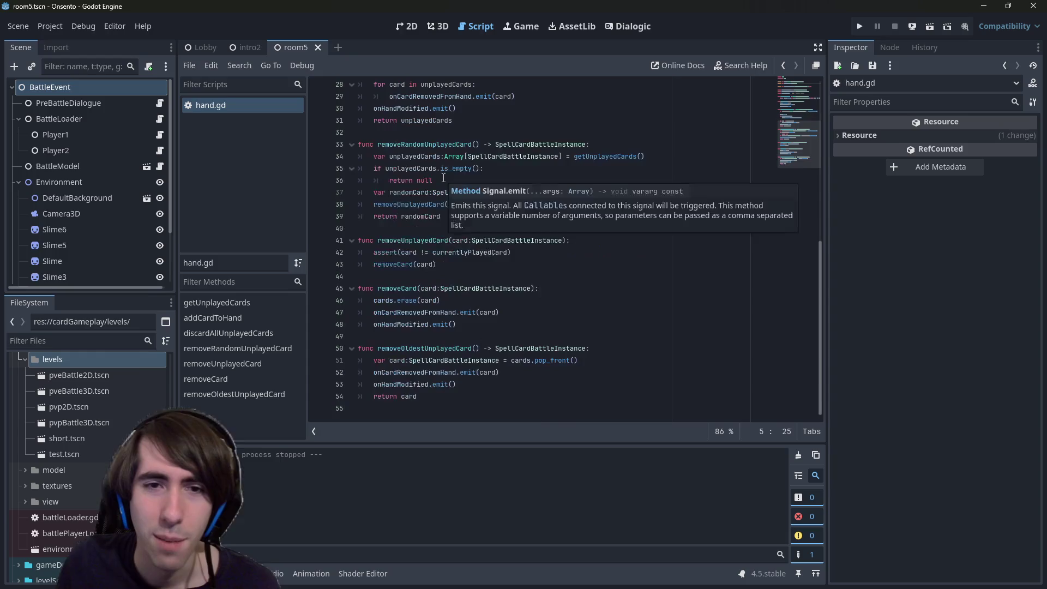
{"action": "scroll", "coordinate": [461, 187], "scroll_direction": "up", "scroll_amount": 9}
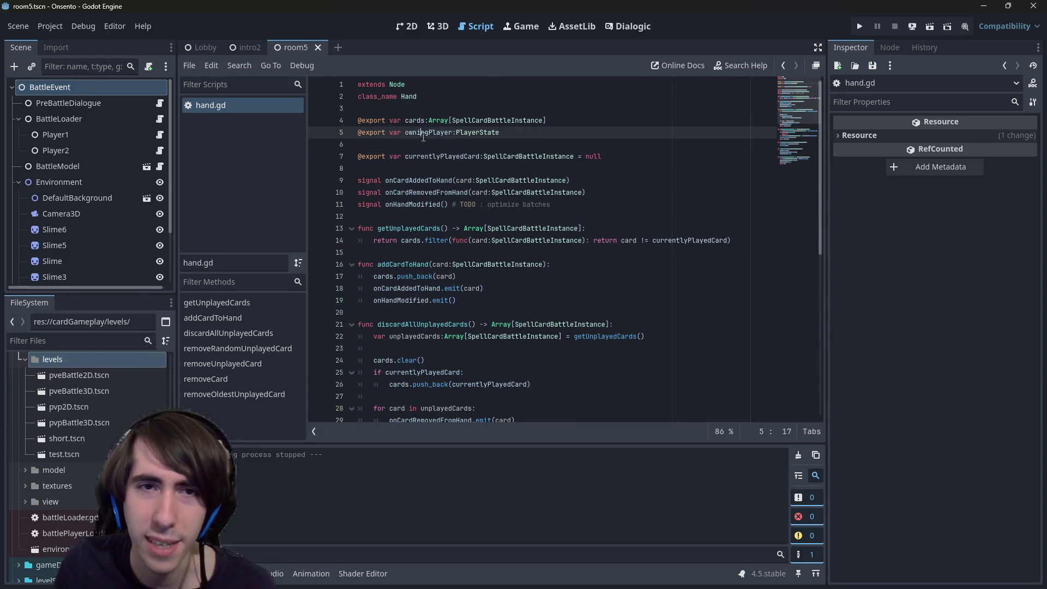
Delete the line 5 owningPlayer export declaration and run the current scene.
{"action": "key", "text": "ctrl+f"}
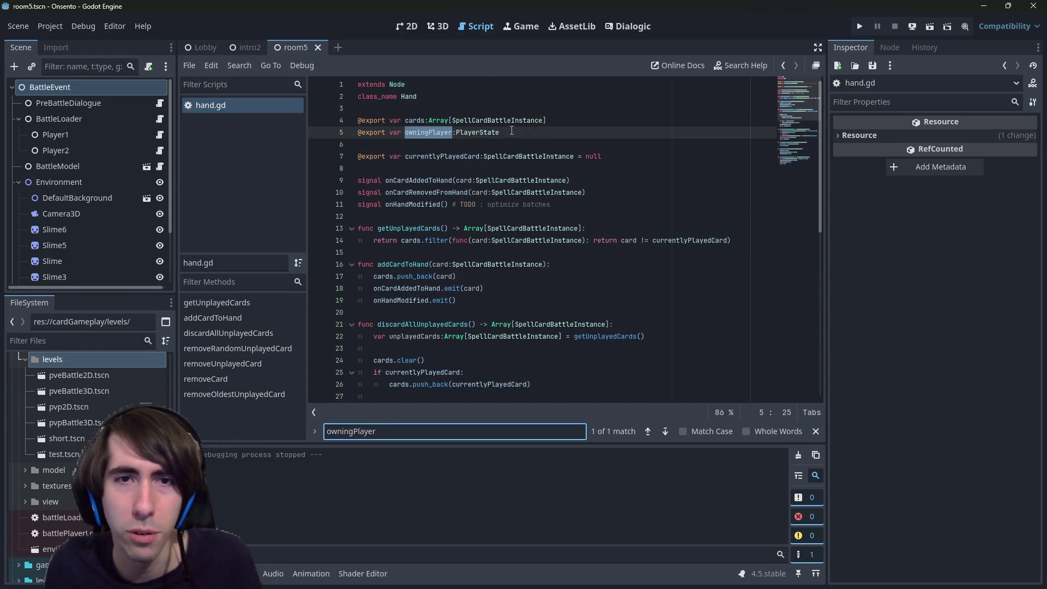
{"action": "left_click_drag", "start_coordinate": [512, 131], "coordinate": [284, 132]}
{"action": "key", "text": "ctrl+c"}
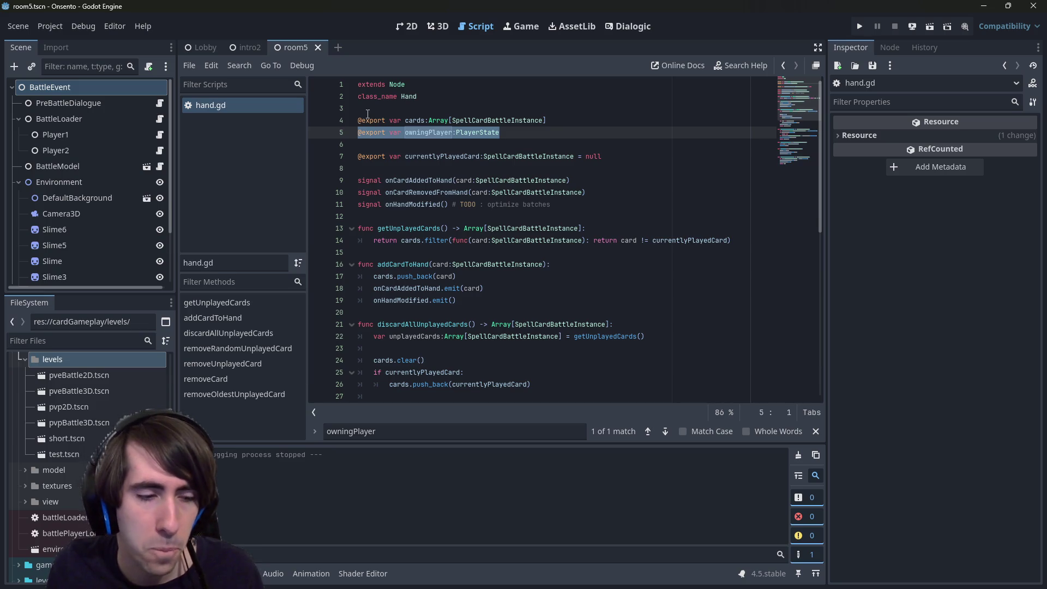
{"action": "key", "text": "BackSpace"}
{"action": "key", "text": "BackSpace"}
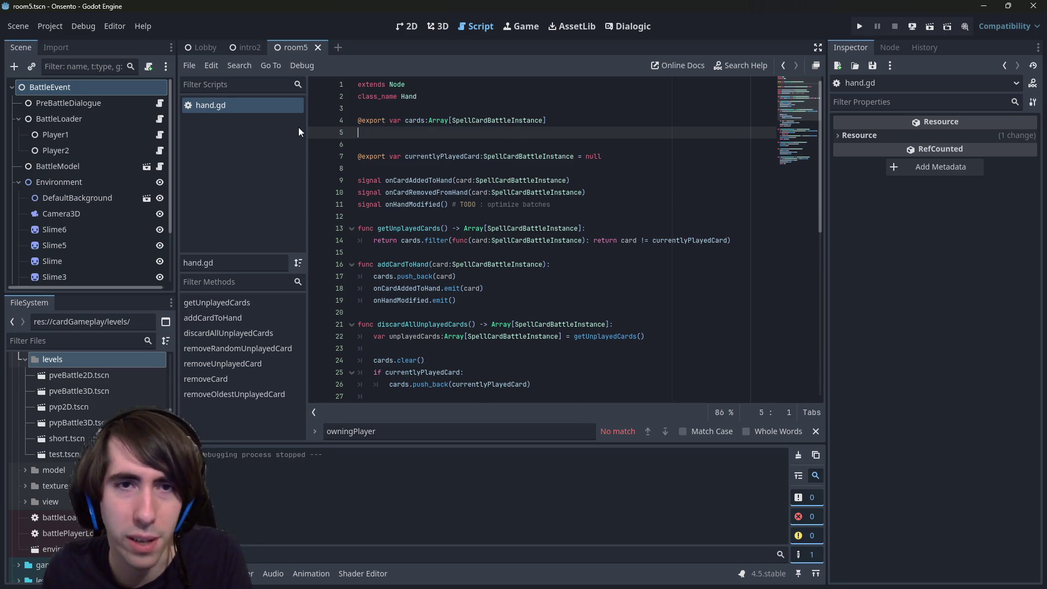
{"action": "key", "text": "ctrl+z"}
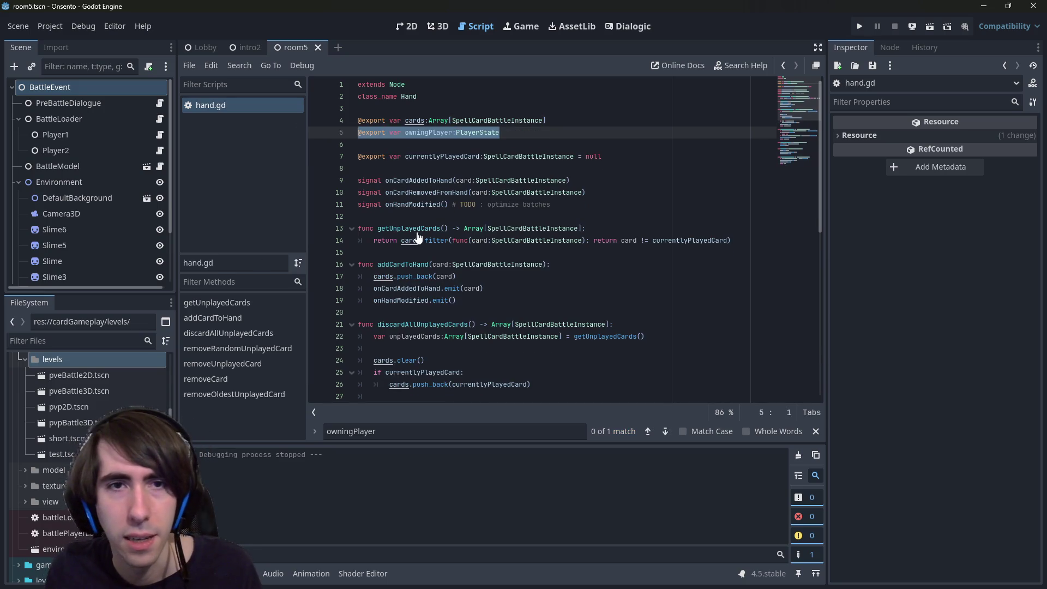
{"action": "key", "text": "BackSpace"}
{"action": "key", "text": "BackSpace"}
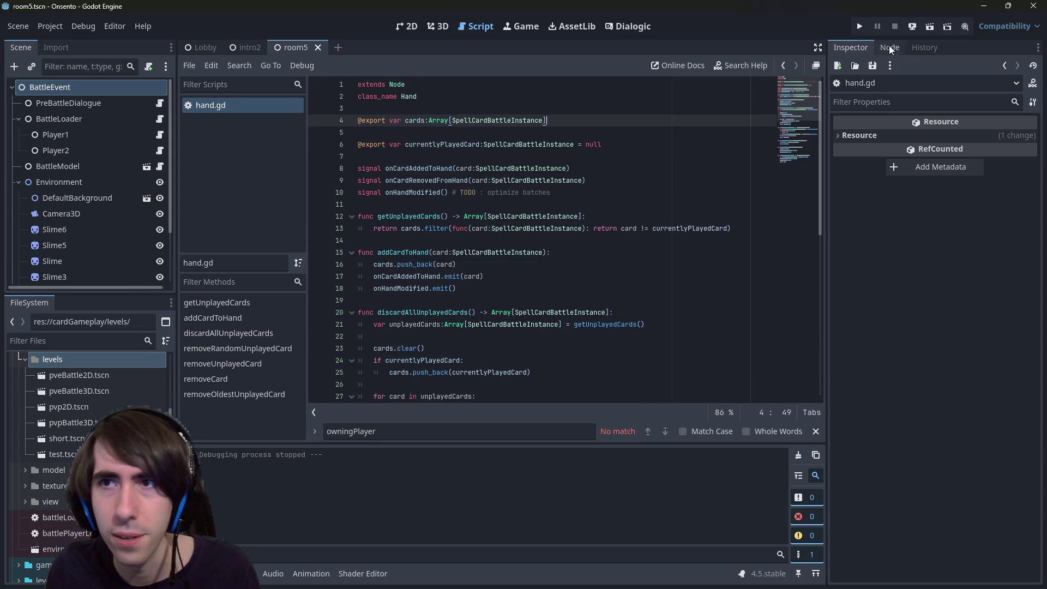
{"action": "left_click", "coordinate": [931, 30]}
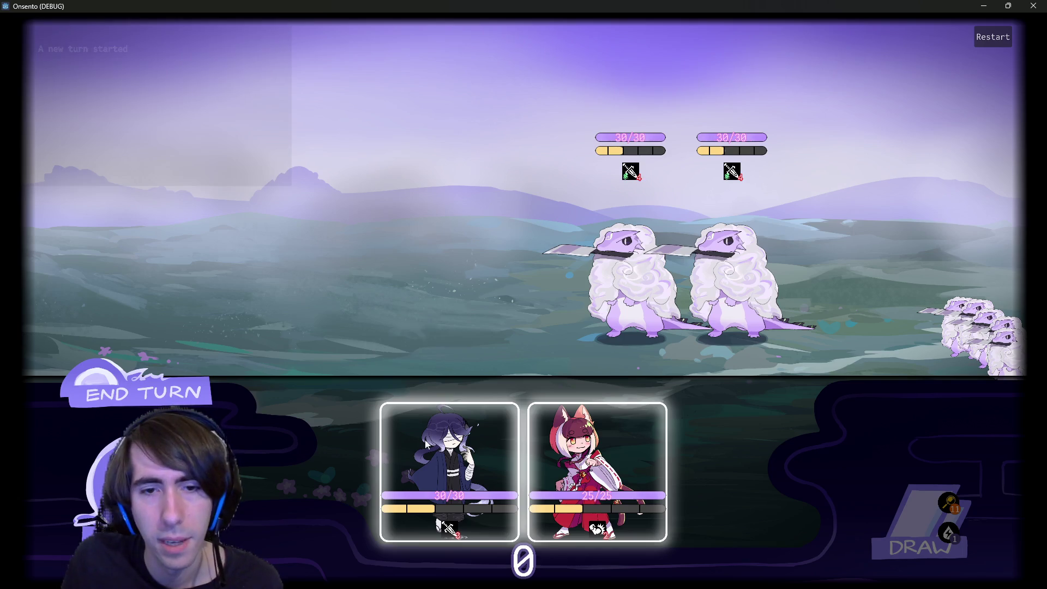
Place two characters on the battlefield, end the turn, play Hand Cutter Token and draw two cards.
{"action": "left_click_drag", "start_coordinate": [447, 471], "coordinate": [431, 229]}
{"action": "mouse_move", "coordinate": [523, 469]}
{"action": "left_mouse_down"}
{"action": "mouse_move", "coordinate": [360, 284]}
{"action": "mouse_move", "coordinate": [349, 287]}
{"action": "left_mouse_up"}
{"action": "left_click", "coordinate": [122, 402]}
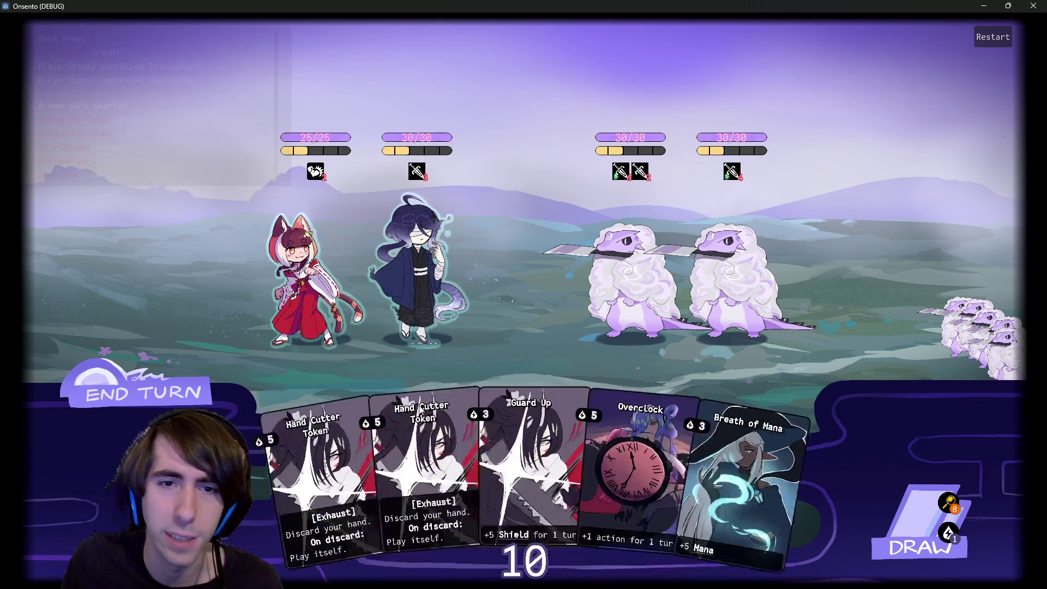
{"action": "left_click", "coordinate": [423, 457]}
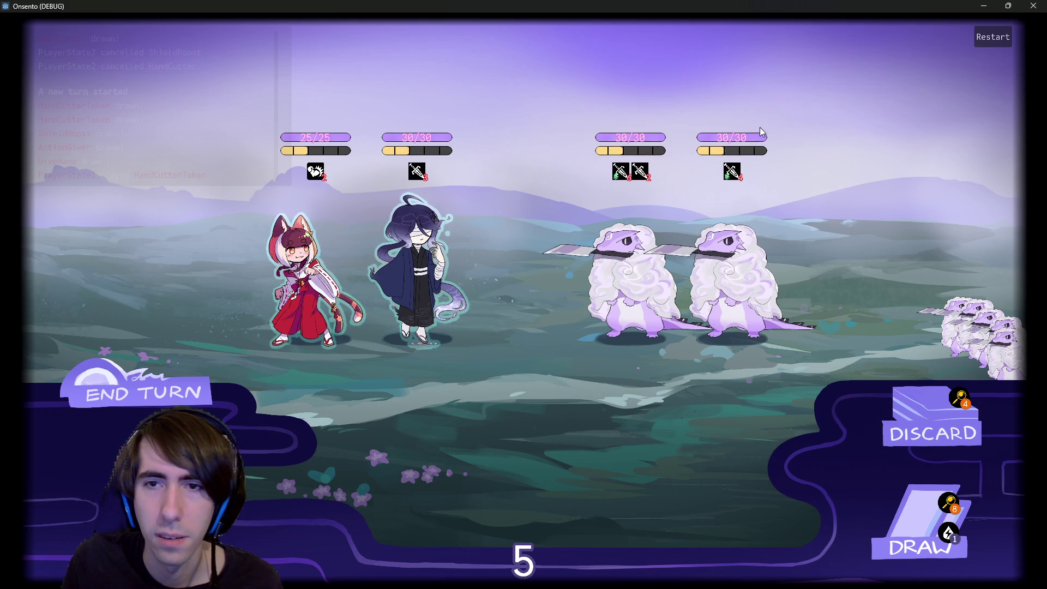
{"action": "left_click", "coordinate": [922, 521]}
{"action": "left_click", "coordinate": [922, 521]}
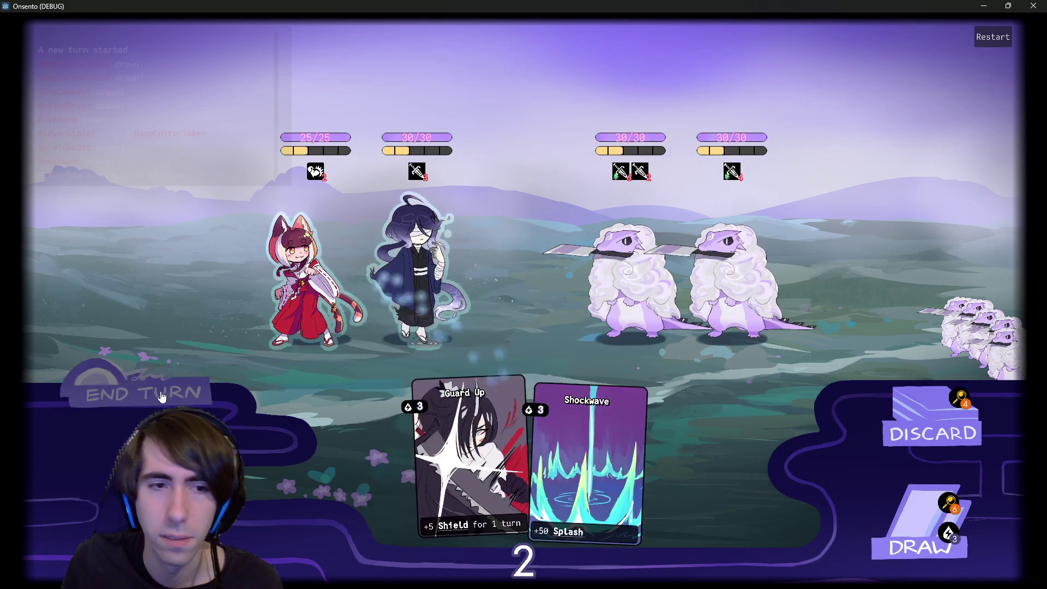
{"action": "left_click", "coordinate": [162, 397]}
{"action": "left_click", "coordinate": [162, 396]}
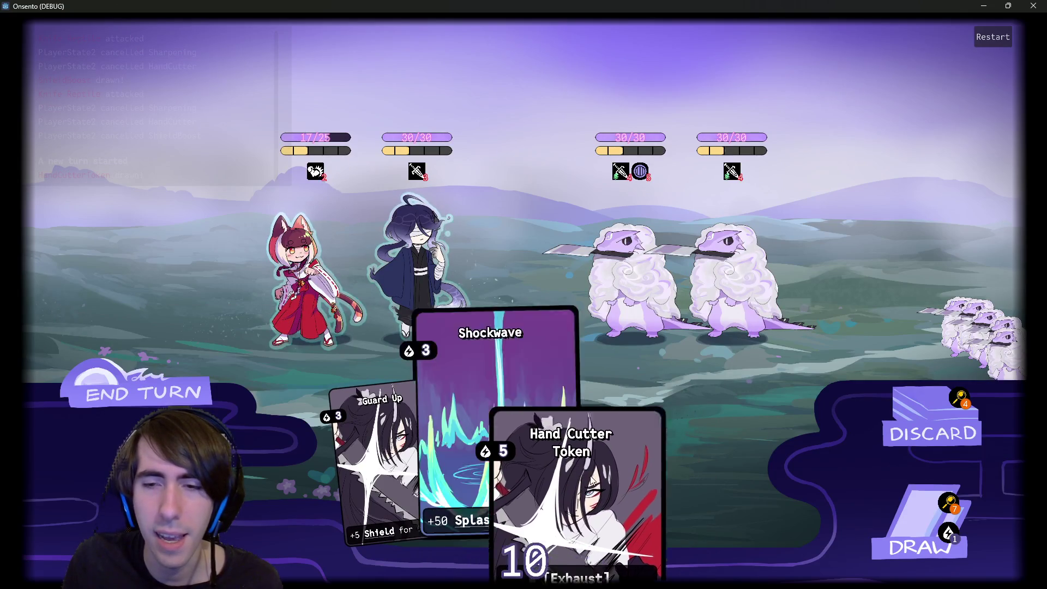
Play another Hand Cutter Token, draw and play two more cards, then close the game window.
{"action": "left_click", "coordinate": [593, 482]}
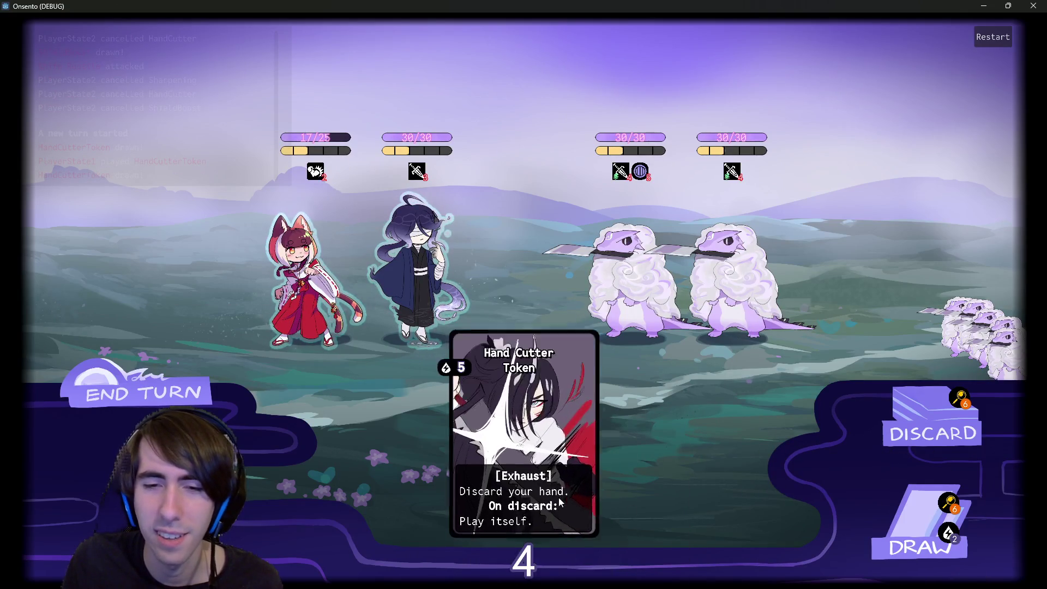
{"action": "left_click", "coordinate": [148, 394]}
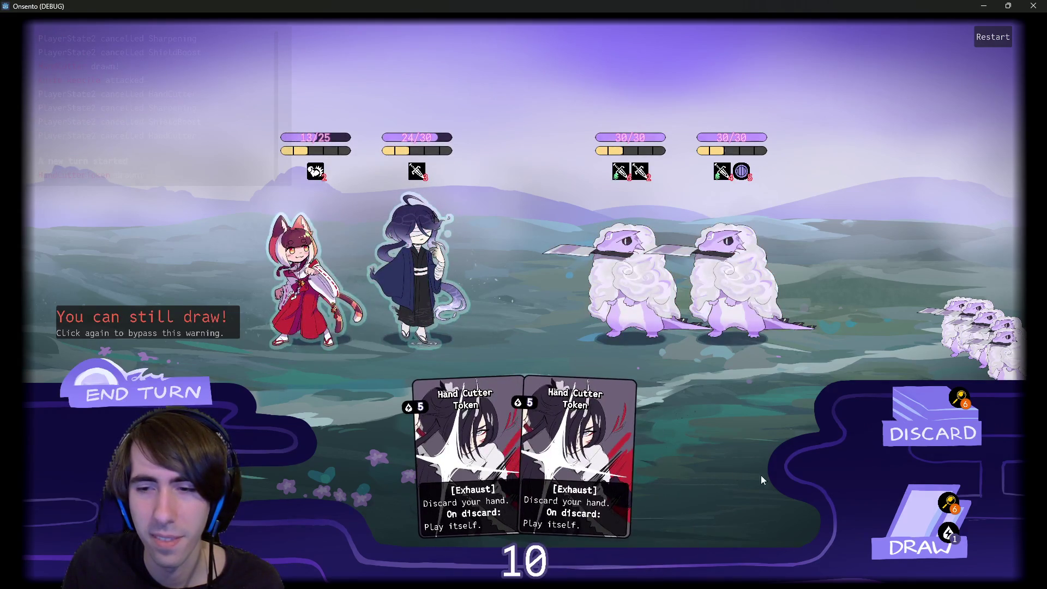
{"action": "left_click", "coordinate": [908, 513]}
{"action": "left_click", "coordinate": [633, 437]}
{"action": "left_click", "coordinate": [907, 501]}
{"action": "left_click", "coordinate": [628, 453]}
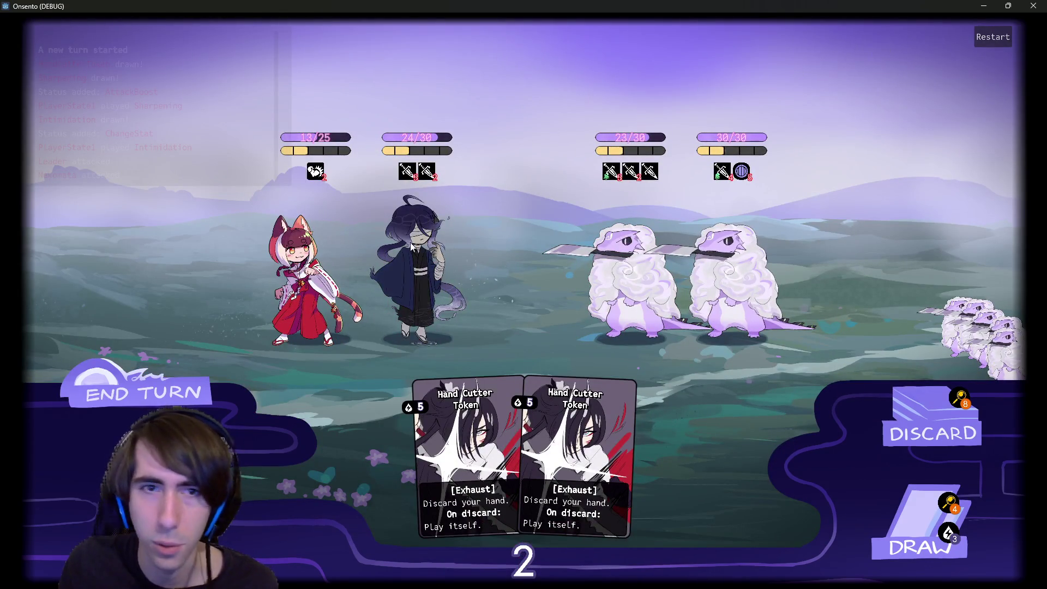
{"action": "mouse_move", "coordinate": [264, 184]}
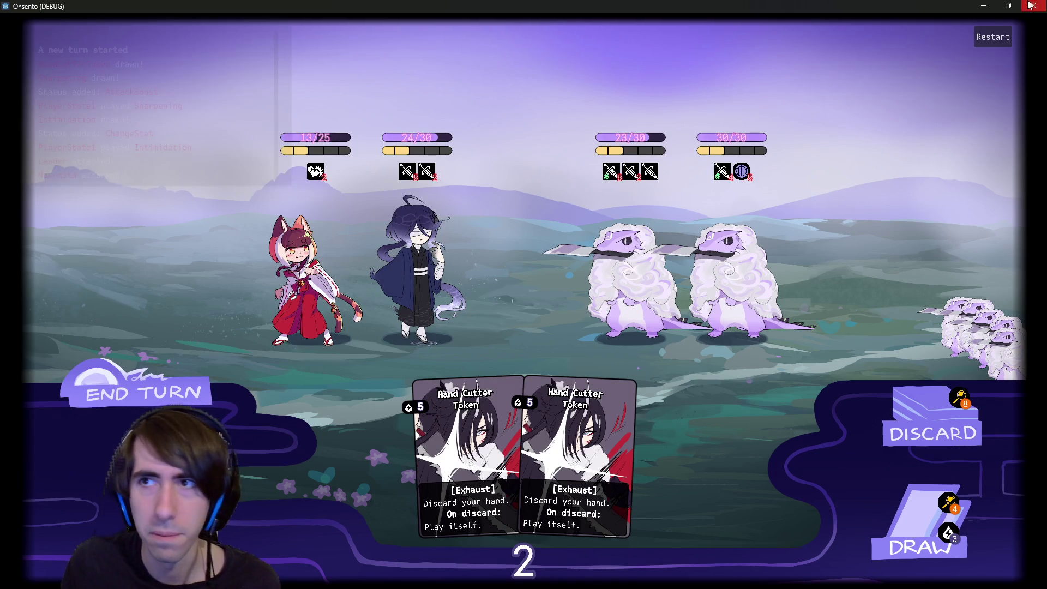
{"action": "left_click", "coordinate": [1034, 5]}
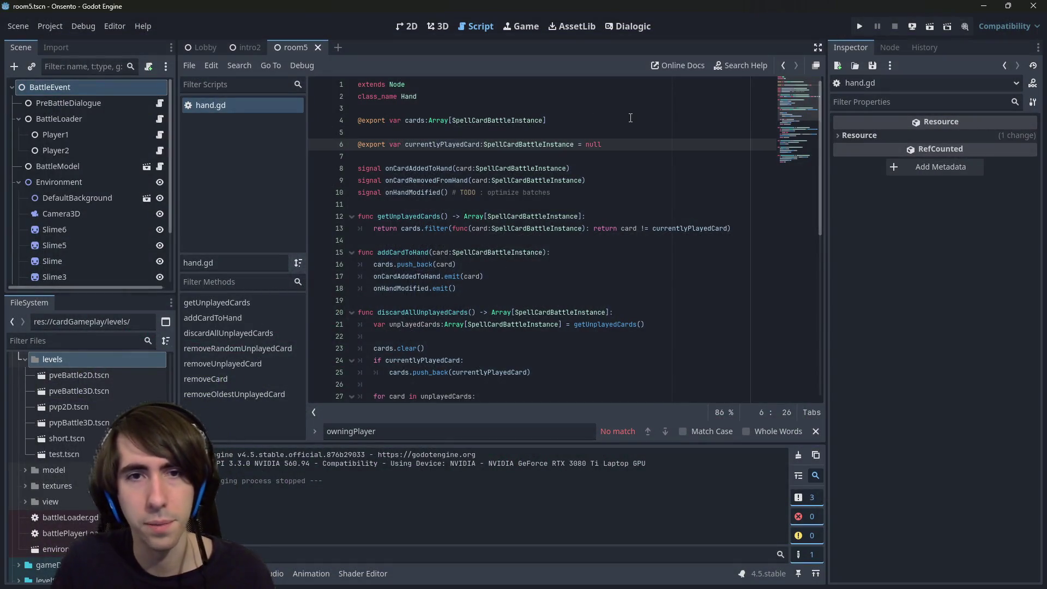
Run a first project-wide search, then paste and undo an owningPlayer line below line 4.
{"action": "key", "text": "ctrl+shift+f"}
{"action": "type", "text": "hand.playerState"}
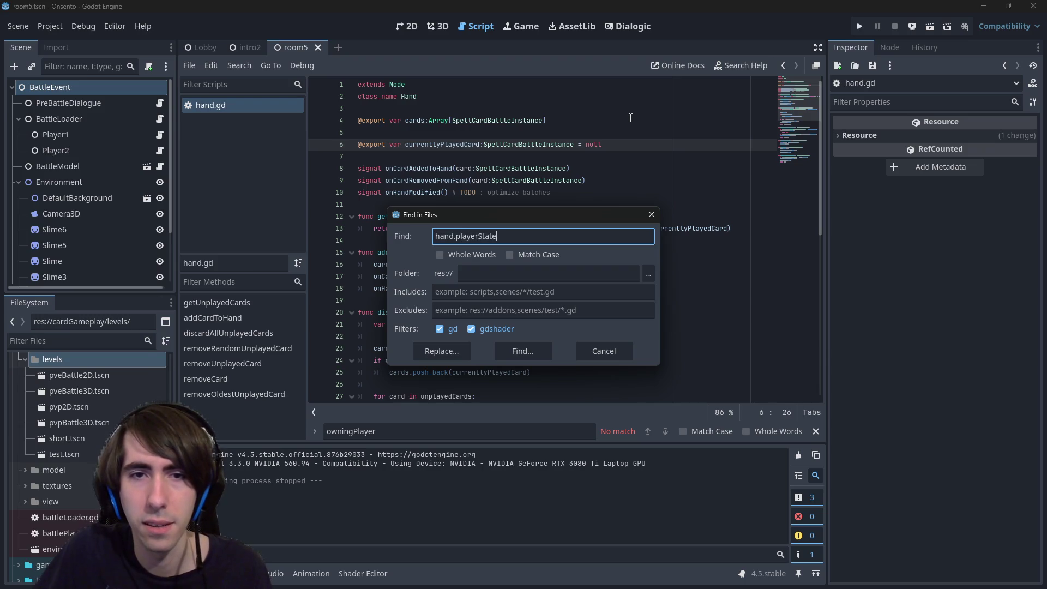
{"action": "key", "text": "Return"}
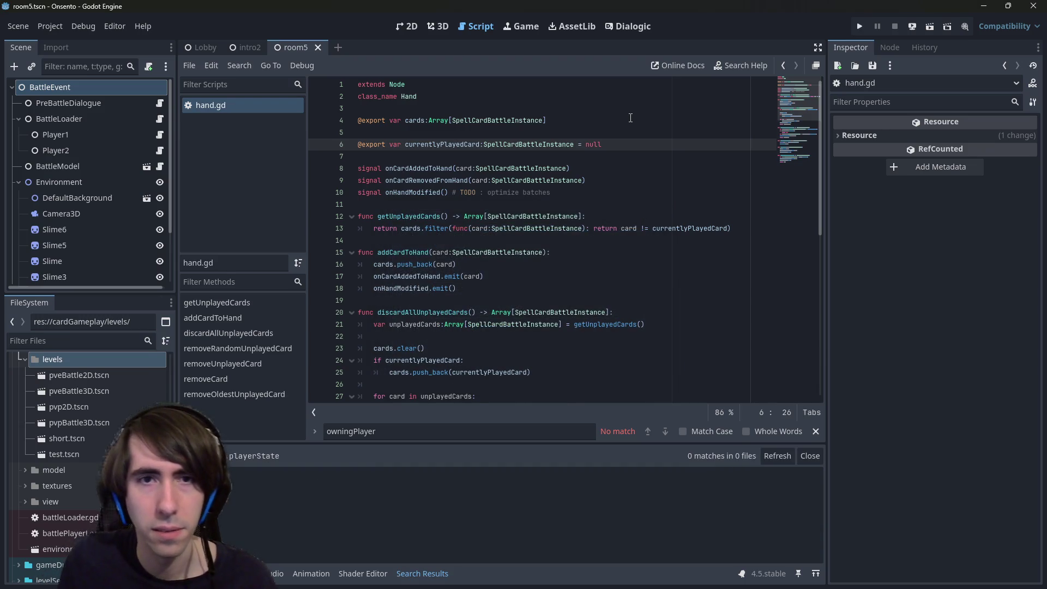
{"action": "left_click", "coordinate": [550, 120]}
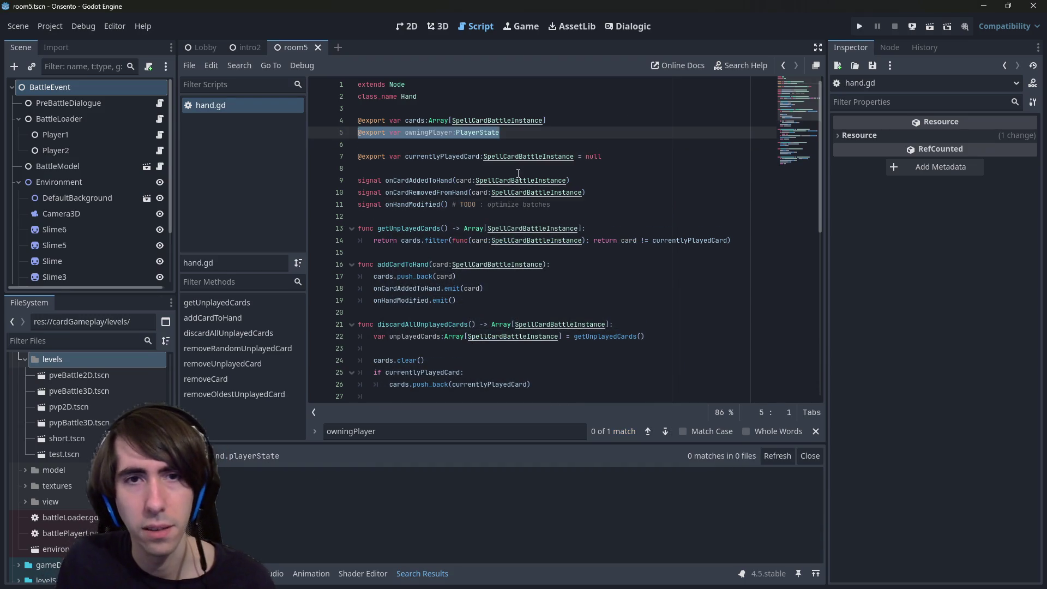
{"action": "key", "text": "Return"}
{"action": "key", "text": "ctrl+v"}
{"action": "left_click", "coordinate": [508, 145]}
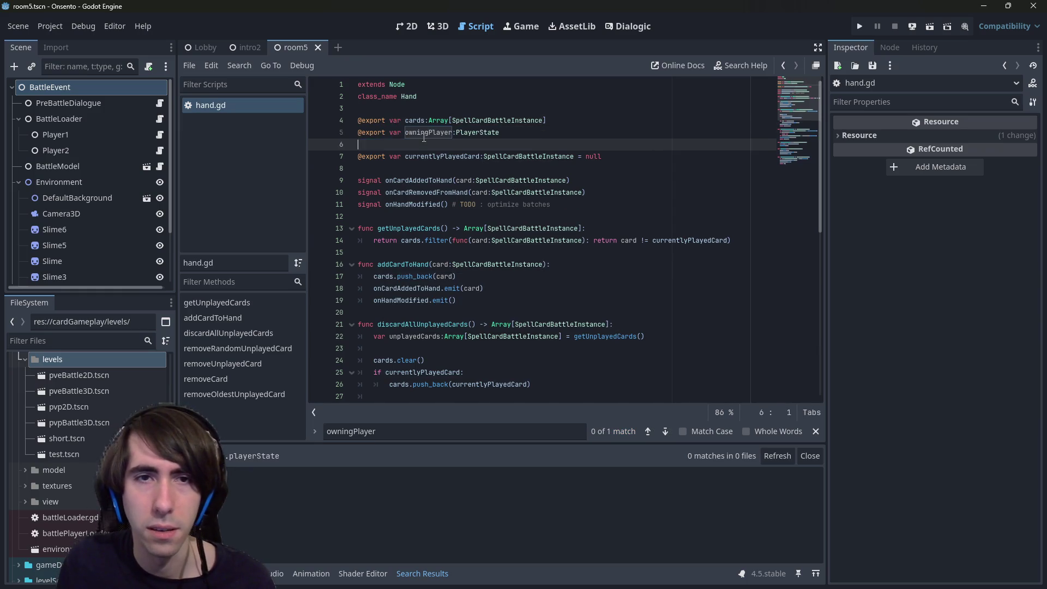
{"action": "key", "text": "ctrl+z"}
Search the whole project for hand.owningPlayer.
{"action": "key", "text": "ctrl+shift+f"}
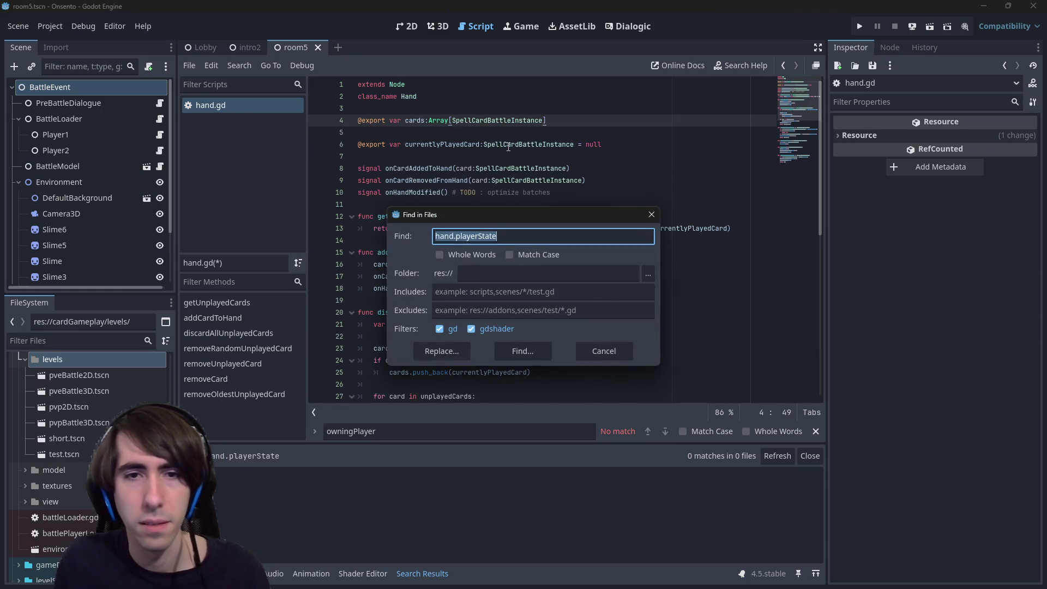
{"action": "type", "text": "hand.owningPlayer"}
{"action": "key", "text": "Return"}
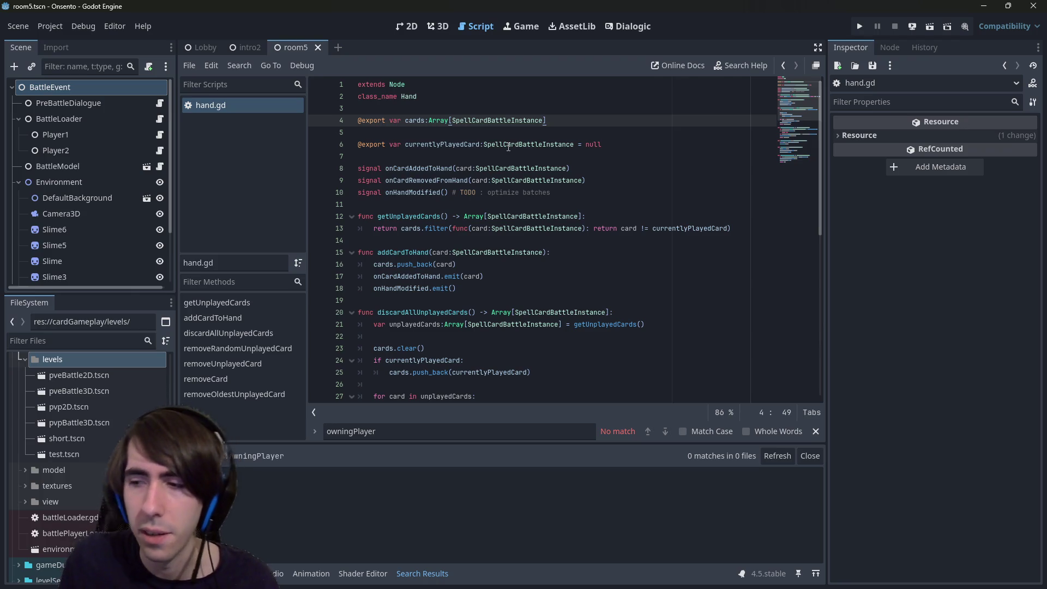
{"action": "key", "text": "ctrl+shift+f"}
{"action": "type", "text": "hand."}
{"action": "key", "text": "Return"}
Change the search to model.owningPlayer and open its battlefieldView2D.gd match.
{"action": "key", "text": "ctrl+shift+f"}
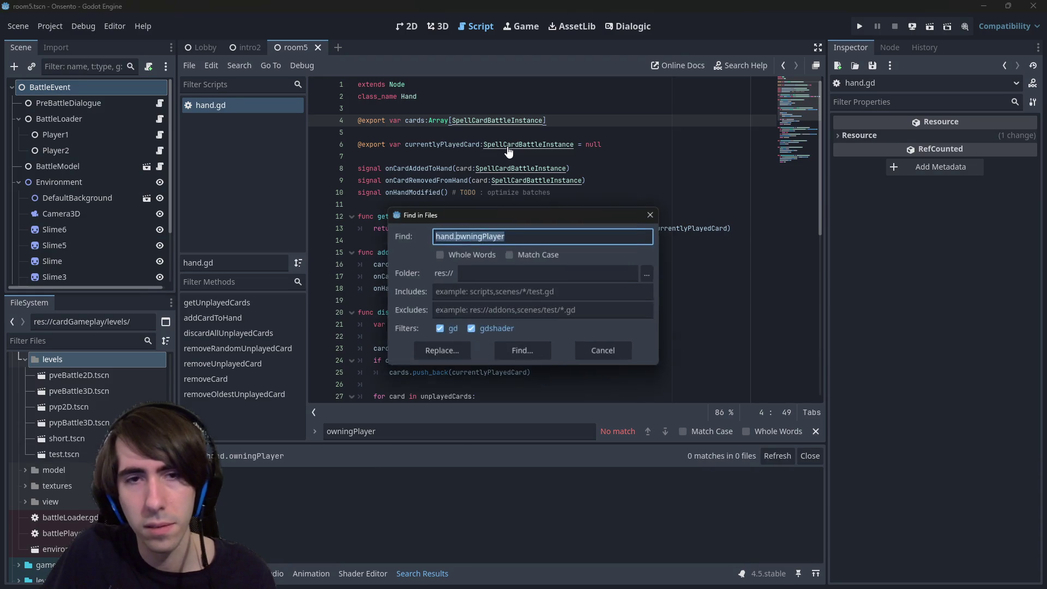
{"action": "key", "text": "Home"}
{"action": "key", "text": "Delete"}
{"action": "key", "text": "Delete"}
{"action": "key", "text": "Delete"}
{"action": "type", "text": "model."}
{"action": "key", "text": "Return"}
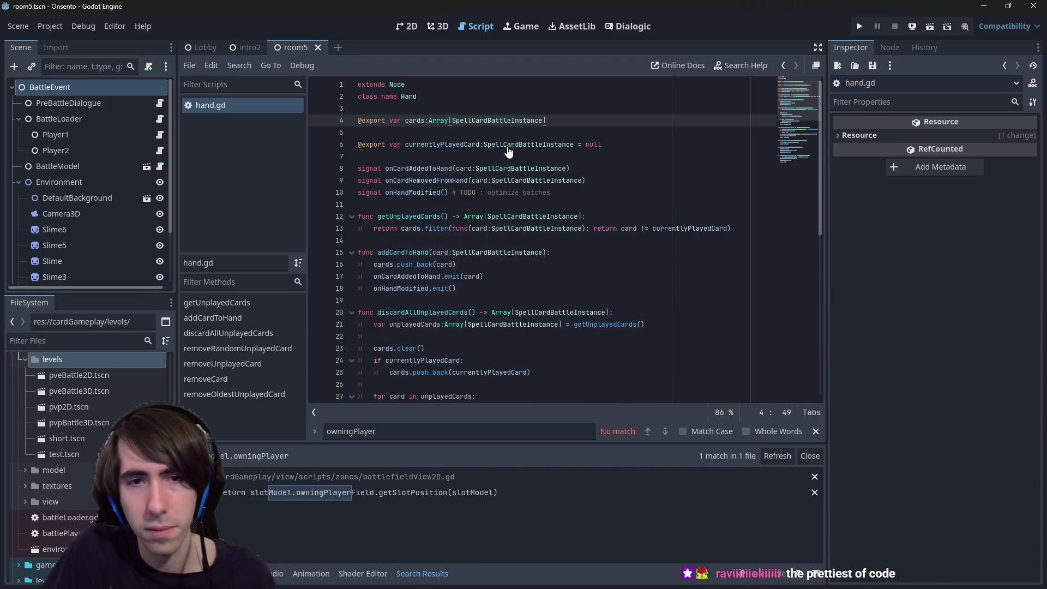
{"action": "left_click", "coordinate": [308, 496]}
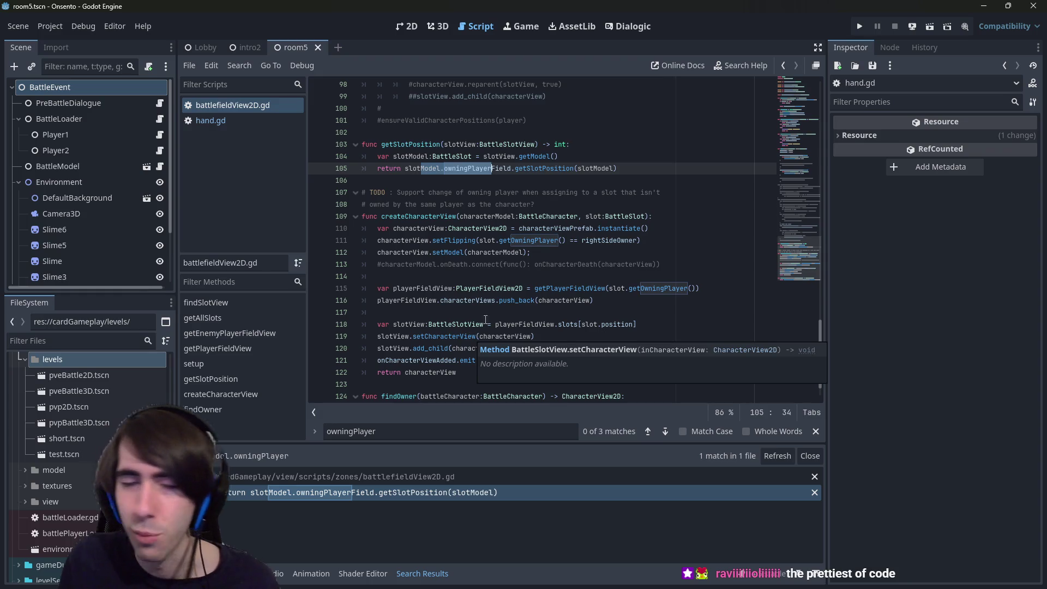
Inspect the owningPlayer usage around line 110 of battlefieldView2D.gd.
{"action": "left_click", "coordinate": [539, 229]}
{"action": "left_click", "coordinate": [539, 229], "text": "ctrl"}
{"action": "key", "text": "alt+Left"}
{"action": "left_click_drag", "start_coordinate": [539, 228], "coordinate": [489, 169]}
{"action": "scroll", "coordinate": [508, 196], "scroll_direction": "up", "scroll_amount": 12}
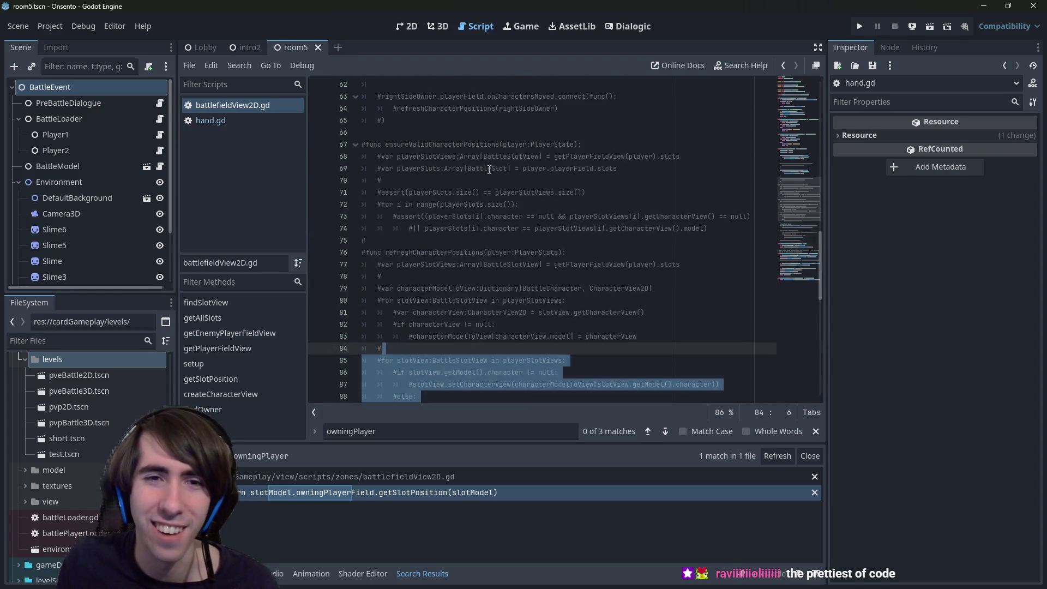
{"action": "scroll", "coordinate": [489, 169], "scroll_direction": "up", "scroll_amount": 5}
Return to hand.gd and review its code from line 4 down to line 54.
{"action": "left_click", "coordinate": [264, 121]}
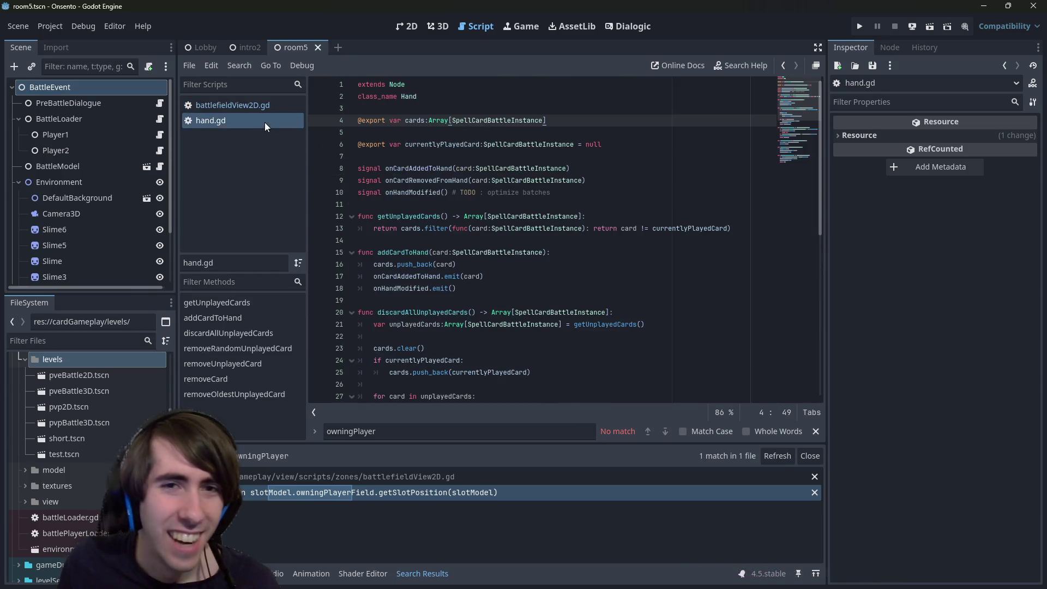
{"action": "left_click", "coordinate": [527, 144]}
{"action": "scroll", "coordinate": [492, 249], "scroll_direction": "down", "scroll_amount": 9}
{"action": "mouse_move", "coordinate": [518, 392]}
{"action": "left_mouse_down"}
{"action": "mouse_move", "coordinate": [436, 163]}
{"action": "mouse_move", "coordinate": [378, 180]}
{"action": "mouse_move", "coordinate": [316, 157]}
{"action": "left_mouse_up"}
{"action": "left_click", "coordinate": [445, 218]}
{"action": "left_click", "coordinate": [359, 156]}
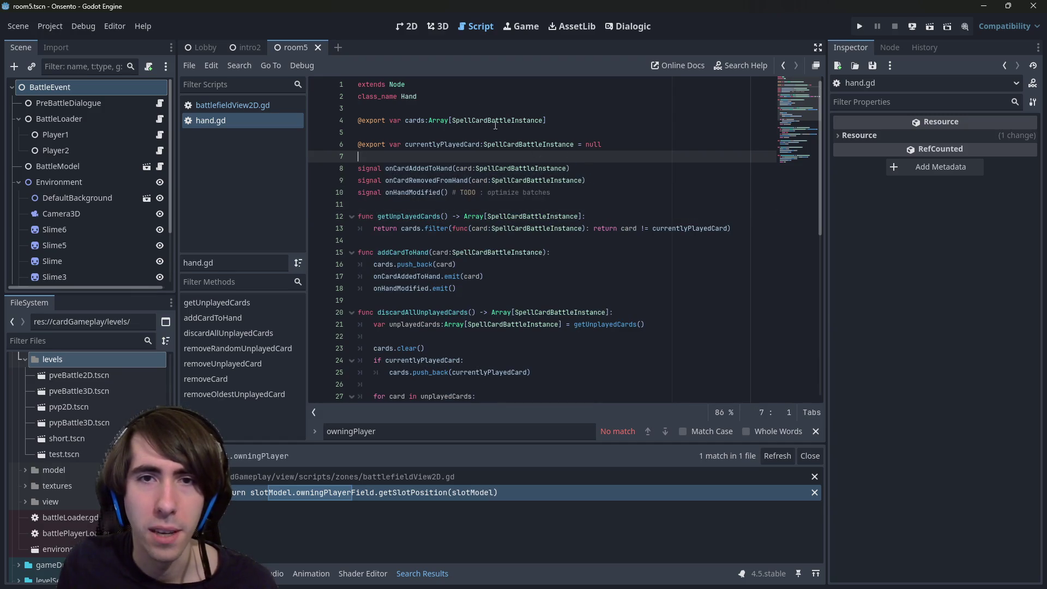
{"action": "double_click", "coordinate": [498, 121]}
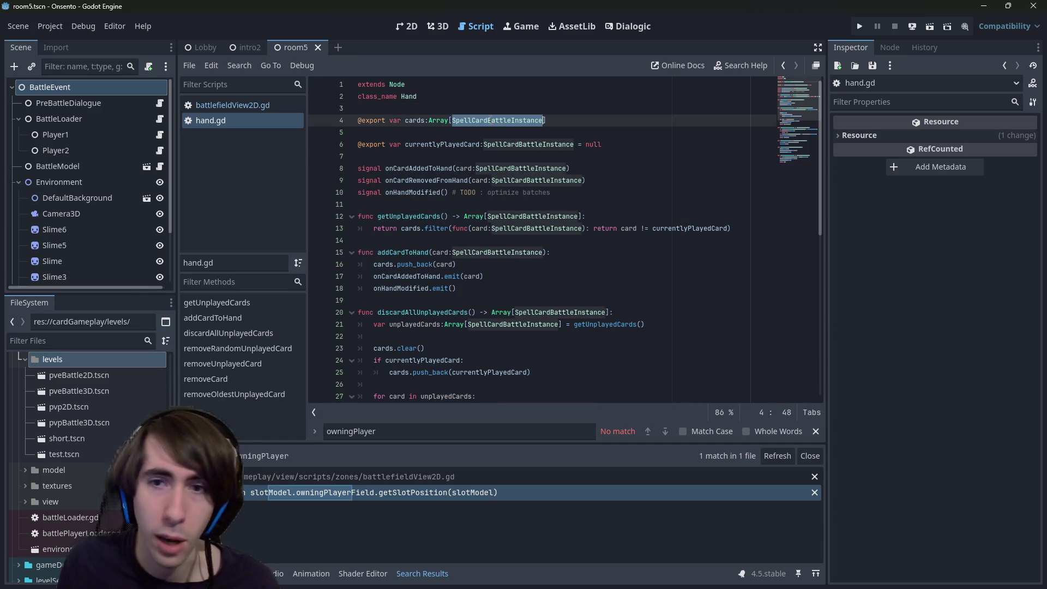
Check line 9's type lookup links, then bring up the quick file finder.
{"action": "scroll", "coordinate": [491, 120], "scroll_direction": "down", "scroll_amount": 2}
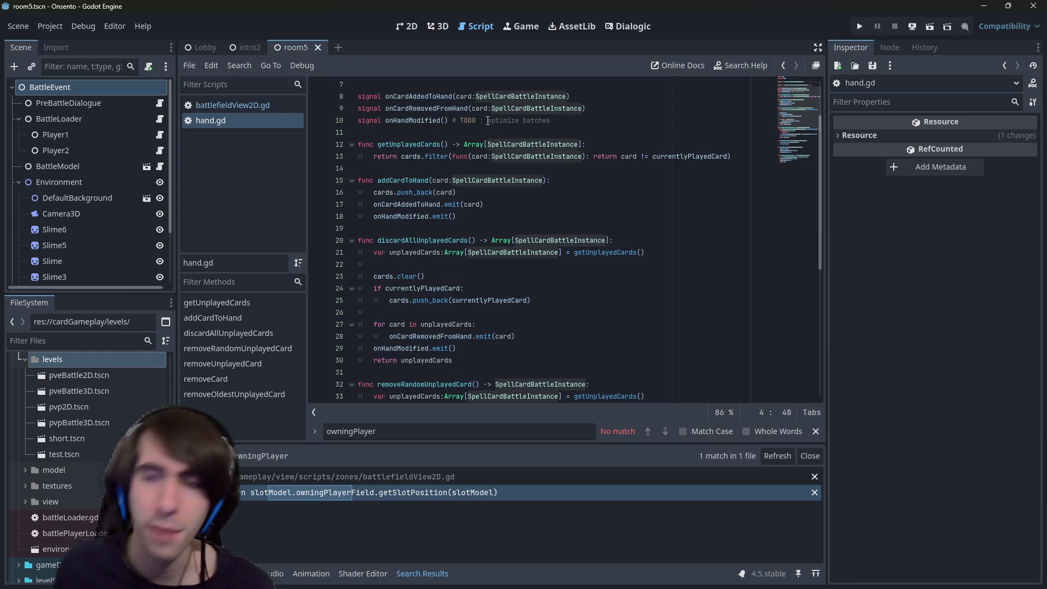
{"action": "mouse_move", "coordinate": [474, 143]}
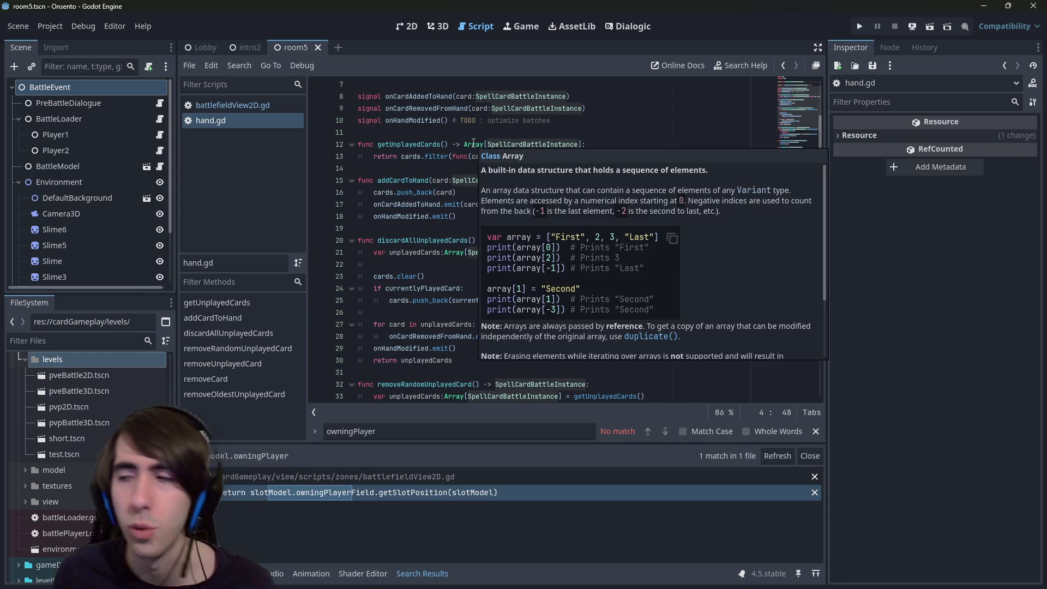
{"action": "scroll", "coordinate": [448, 147], "scroll_direction": "up", "scroll_amount": 1}
{"action": "left_click", "coordinate": [447, 145]}
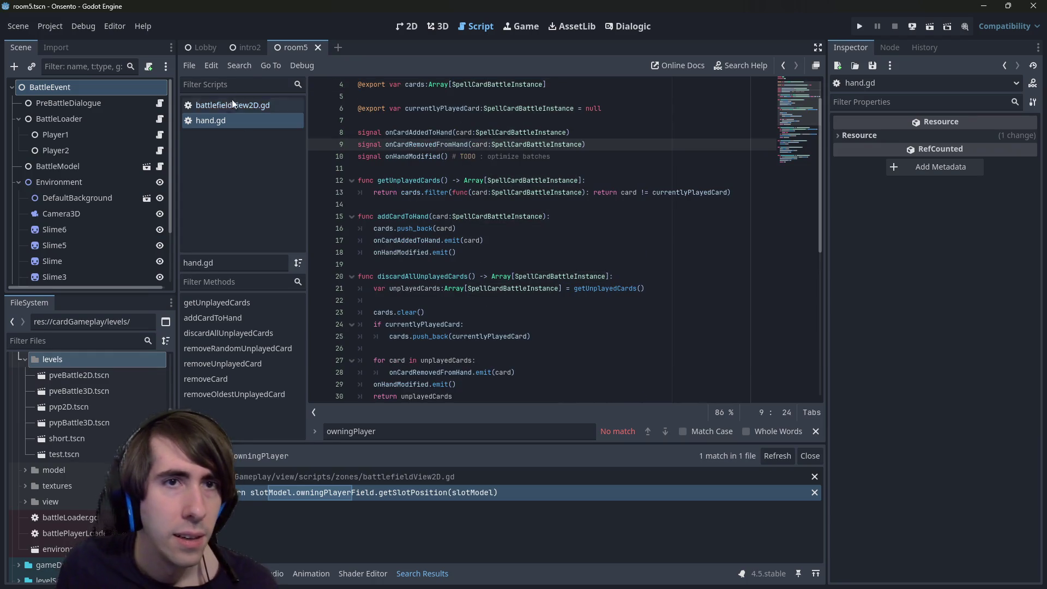
{"action": "key", "text": "ctrl"}
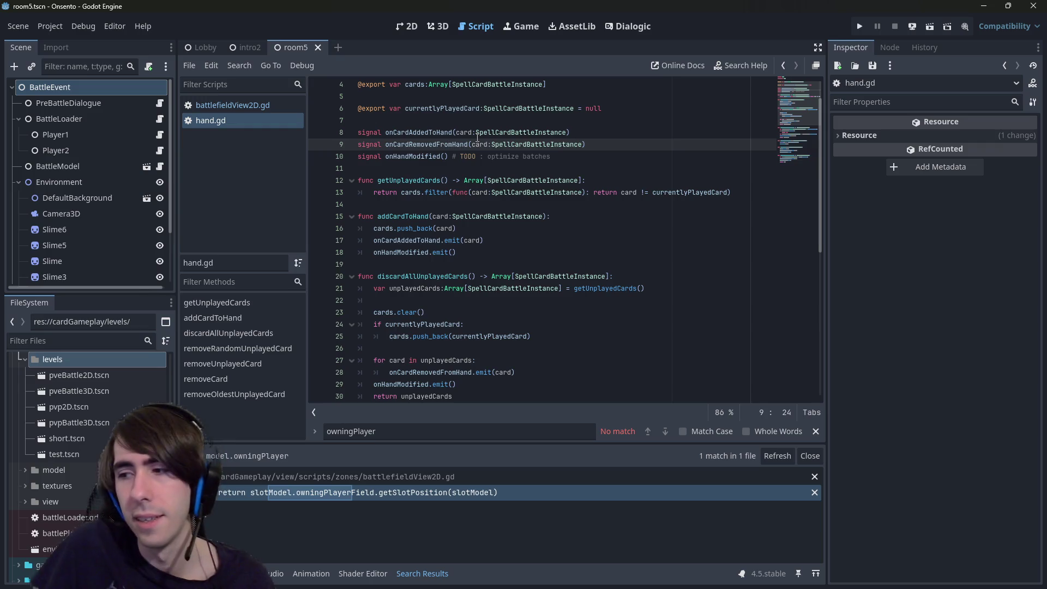
{"action": "key", "text": "shift+alt+o"}
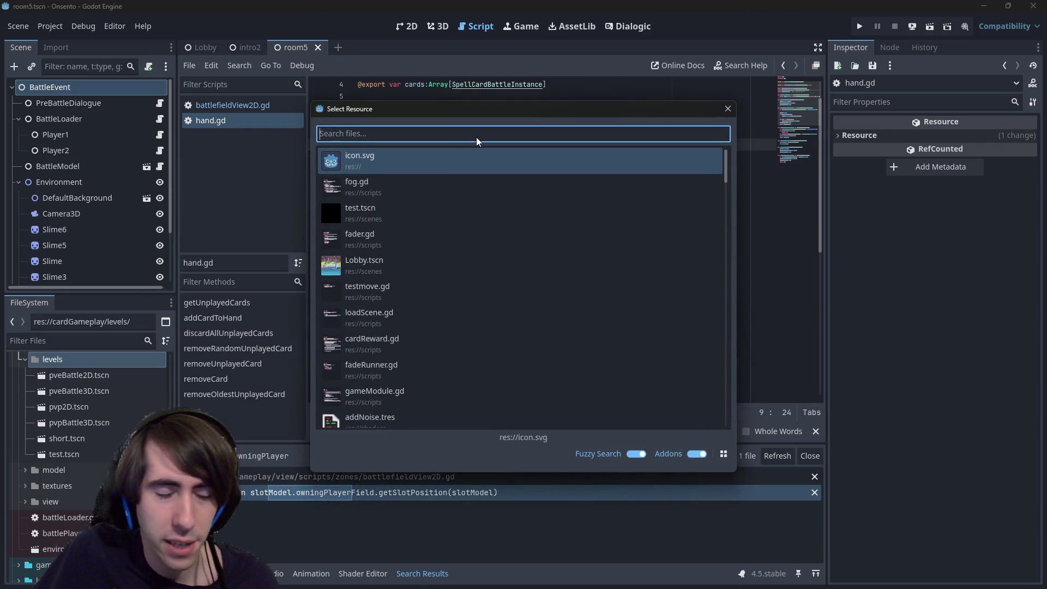
Find and open deckView.tscn by searching 'deckview', then open DeckView's deckView.gd script.
{"action": "type", "text": "d"}
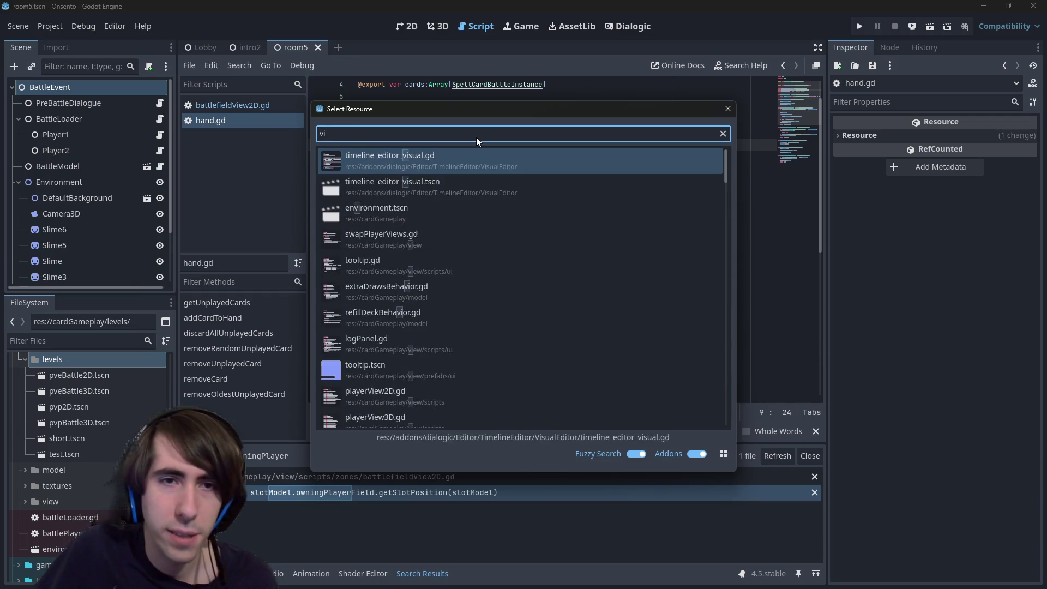
{"action": "key", "text": "BackSpace"}
{"action": "type", "text": "d"}
{"action": "key", "text": "BackSpace"}
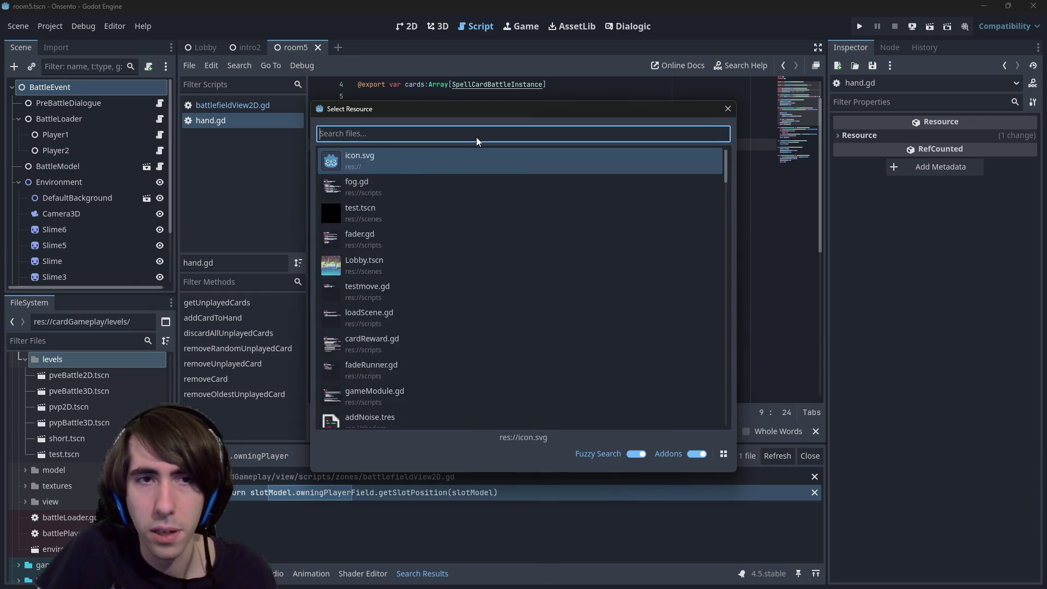
{"action": "type", "text": "deckview"}
{"action": "key", "text": "Down"}
{"action": "key", "text": "Return"}
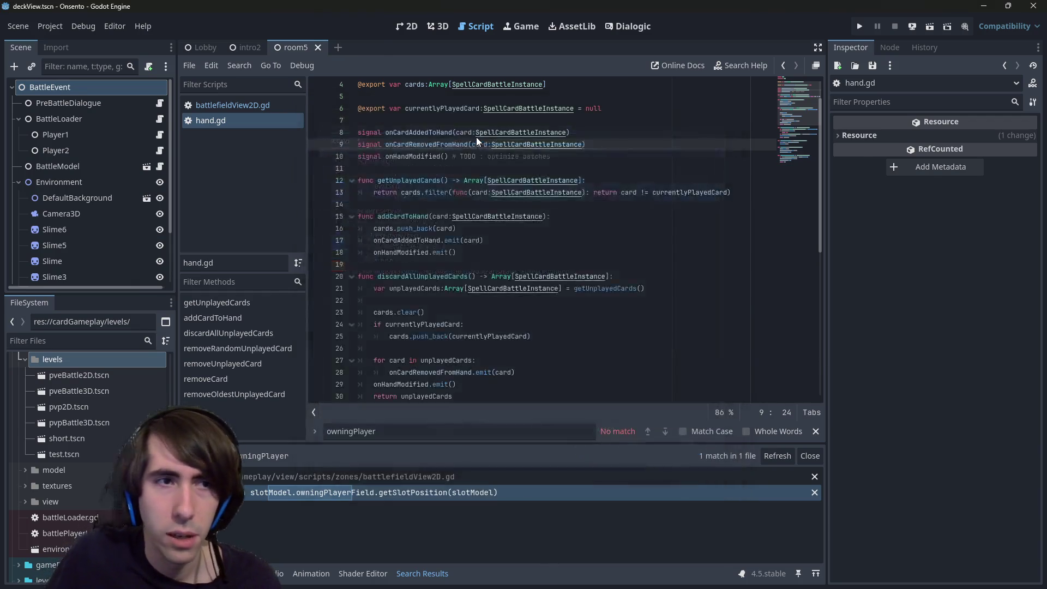
{"action": "left_click", "coordinate": [407, 26]}
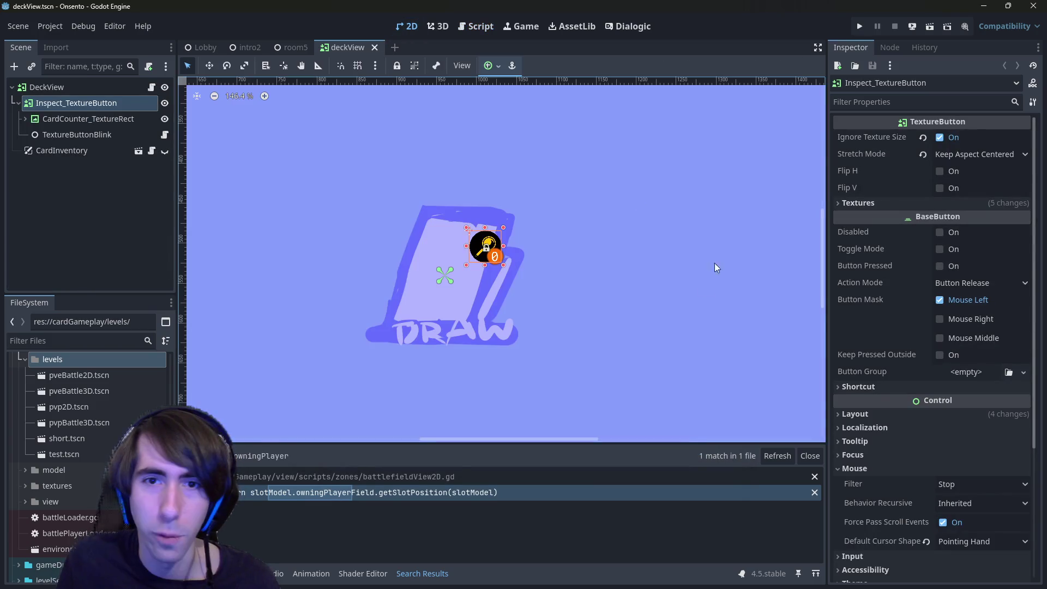
{"action": "left_click", "coordinate": [146, 88]}
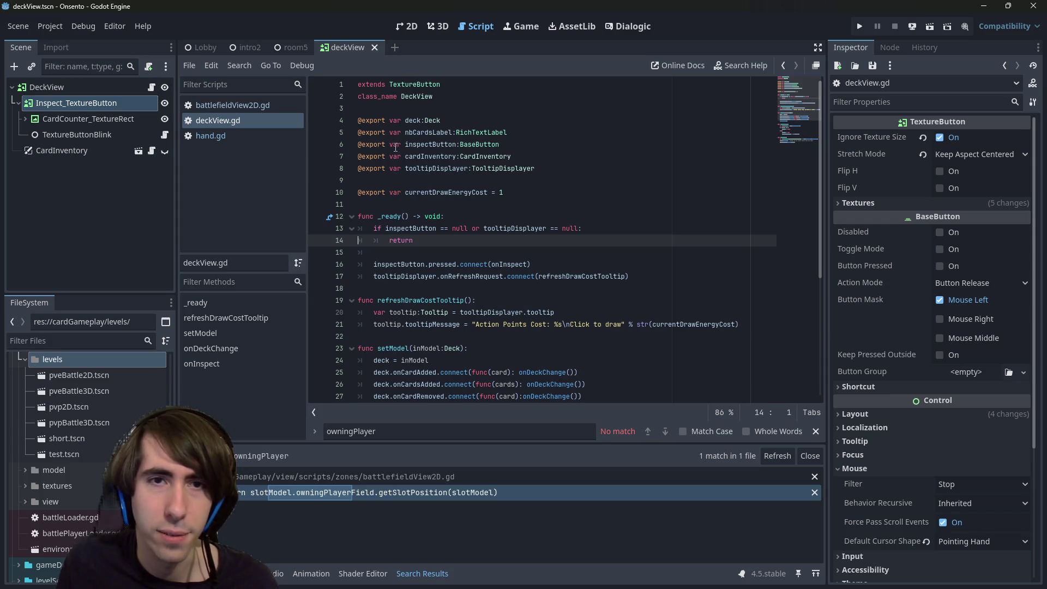
{"action": "double_click", "coordinate": [413, 120]}
{"action": "left_click_drag", "start_coordinate": [453, 121], "coordinate": [342, 115]}
{"action": "left_click", "coordinate": [446, 131]}
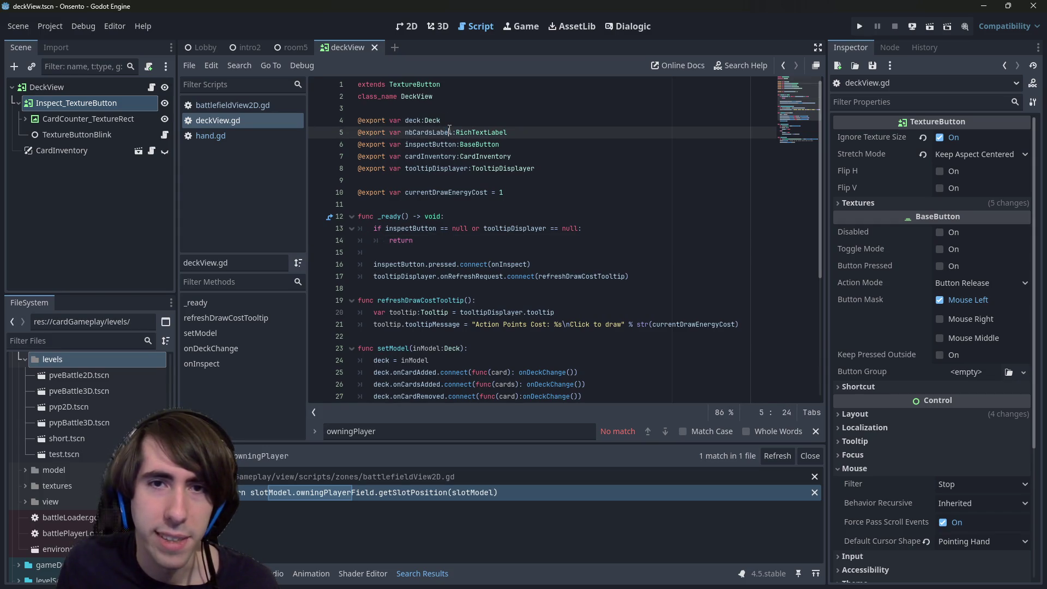
{"action": "double_click", "coordinate": [450, 132]}
{"action": "triple_click", "coordinate": [452, 133]}
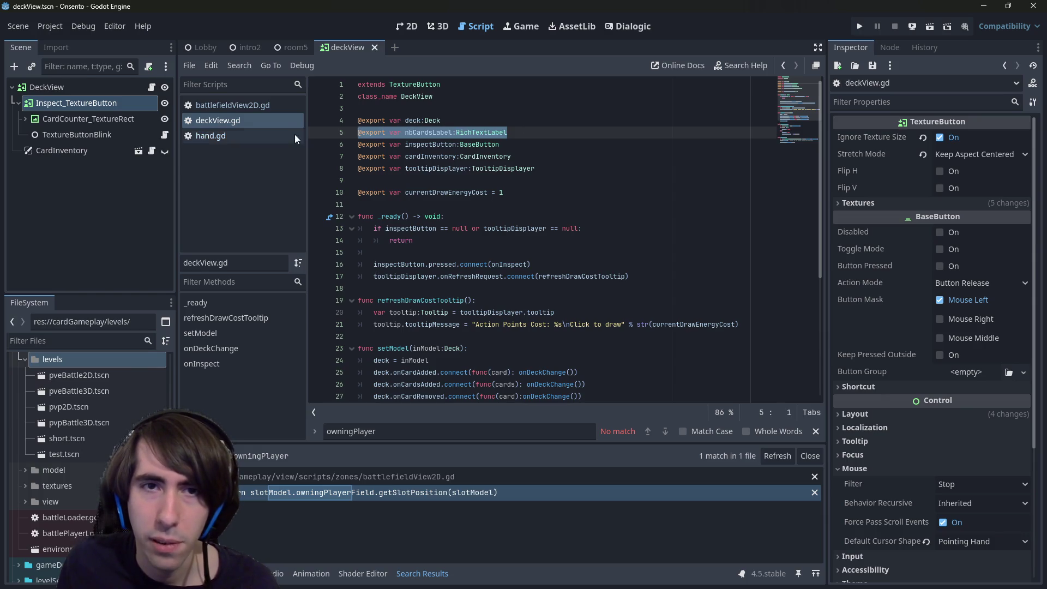
{"action": "left_click", "coordinate": [461, 173]}
{"action": "double_click", "coordinate": [430, 132]}
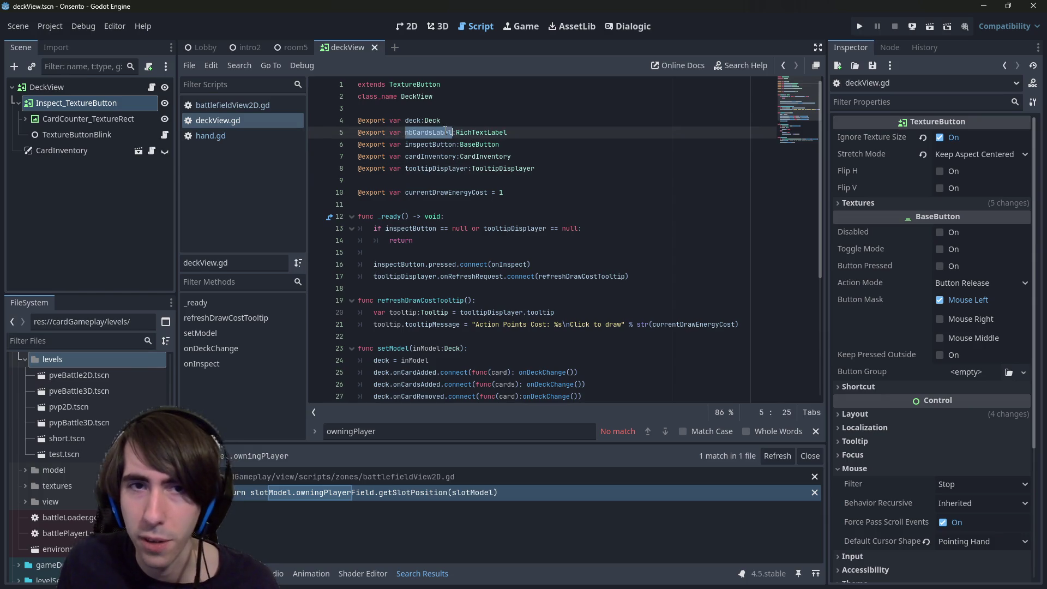
{"action": "scroll", "coordinate": [431, 218], "scroll_direction": "down", "scroll_amount": 3}
{"action": "scroll", "coordinate": [549, 262], "scroll_direction": "up", "scroll_amount": 3}
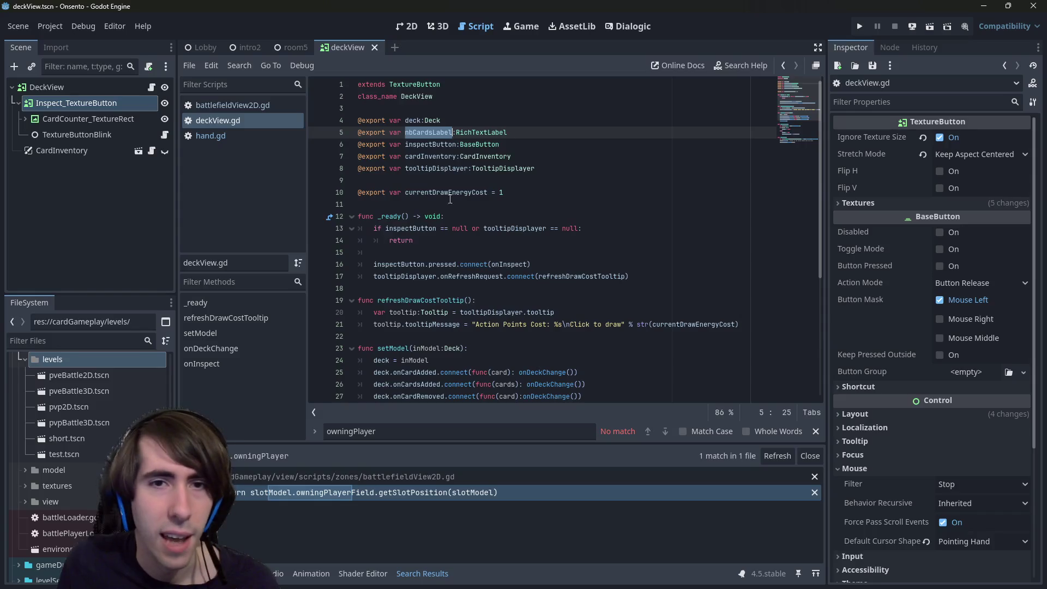
{"action": "double_click", "coordinate": [437, 169]}
{"action": "scroll", "coordinate": [433, 295], "scroll_direction": "down", "scroll_amount": 4}
{"action": "scroll", "coordinate": [433, 294], "scroll_direction": "up", "scroll_amount": 4}
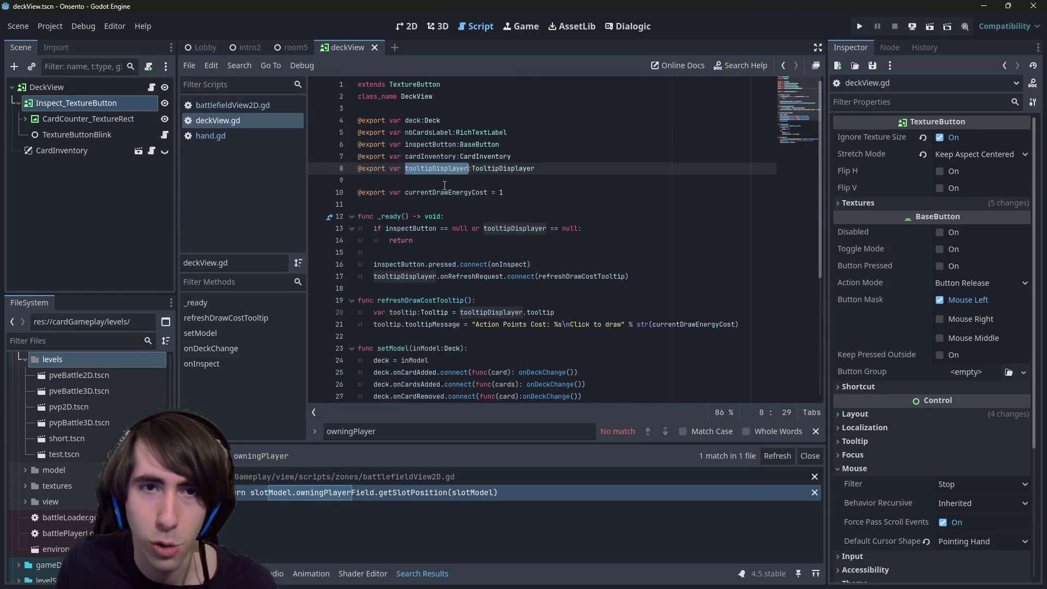
{"action": "scroll", "coordinate": [434, 272], "scroll_direction": "down", "scroll_amount": 4}
{"action": "left_click", "coordinate": [431, 336]}
{"action": "scroll", "coordinate": [431, 335], "scroll_direction": "down", "scroll_amount": 2}
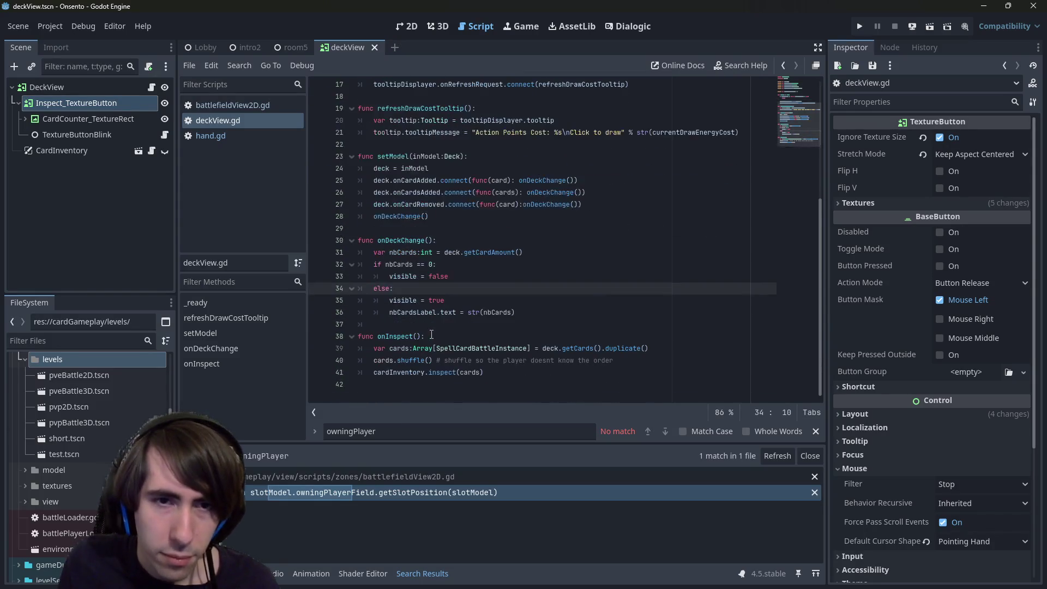
{"action": "scroll", "coordinate": [417, 371], "scroll_direction": "up", "scroll_amount": 4}
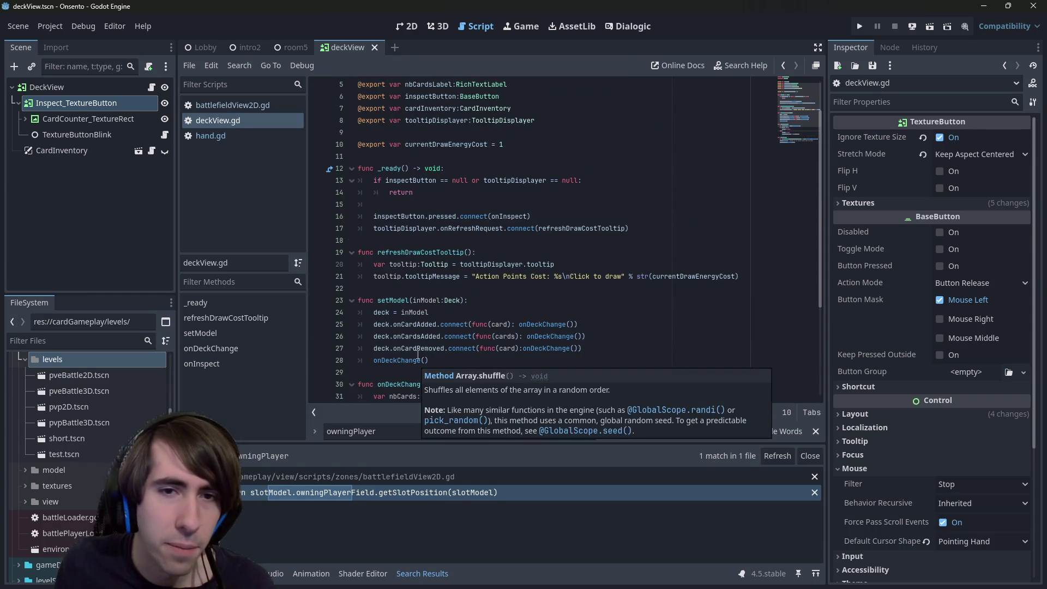
{"action": "left_click_drag", "start_coordinate": [376, 289], "coordinate": [291, 252]}
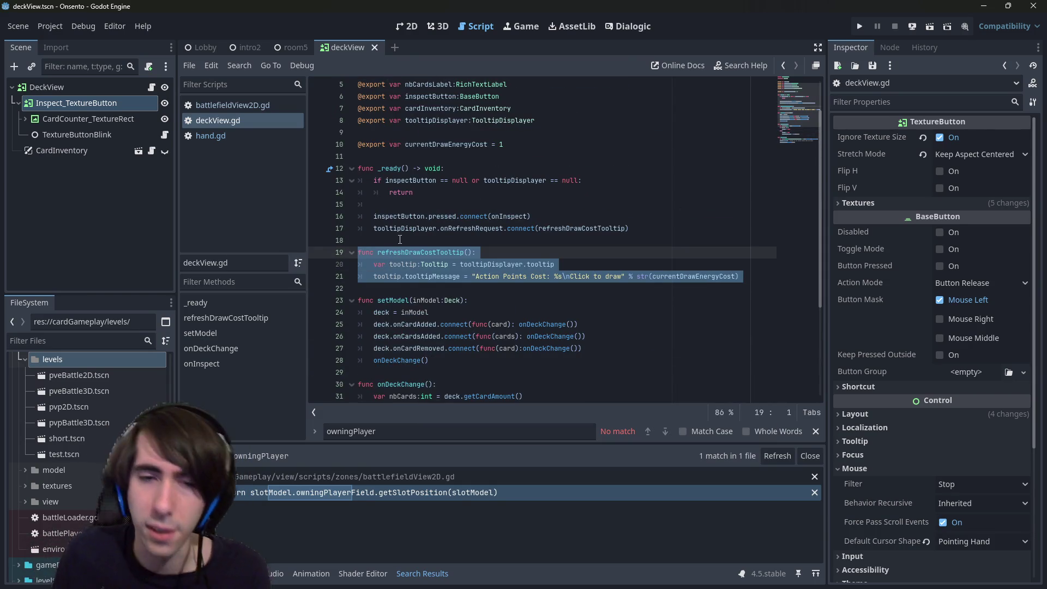
{"action": "scroll", "coordinate": [494, 287], "scroll_direction": "down", "scroll_amount": 4}
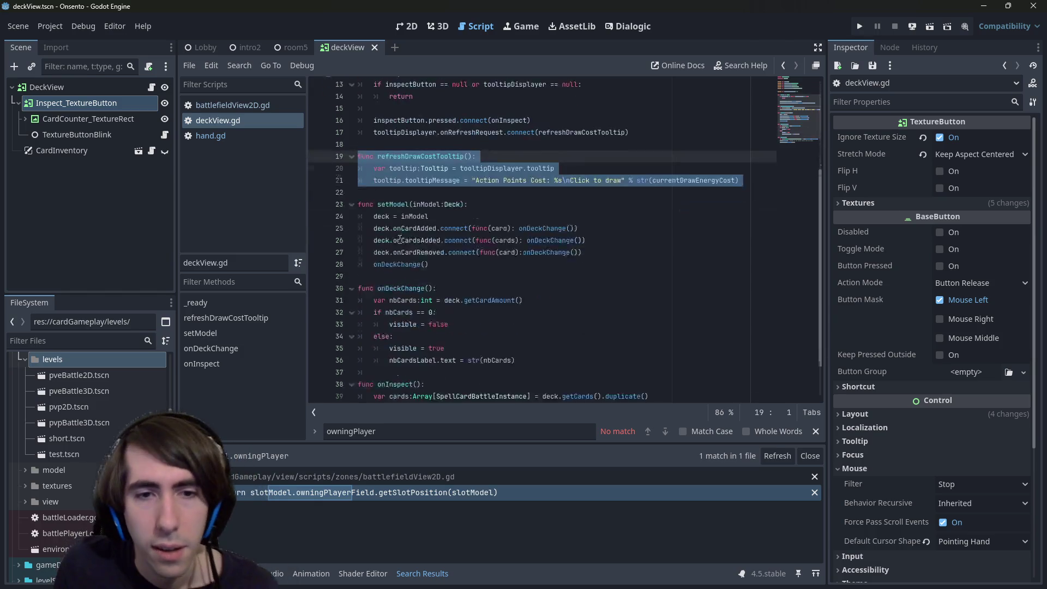
{"action": "mouse_move", "coordinate": [547, 324]}
{"action": "left_mouse_down"}
{"action": "mouse_move", "coordinate": [360, 275]}
{"action": "mouse_move", "coordinate": [360, 240]}
{"action": "left_mouse_up"}
{"action": "double_click", "coordinate": [403, 277]}
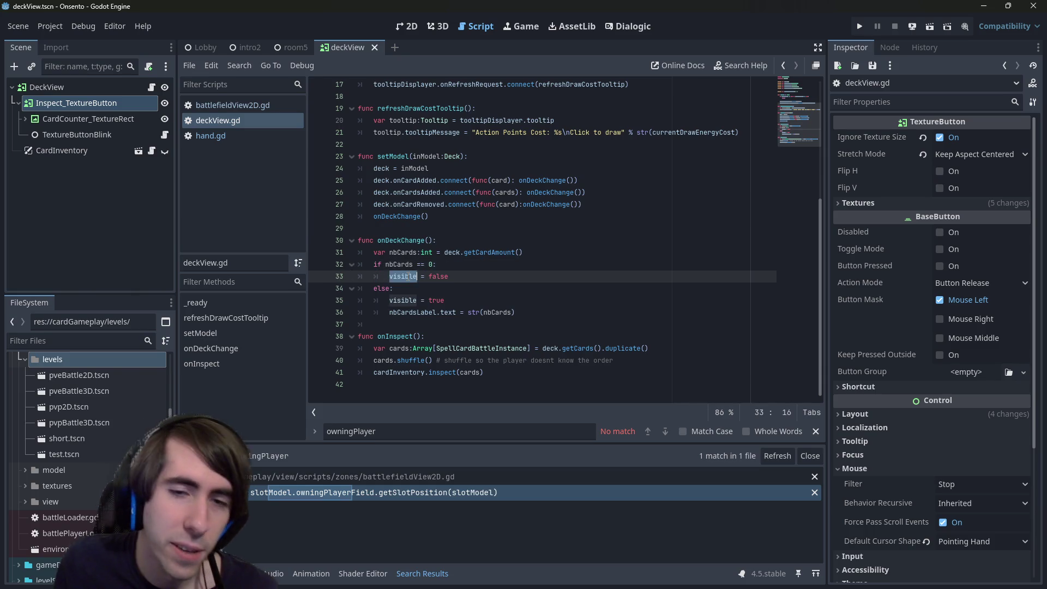
{"action": "mouse_move", "coordinate": [410, 276]}
{"action": "left_click_drag", "start_coordinate": [538, 388], "coordinate": [321, 341]}
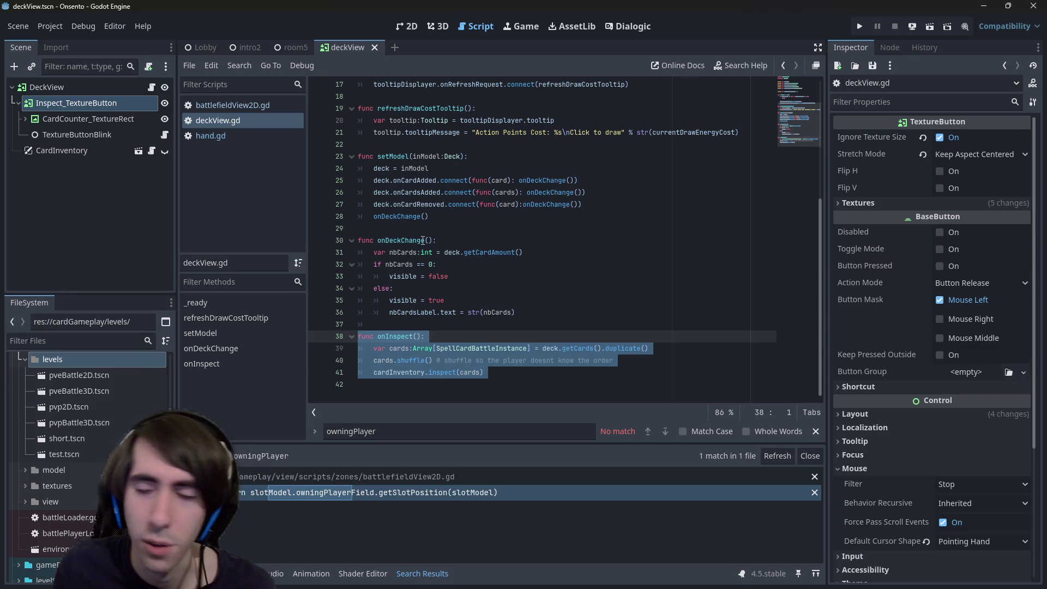
{"action": "scroll", "coordinate": [423, 240], "scroll_direction": "up", "scroll_amount": 5}
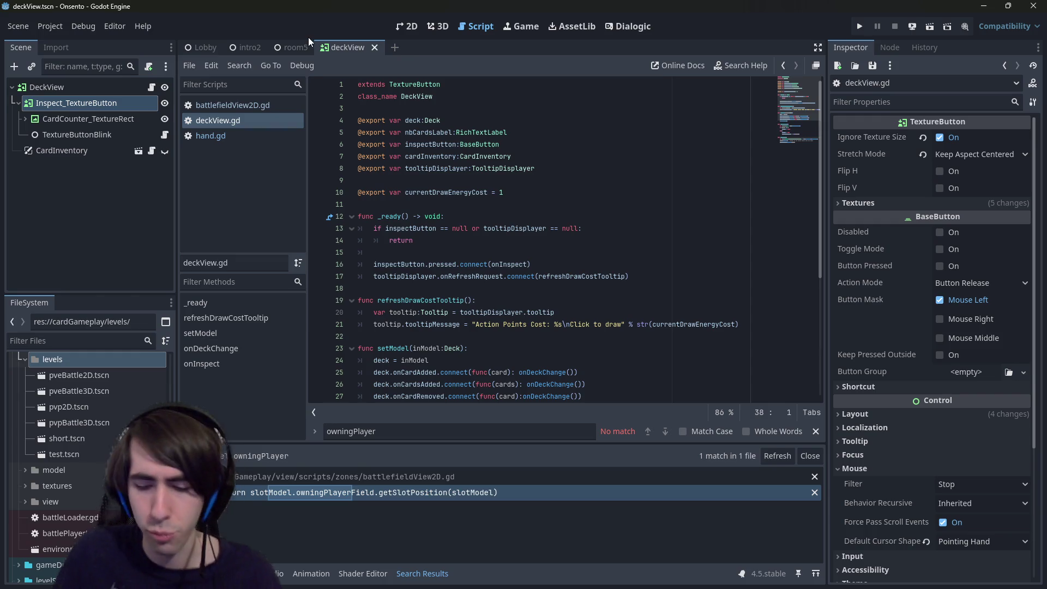
Quick-open playerView2D.tscn by searching 'playerview' and view it in 2D.
{"action": "key", "text": "shift+alt+o"}
{"action": "type", "text": "playerview"}
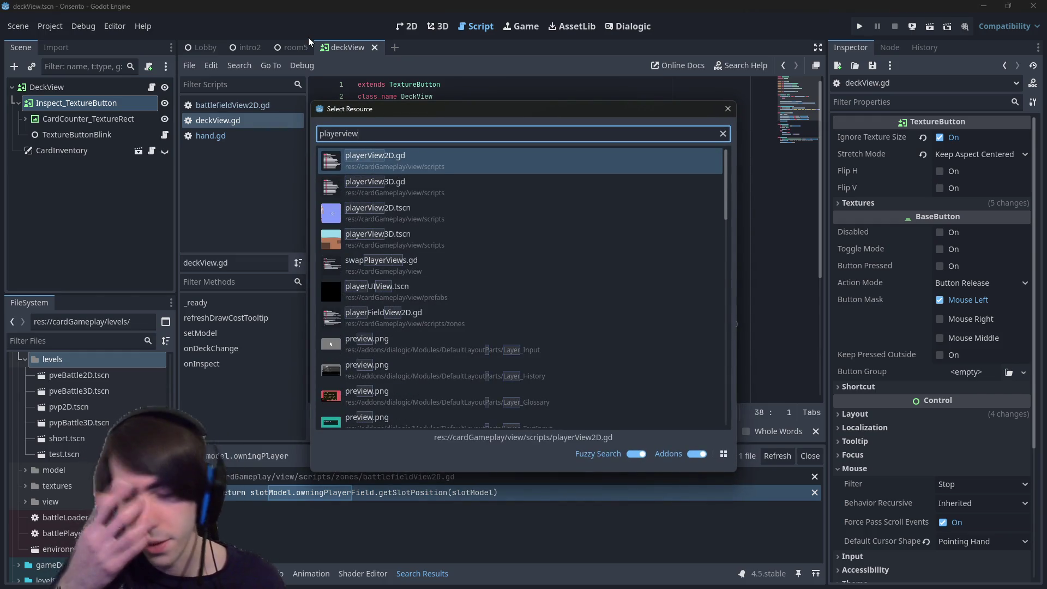
{"action": "key", "text": "Down"}
{"action": "key", "text": "Down"}
{"action": "key", "text": "Return"}
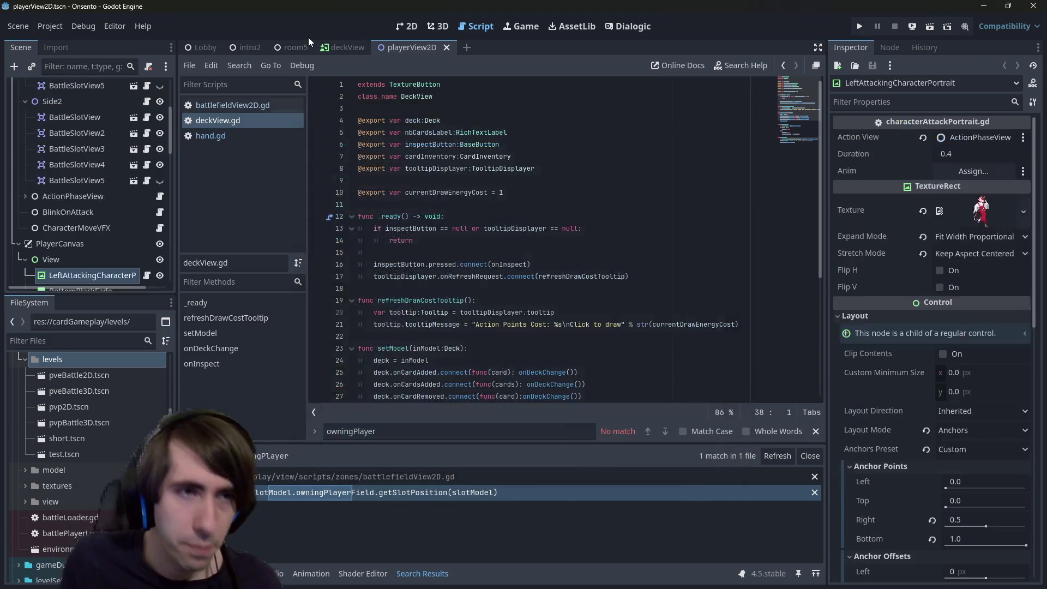
{"action": "left_click", "coordinate": [404, 27]}
Widen the Scene tree panel and select the Hand node.
{"action": "scroll", "coordinate": [84, 234], "scroll_direction": "down", "scroll_amount": 4}
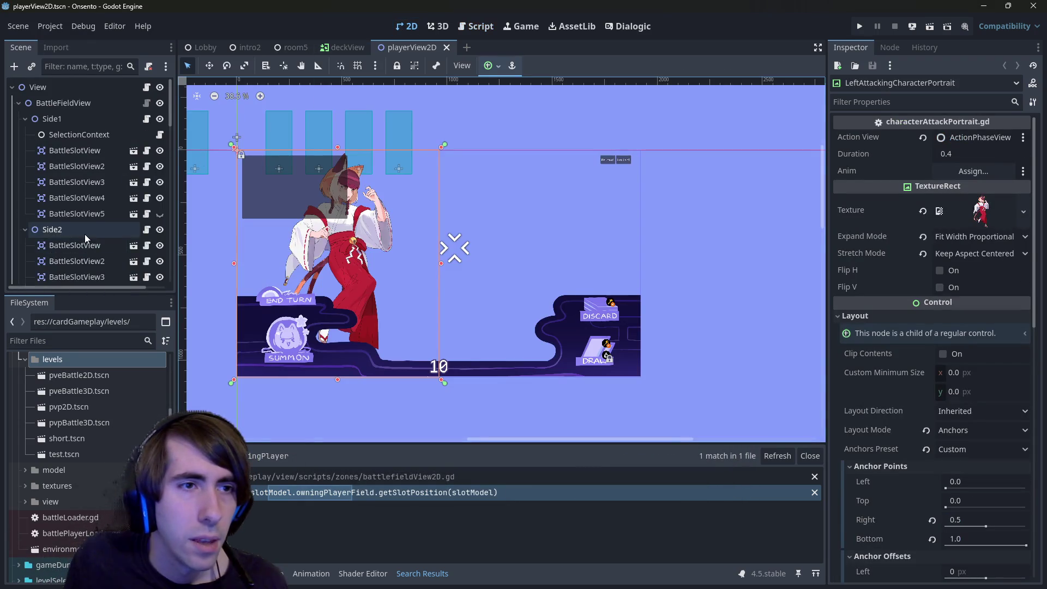
{"action": "scroll", "coordinate": [84, 235], "scroll_direction": "down", "scroll_amount": 5}
{"action": "left_click_drag", "start_coordinate": [174, 194], "coordinate": [297, 199]}
{"action": "scroll", "coordinate": [159, 241], "scroll_direction": "down", "scroll_amount": 5}
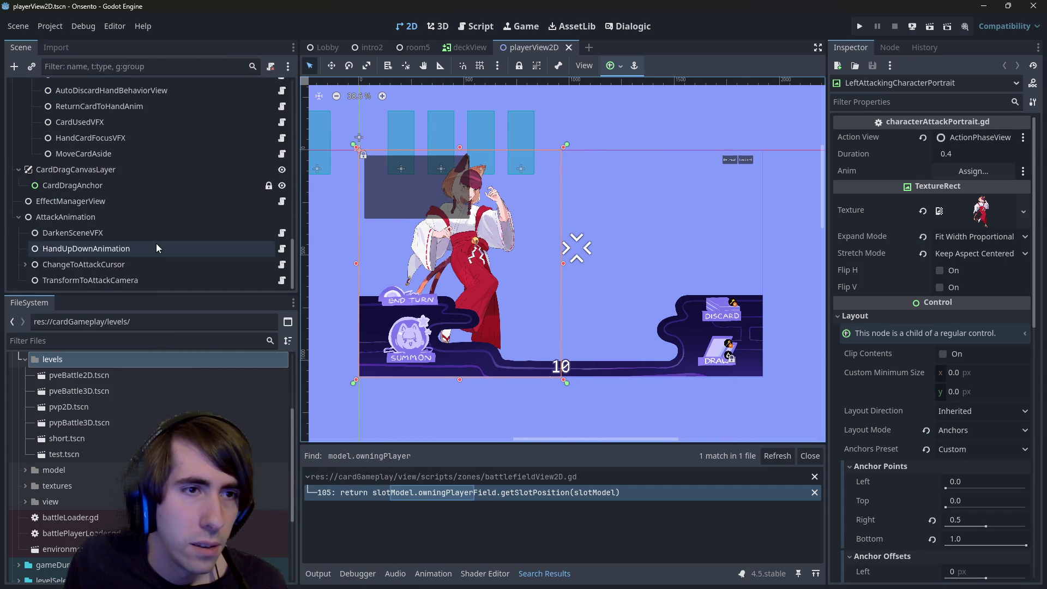
{"action": "scroll", "coordinate": [126, 226], "scroll_direction": "down", "scroll_amount": 1}
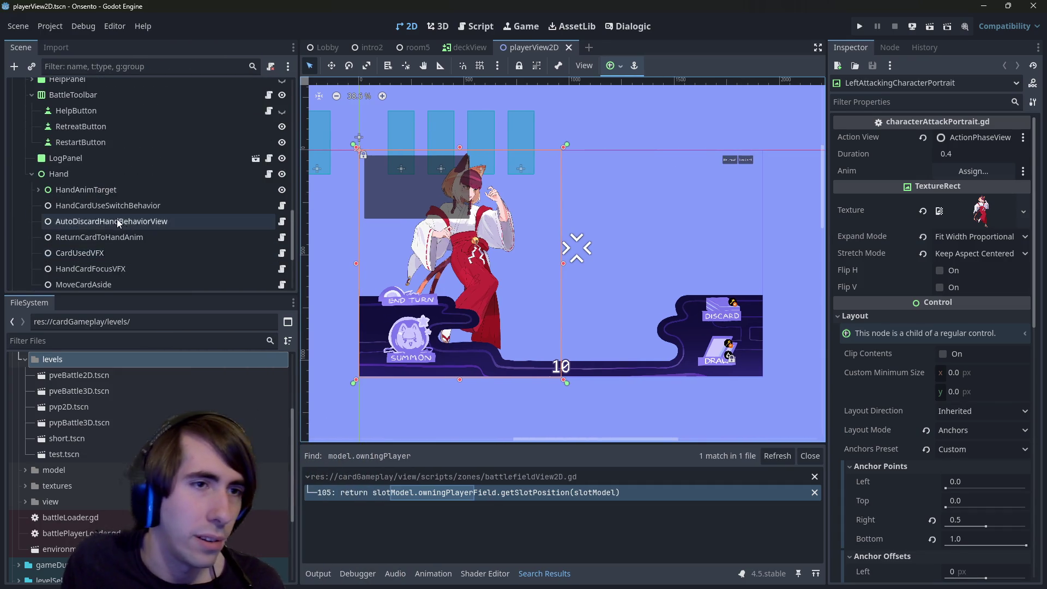
{"action": "left_click", "coordinate": [101, 147]}
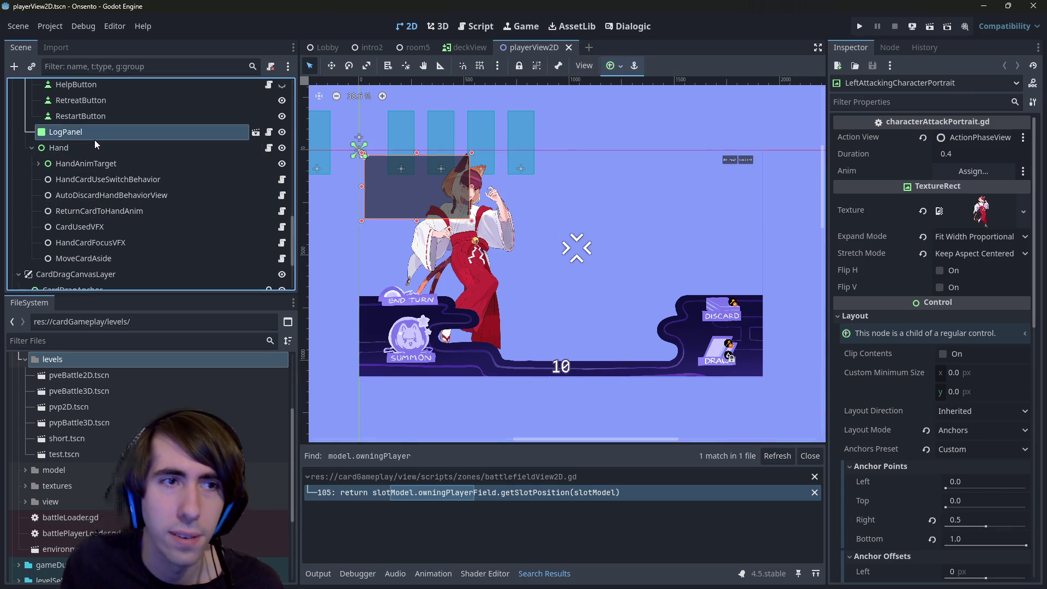
Quick-search 'hand' to open the hand.gd script.
{"action": "key", "text": "ctrl+alt+o"}
{"action": "type", "text": "hand"}
{"action": "key", "text": "Return"}
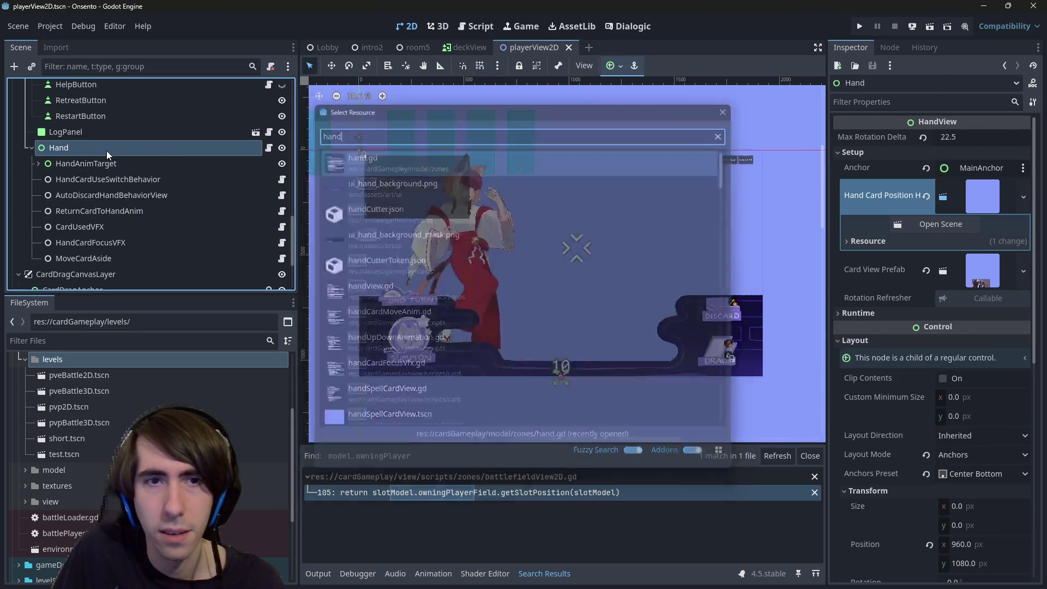
Read through hand.gd by selecting its top sections, lines 4 to 24.
{"action": "mouse_move", "coordinate": [580, 193]}
{"action": "left_mouse_down"}
{"action": "mouse_move", "coordinate": [578, 349]}
{"action": "mouse_move", "coordinate": [576, 334]}
{"action": "left_mouse_up"}
{"action": "left_click", "coordinate": [576, 335]}
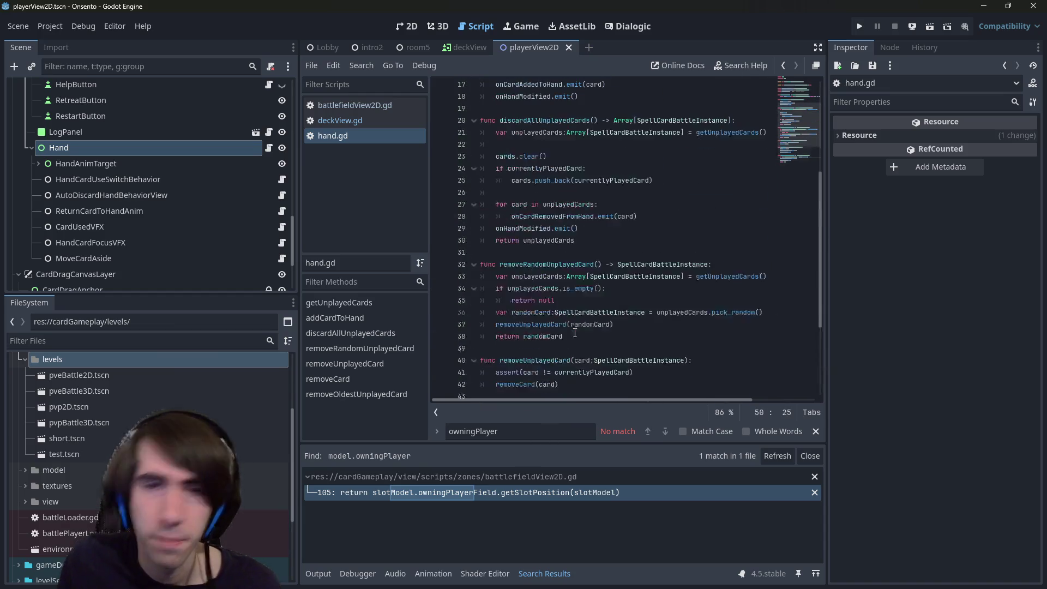
{"action": "scroll", "coordinate": [570, 315], "scroll_direction": "up", "scroll_amount": 9}
{"action": "left_click_drag", "start_coordinate": [533, 235], "coordinate": [551, 300]}
{"action": "left_click", "coordinate": [551, 300]}
{"action": "mouse_move", "coordinate": [696, 105]}
{"action": "left_mouse_down"}
{"action": "mouse_move", "coordinate": [622, 275]}
{"action": "mouse_move", "coordinate": [627, 292]}
{"action": "mouse_move", "coordinate": [655, 294]}
{"action": "left_mouse_up"}
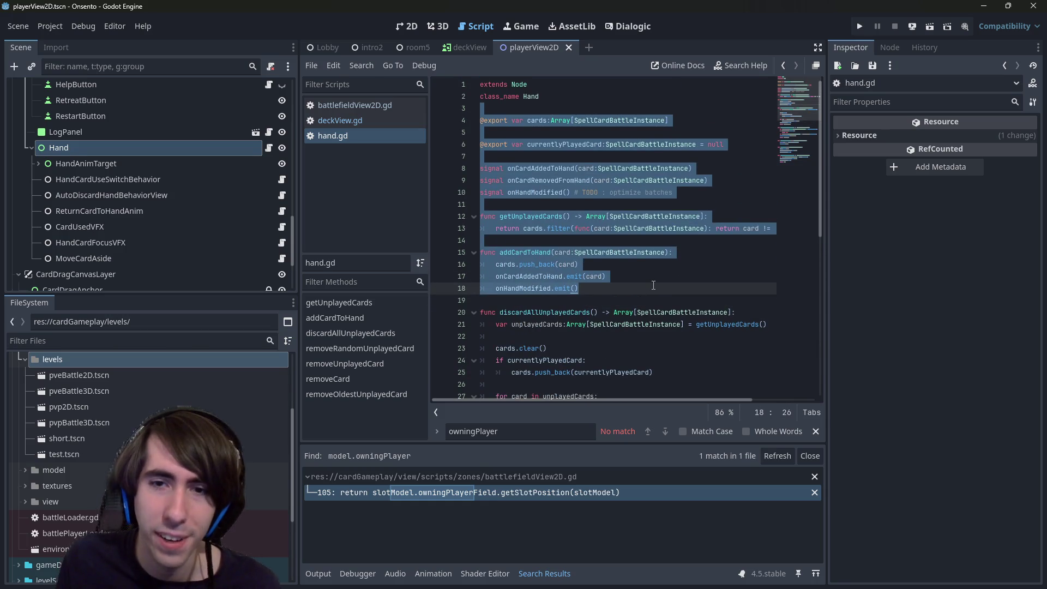
{"action": "left_click", "coordinate": [653, 285]}
{"action": "mouse_move", "coordinate": [632, 132]}
{"action": "left_mouse_down"}
{"action": "mouse_move", "coordinate": [714, 181]}
{"action": "mouse_move", "coordinate": [691, 356]}
{"action": "left_mouse_up"}
{"action": "left_click", "coordinate": [691, 355]}
Highlight the cards and currentlyPlayedCard variables and select the three hand signals.
{"action": "left_click", "coordinate": [547, 121]}
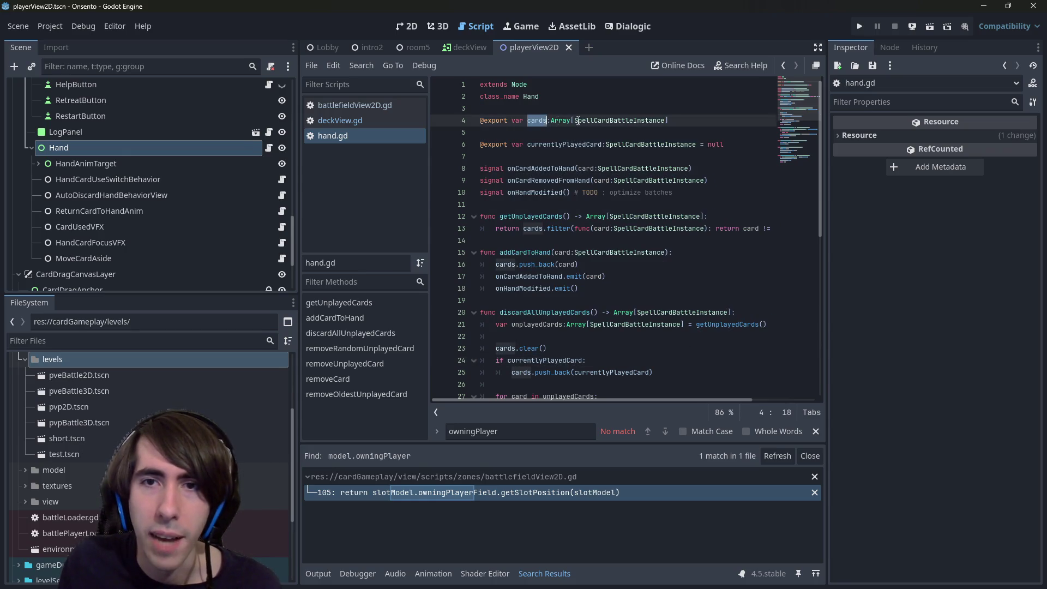
{"action": "left_click", "coordinate": [601, 120]}
{"action": "left_click", "coordinate": [628, 140]}
{"action": "scroll", "coordinate": [617, 135], "scroll_direction": "down", "scroll_amount": 1}
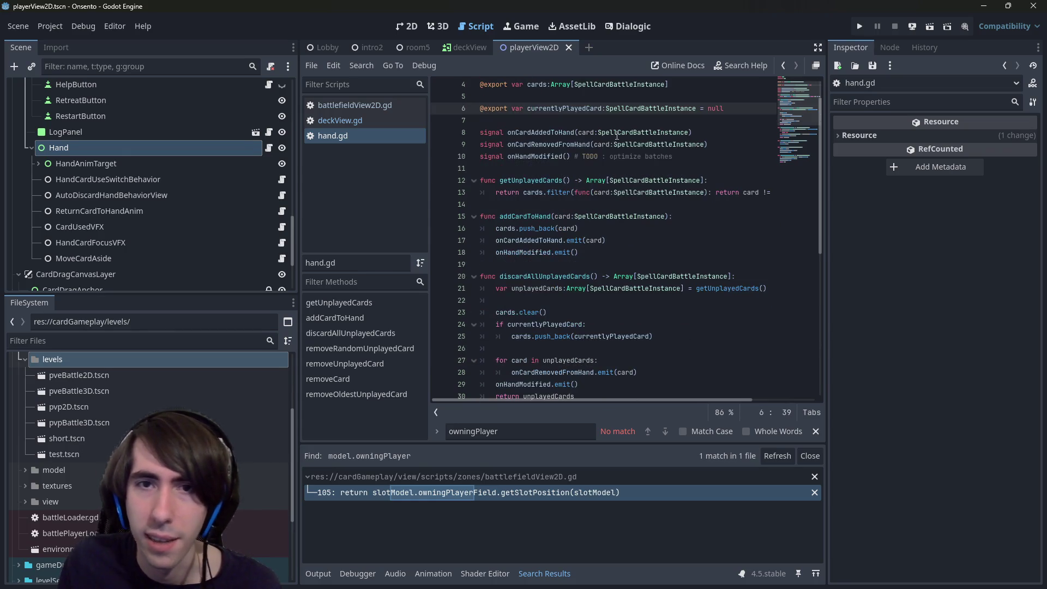
{"action": "mouse_move", "coordinate": [675, 157]}
{"action": "left_mouse_down"}
{"action": "mouse_move", "coordinate": [444, 133]}
{"action": "mouse_move", "coordinate": [441, 121]}
{"action": "left_mouse_up"}
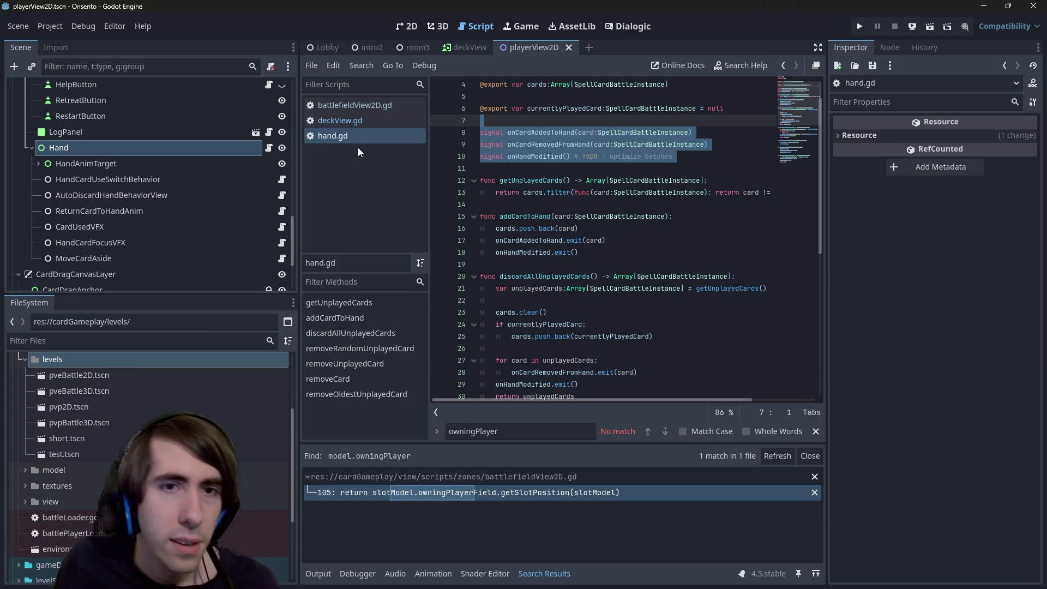
{"action": "key", "text": "shift+alt+o"}
Open handView.gd via 'handview' and read it, selecting the computeCardRotations function.
{"action": "type", "text": "handview"}
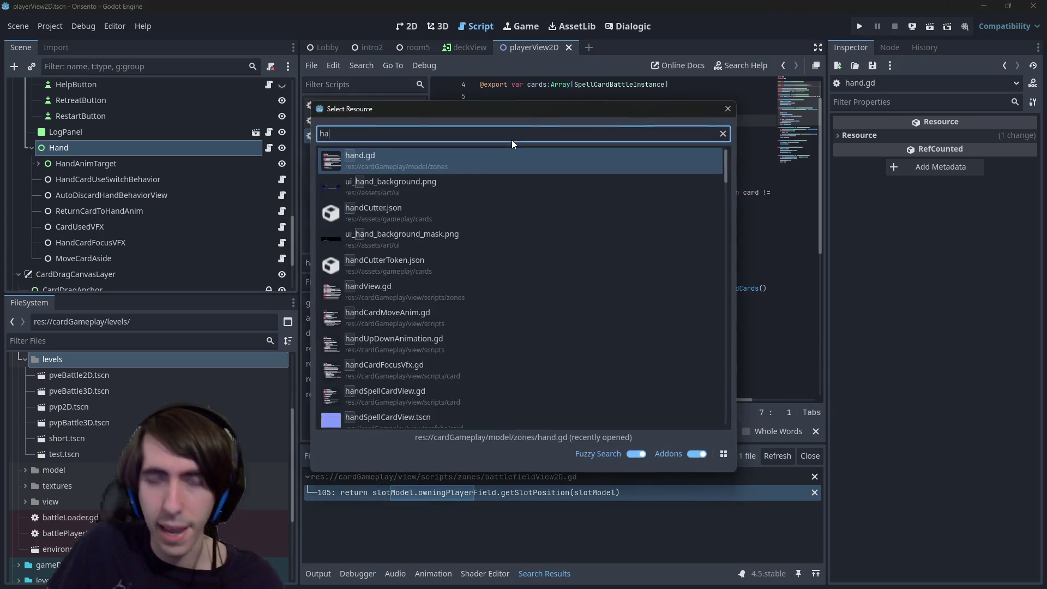
{"action": "key", "text": "Return"}
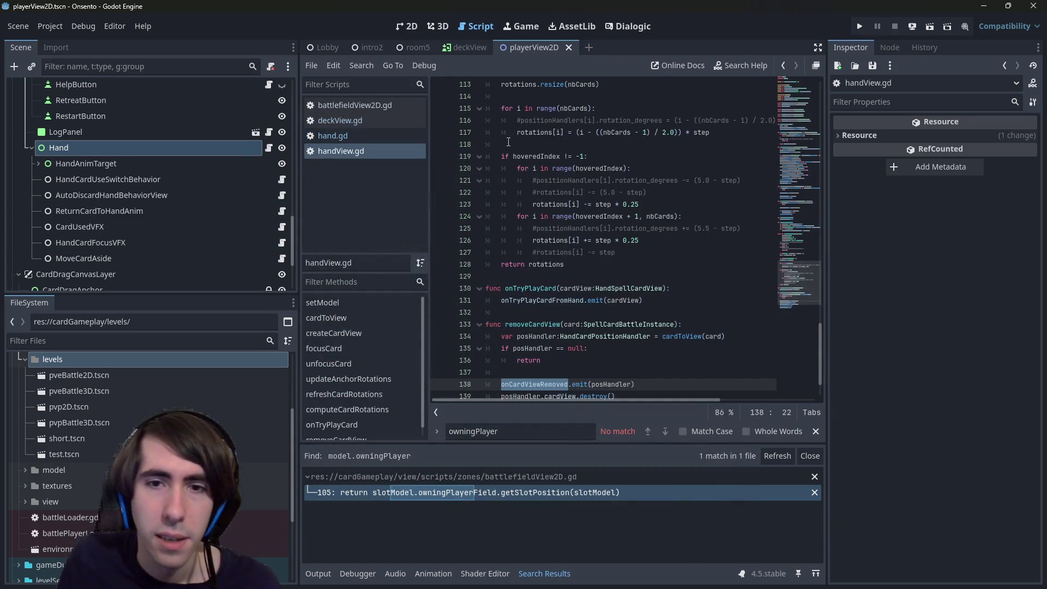
{"action": "scroll", "coordinate": [565, 182], "scroll_direction": "up", "scroll_amount": 5}
{"action": "scroll", "coordinate": [566, 182], "scroll_direction": "up", "scroll_amount": 20}
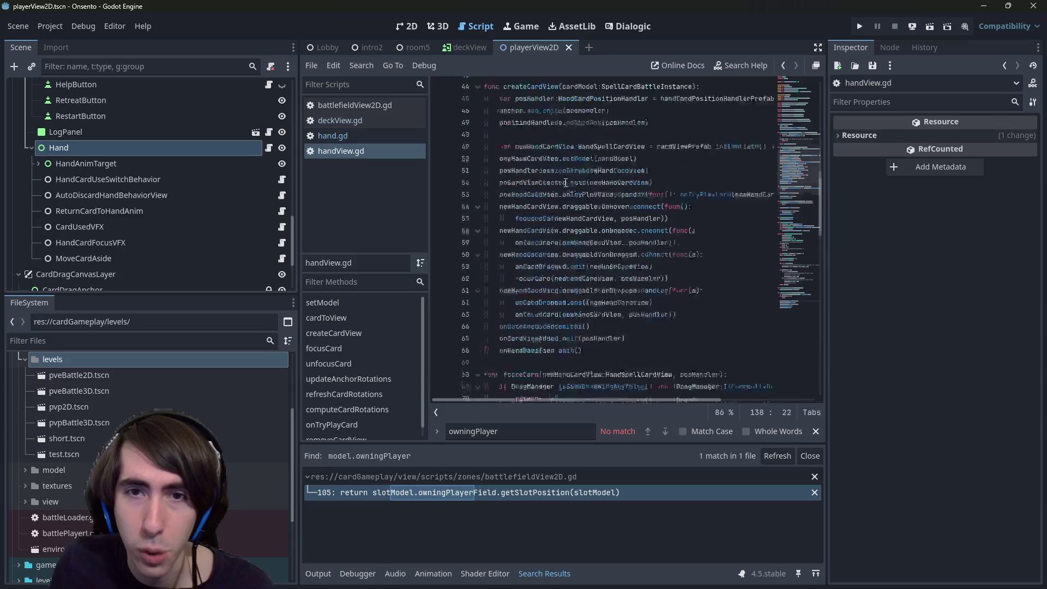
{"action": "scroll", "coordinate": [566, 182], "scroll_direction": "down", "scroll_amount": 5}
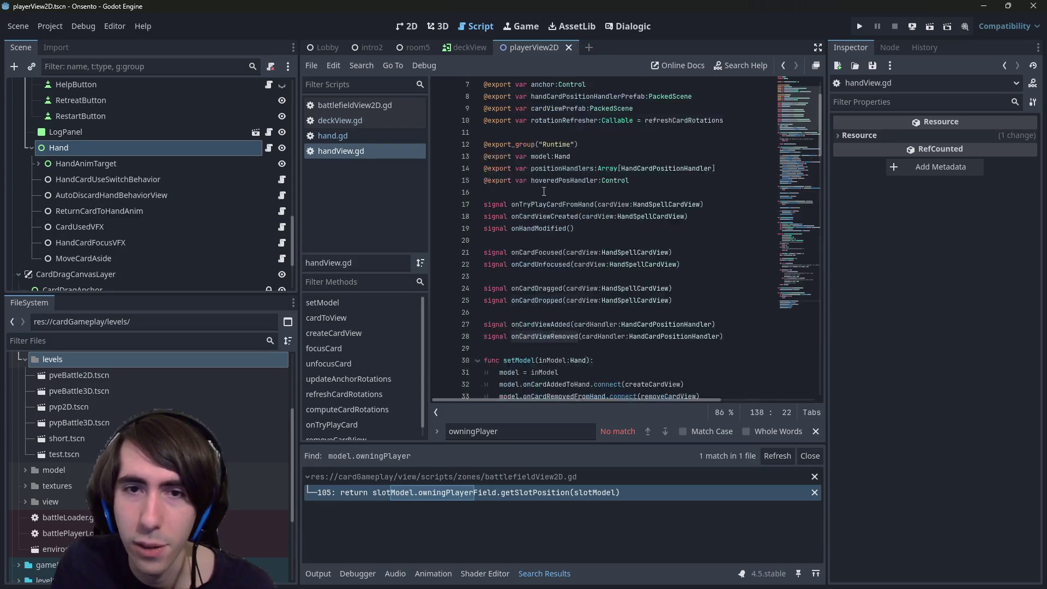
{"action": "scroll", "coordinate": [544, 200], "scroll_direction": "down", "scroll_amount": 6}
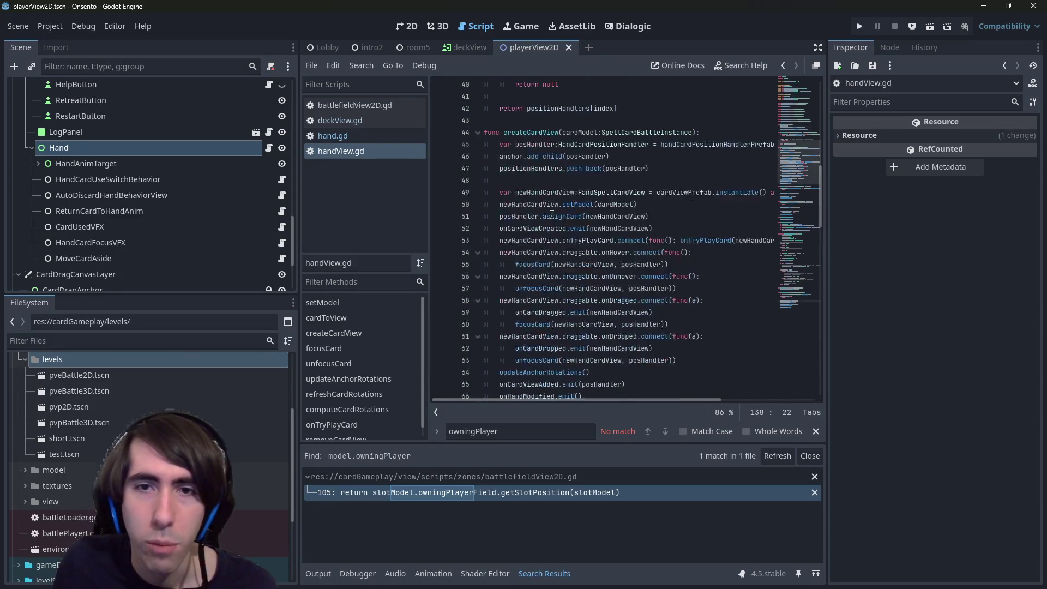
{"action": "scroll", "coordinate": [551, 156], "scroll_direction": "down", "scroll_amount": 2}
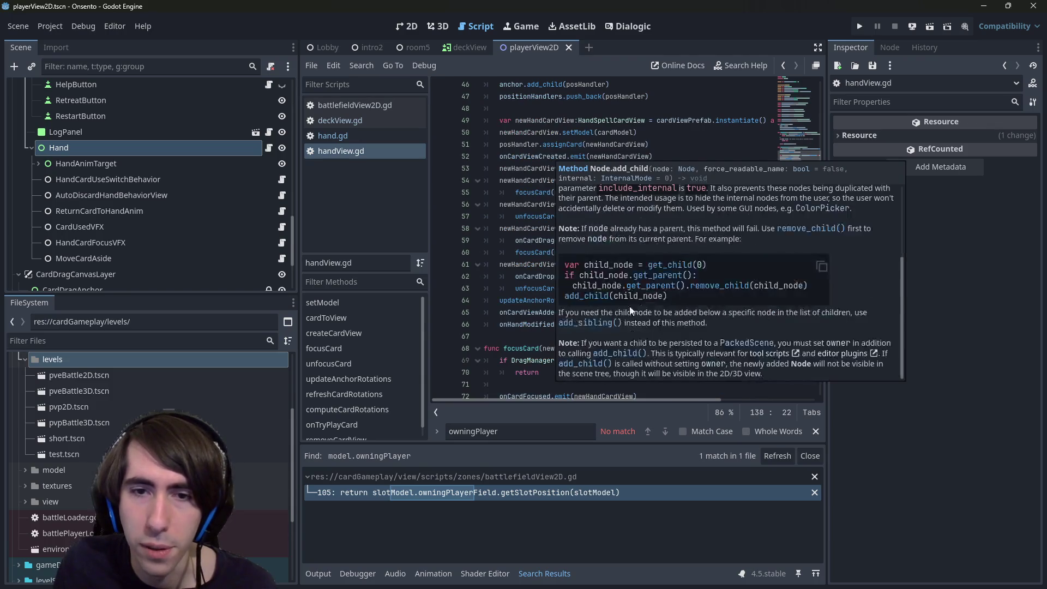
{"action": "scroll", "coordinate": [596, 256], "scroll_direction": "down", "scroll_amount": 5}
{"action": "scroll", "coordinate": [597, 255], "scroll_direction": "down", "scroll_amount": 6}
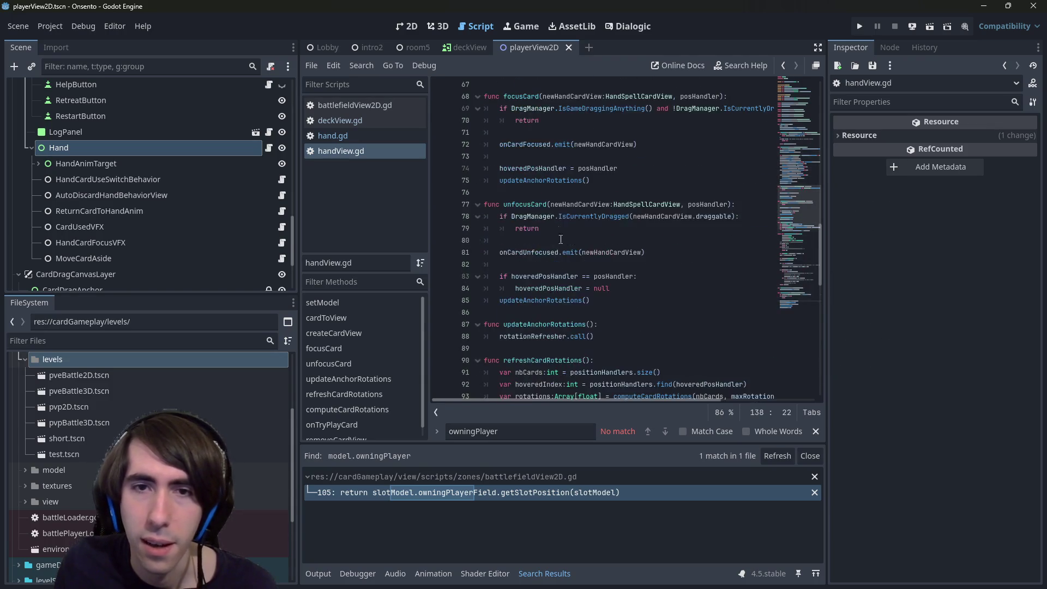
{"action": "scroll", "coordinate": [581, 141], "scroll_direction": "down", "scroll_amount": 2}
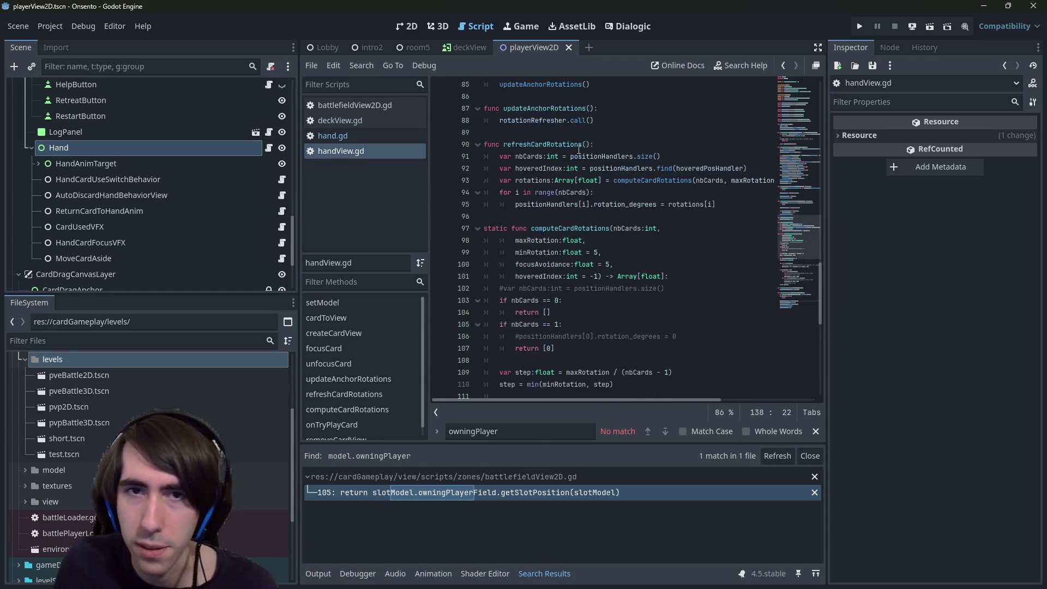
{"action": "scroll", "coordinate": [551, 167], "scroll_direction": "down", "scroll_amount": 3}
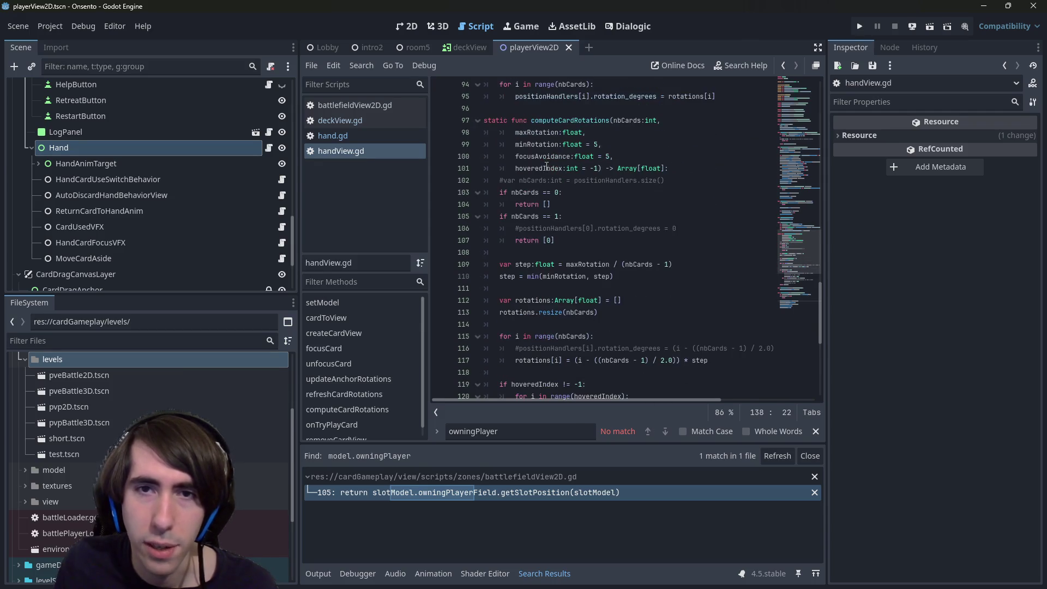
{"action": "mouse_move", "coordinate": [530, 126]}
{"action": "left_mouse_down"}
{"action": "mouse_move", "coordinate": [628, 371]}
{"action": "mouse_move", "coordinate": [630, 270]}
{"action": "left_mouse_up"}
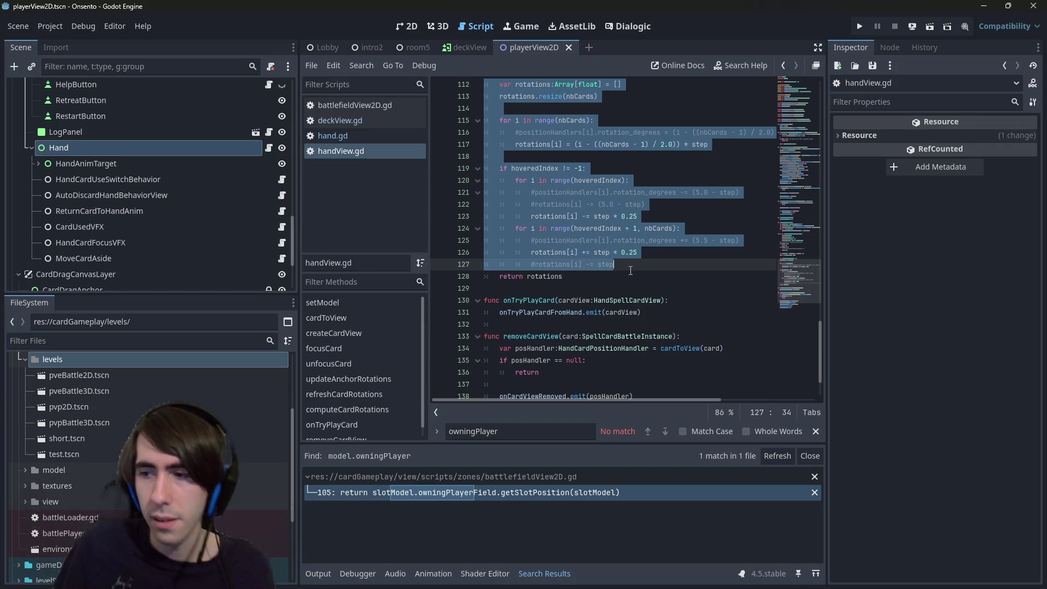
{"action": "scroll", "coordinate": [631, 270], "scroll_direction": "down", "scroll_amount": 2}
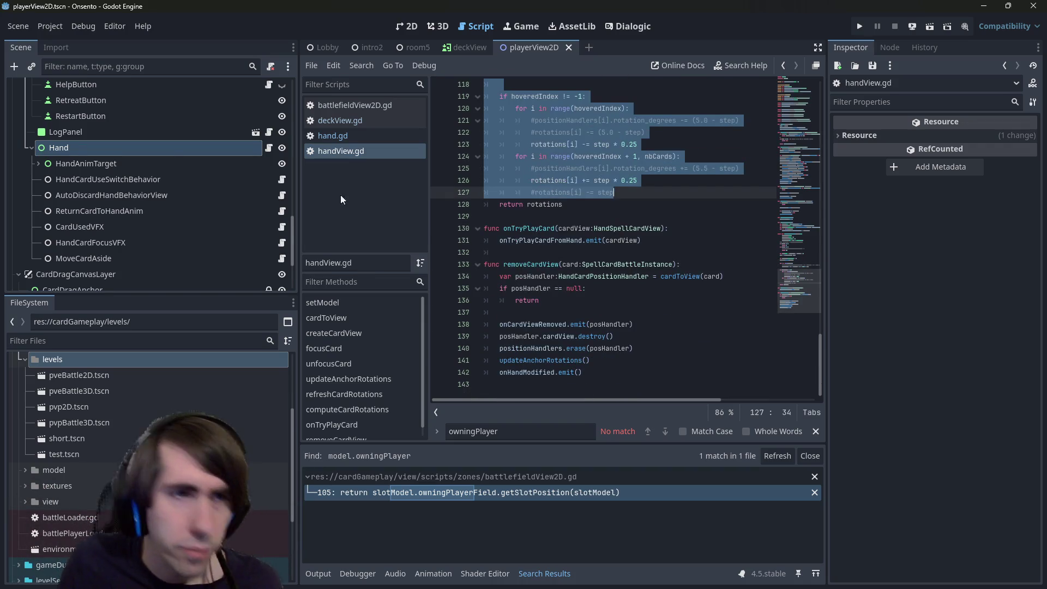
Select Hand then HandCardUseSwitchBehavior in the Scene tree and return to 2D.
{"action": "left_click", "coordinate": [169, 149]}
{"action": "left_click", "coordinate": [209, 178]}
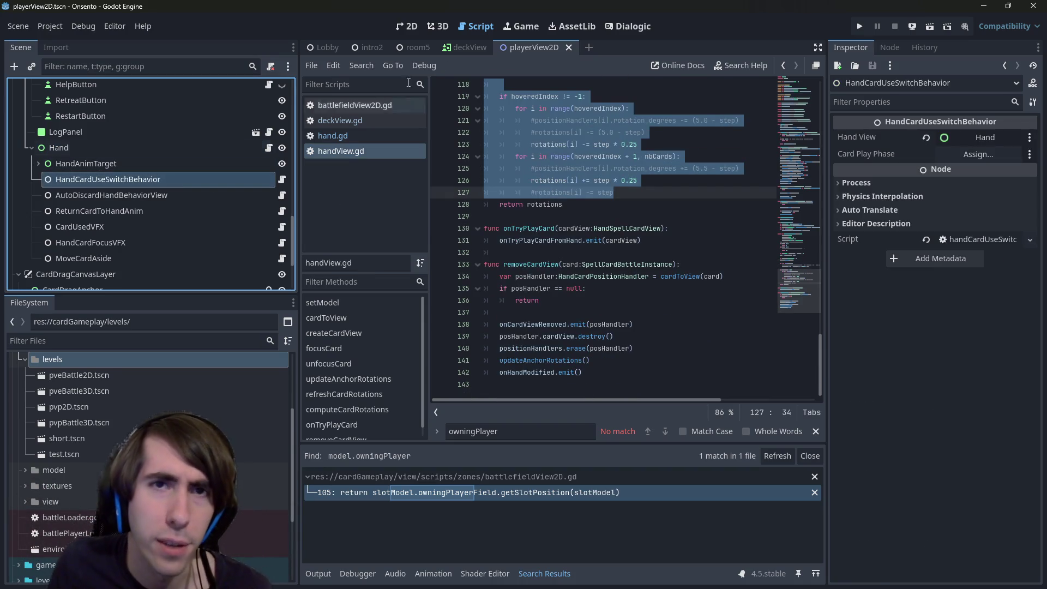
{"action": "left_click", "coordinate": [401, 28]}
{"action": "left_click", "coordinate": [134, 185]}
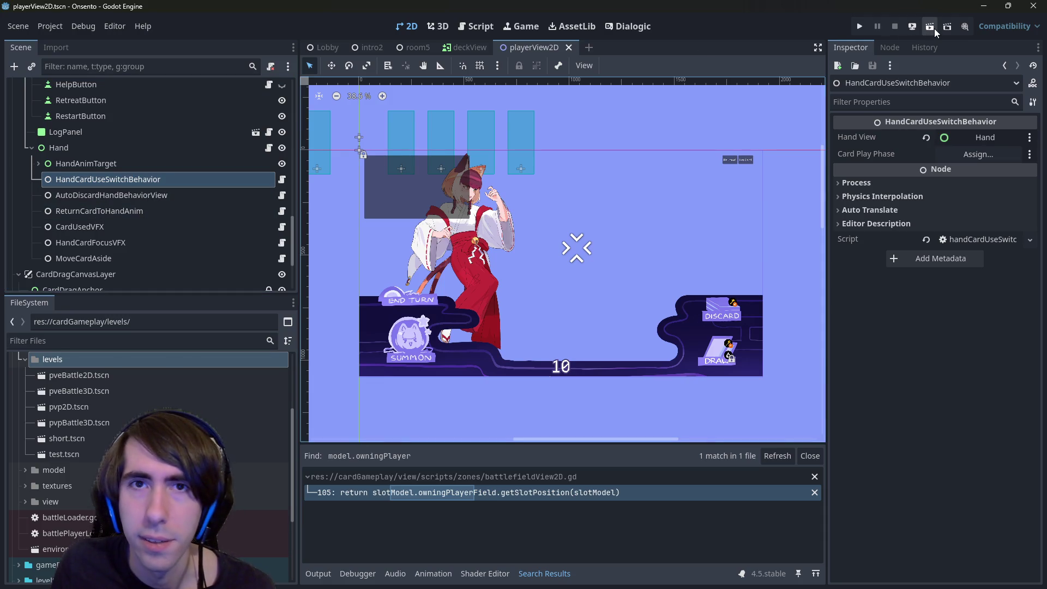
Run the room5 scene from its tab, then return to the playerView2D tab.
{"action": "left_click", "coordinate": [369, 49]}
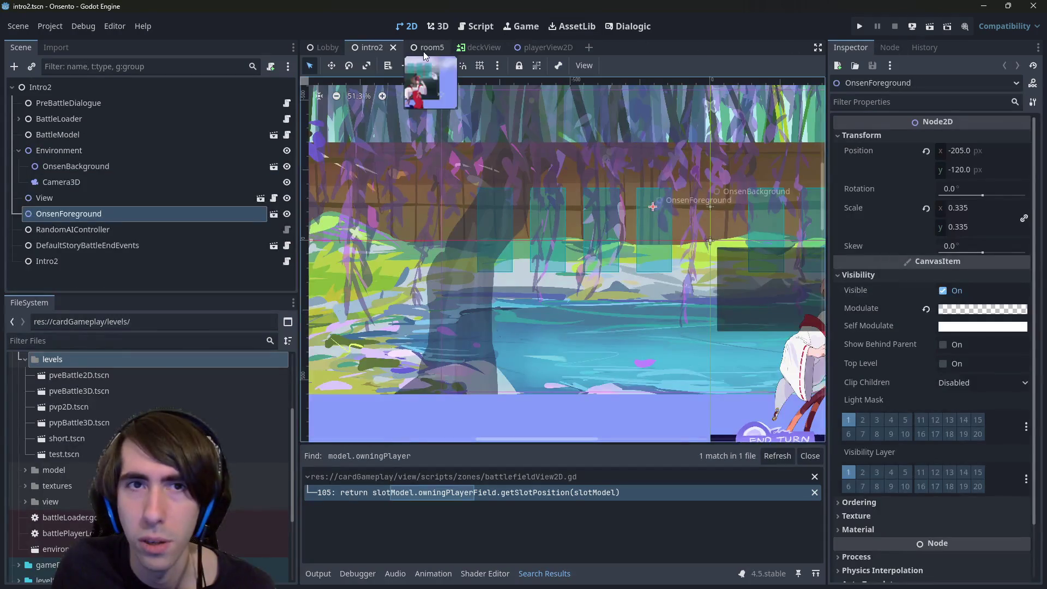
{"action": "left_click", "coordinate": [421, 49]}
{"action": "left_click", "coordinate": [932, 28]}
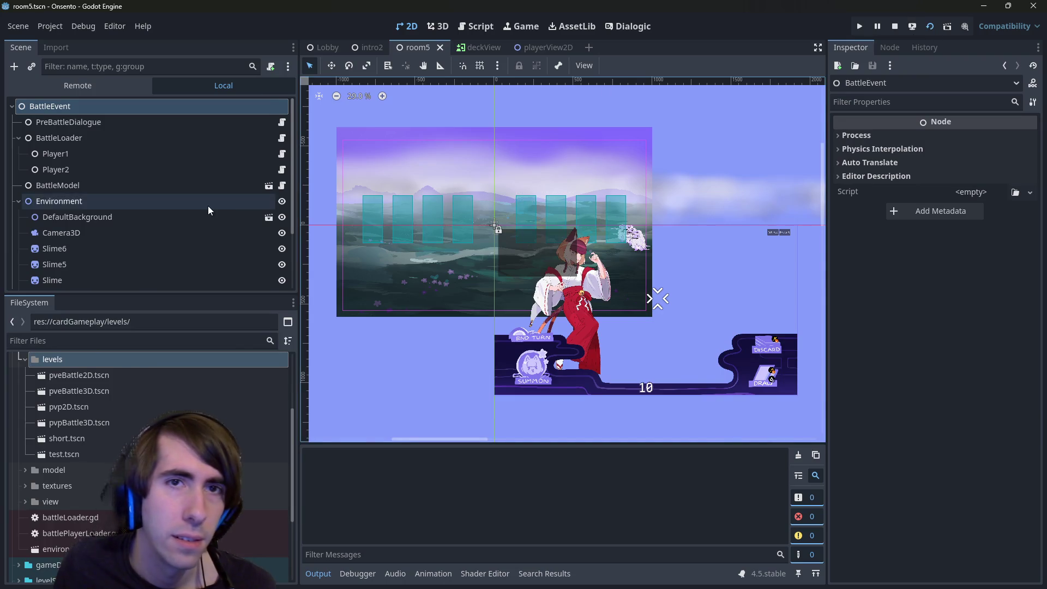
{"action": "scroll", "coordinate": [208, 207], "scroll_direction": "down", "scroll_amount": 3}
{"action": "left_click", "coordinate": [552, 49]}
{"action": "scroll", "coordinate": [165, 247], "scroll_direction": "down", "scroll_amount": 3}
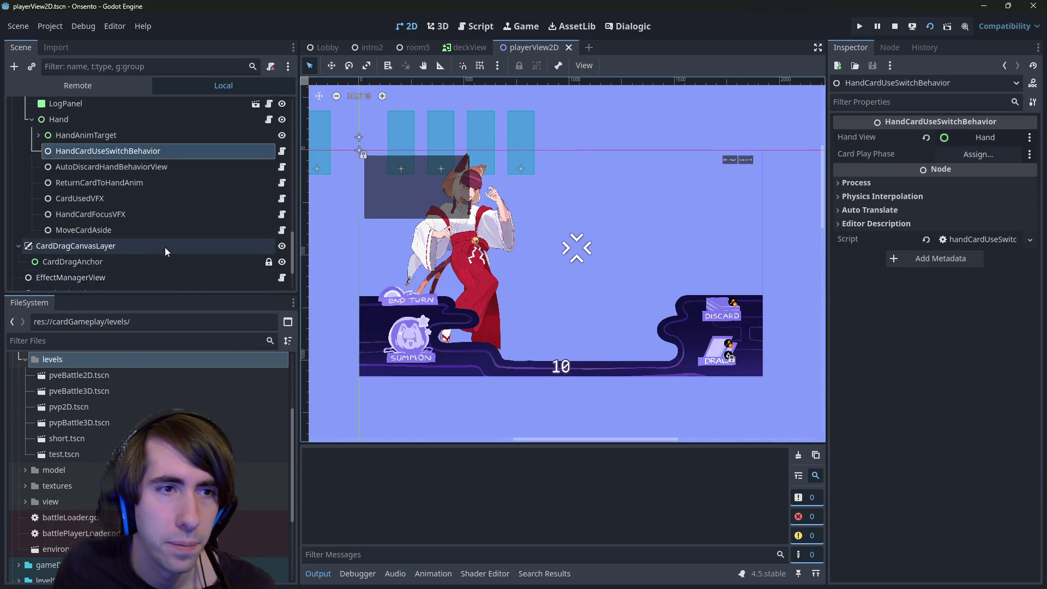
{"action": "scroll", "coordinate": [165, 247], "scroll_direction": "up", "scroll_amount": 1}
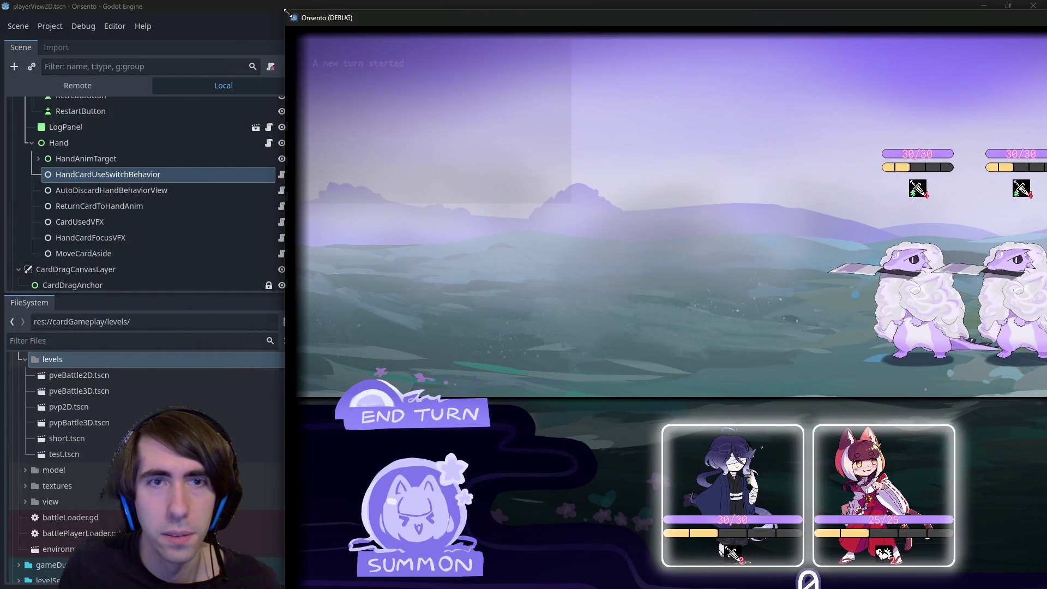
Shrink the game window and place both character cards on the battlefield.
{"action": "mouse_move", "coordinate": [296, 19]}
{"action": "left_mouse_down"}
{"action": "mouse_move", "coordinate": [693, 223]}
{"action": "mouse_move", "coordinate": [610, 194]}
{"action": "mouse_move", "coordinate": [442, 106]}
{"action": "left_mouse_up"}
{"action": "mouse_move", "coordinate": [670, 431]}
{"action": "left_mouse_down"}
{"action": "mouse_move", "coordinate": [627, 248]}
{"action": "mouse_move", "coordinate": [647, 272]}
{"action": "left_mouse_up"}
{"action": "left_click_drag", "start_coordinate": [720, 415], "coordinate": [600, 283]}
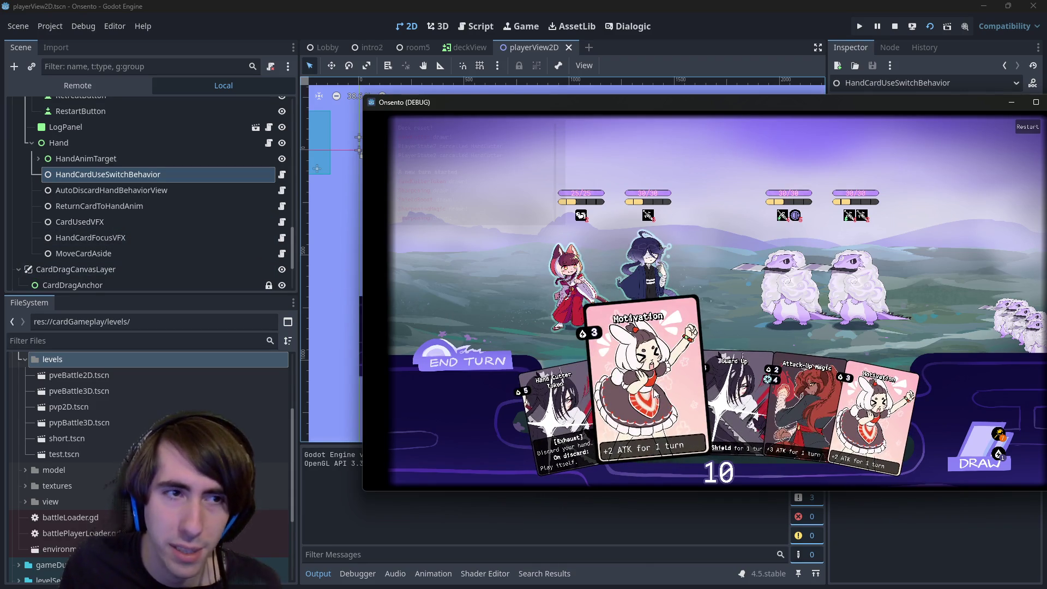
Open the HandCardFocusVFX script and review lines 7 through 45.
{"action": "left_click", "coordinate": [282, 238]}
{"action": "mouse_move", "coordinate": [527, 157]}
{"action": "left_mouse_down"}
{"action": "mouse_move", "coordinate": [574, 381]}
{"action": "mouse_move", "coordinate": [575, 373]}
{"action": "mouse_move", "coordinate": [656, 373]}
{"action": "left_mouse_up"}
{"action": "scroll", "coordinate": [574, 374], "scroll_direction": "down", "scroll_amount": 1}
{"action": "left_click", "coordinate": [575, 372]}
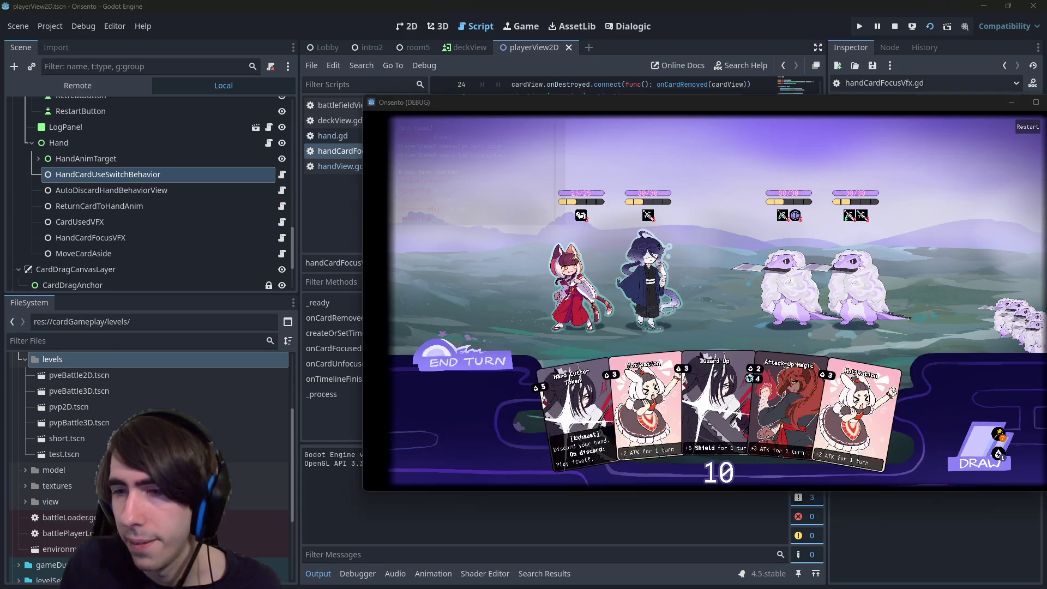
Try playing the Motivation card twice, then review lines 12–36 of handCardMoveAnim.gd.
{"action": "mouse_move", "coordinate": [627, 404]}
{"action": "left_mouse_down"}
{"action": "mouse_move", "coordinate": [619, 322]}
{"action": "mouse_move", "coordinate": [666, 320]}
{"action": "mouse_move", "coordinate": [682, 300]}
{"action": "mouse_move", "coordinate": [669, 197]}
{"action": "left_mouse_up"}
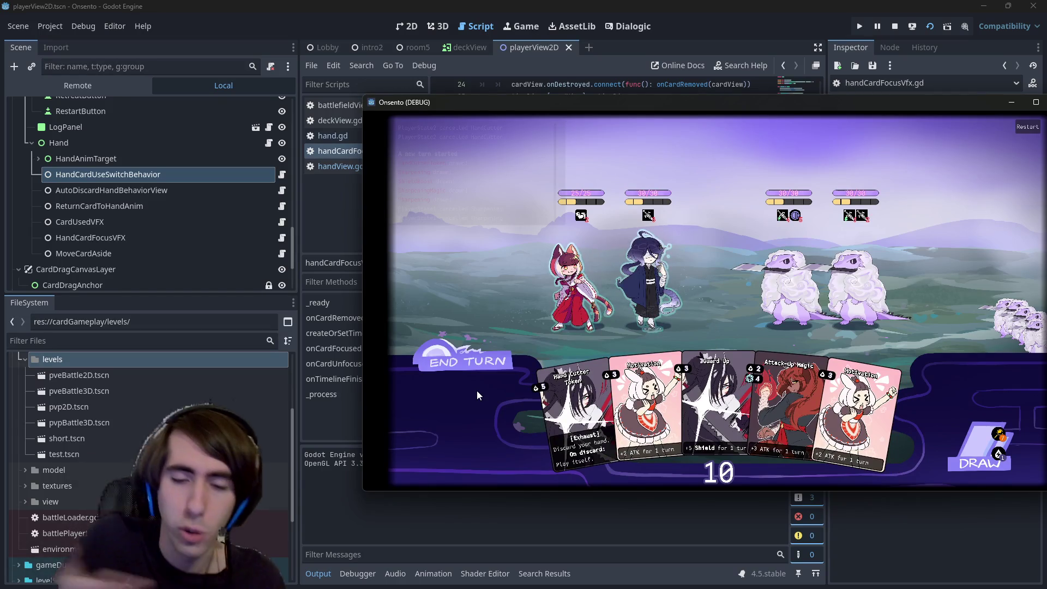
{"action": "mouse_move", "coordinate": [643, 454]}
{"action": "left_mouse_down"}
{"action": "mouse_move", "coordinate": [491, 398]}
{"action": "mouse_move", "coordinate": [473, 408]}
{"action": "left_mouse_up"}
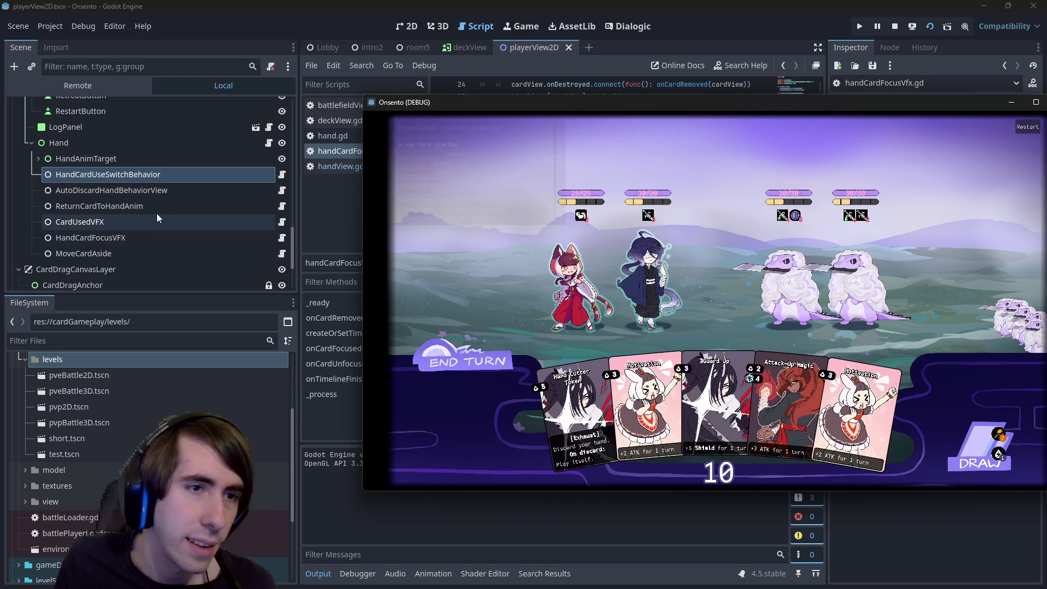
{"action": "left_click", "coordinate": [282, 206]}
{"action": "mouse_move", "coordinate": [482, 85]}
{"action": "left_mouse_down"}
{"action": "mouse_move", "coordinate": [622, 349]}
{"action": "mouse_move", "coordinate": [623, 378]}
{"action": "left_mouse_up"}
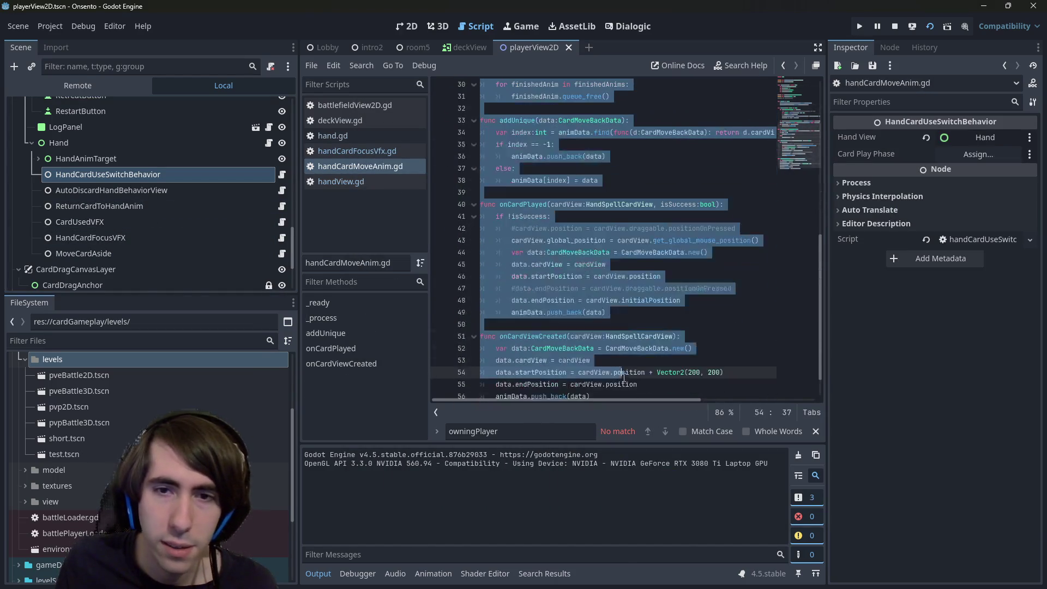
Nudge the game window left, then open the Hand node's handView.gd script.
{"action": "left_click", "coordinate": [607, 313]}
{"action": "key", "text": "alt+Tab"}
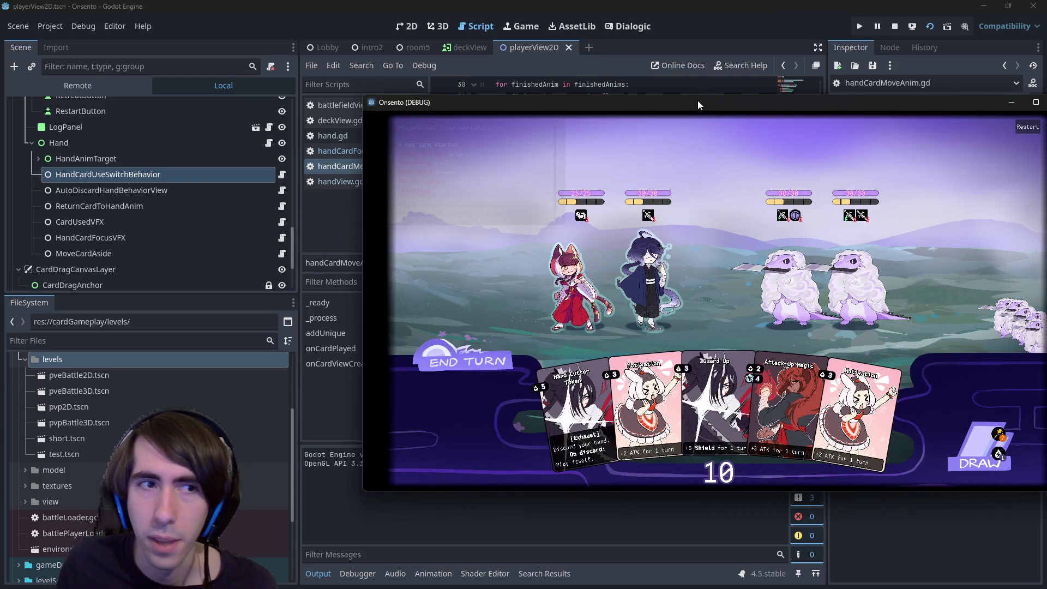
{"action": "left_click_drag", "start_coordinate": [698, 101], "coordinate": [663, 101]}
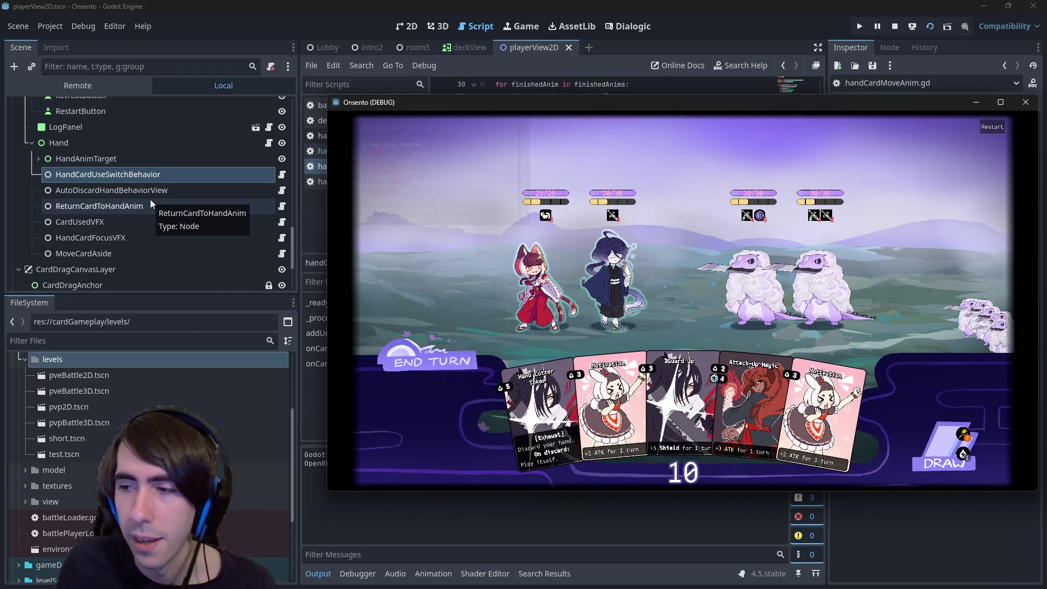
{"action": "key", "text": "alt+Tab"}
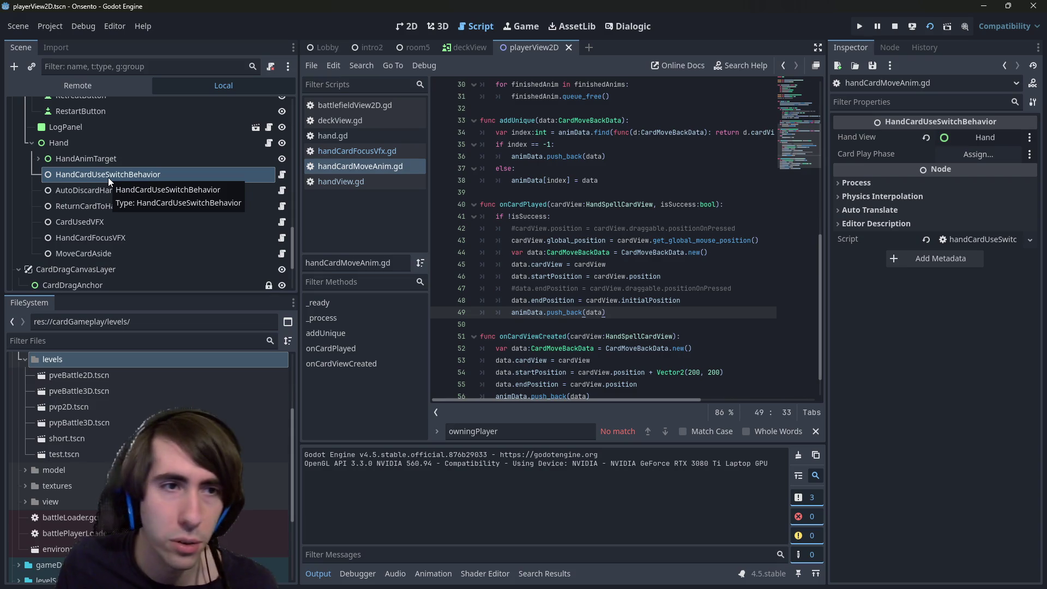
{"action": "left_click", "coordinate": [94, 144]}
{"action": "left_click", "coordinate": [263, 145]}
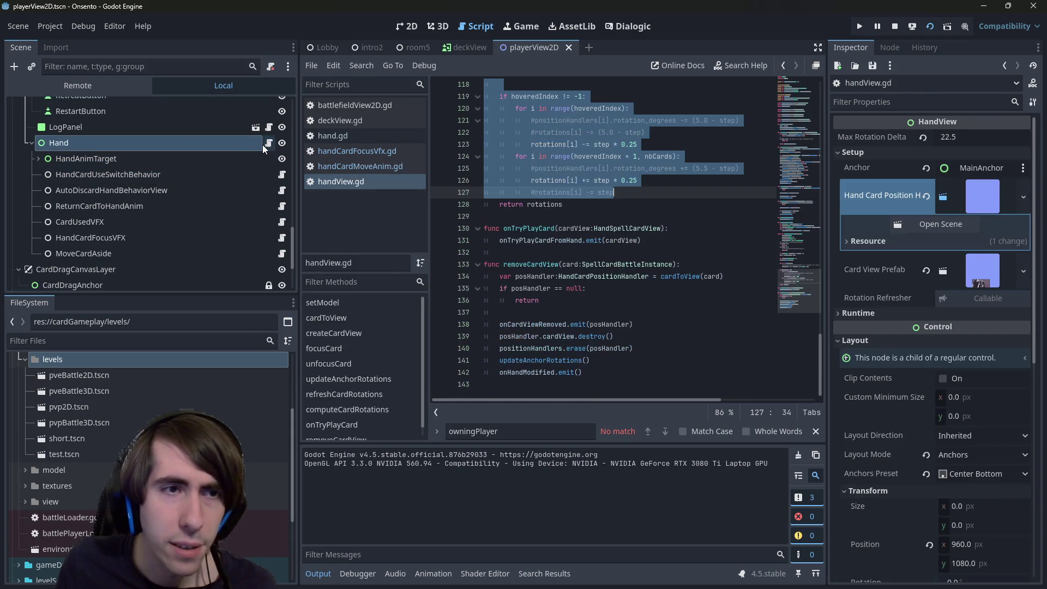
Search handView.gd for the copied name AutoDiscardHandBehaviorView, finding no match.
{"action": "scroll", "coordinate": [732, 328], "scroll_direction": "up", "scroll_amount": 20}
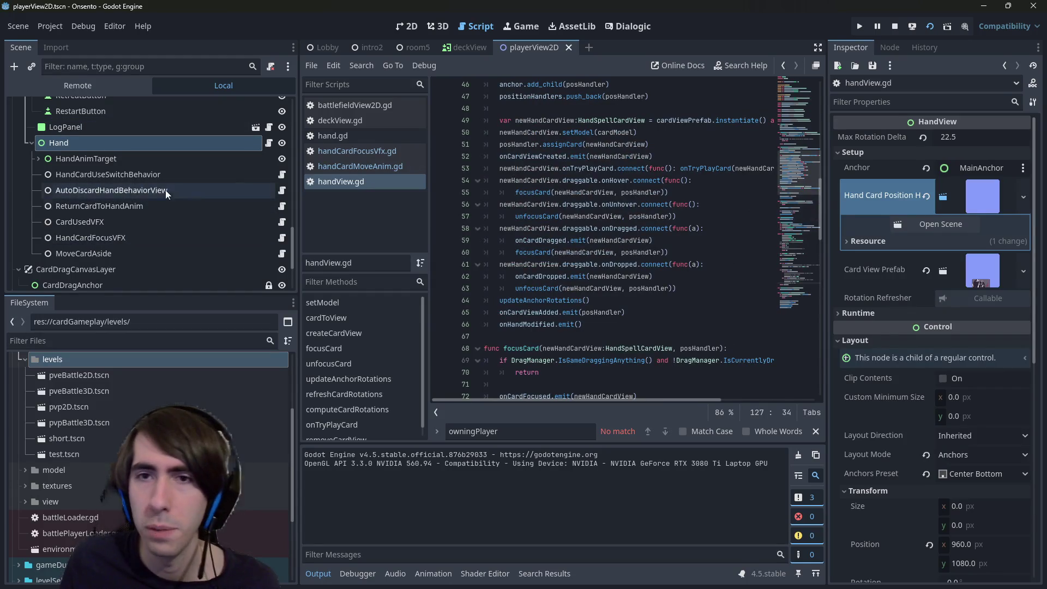
{"action": "scroll", "coordinate": [549, 318], "scroll_direction": "up", "scroll_amount": 15}
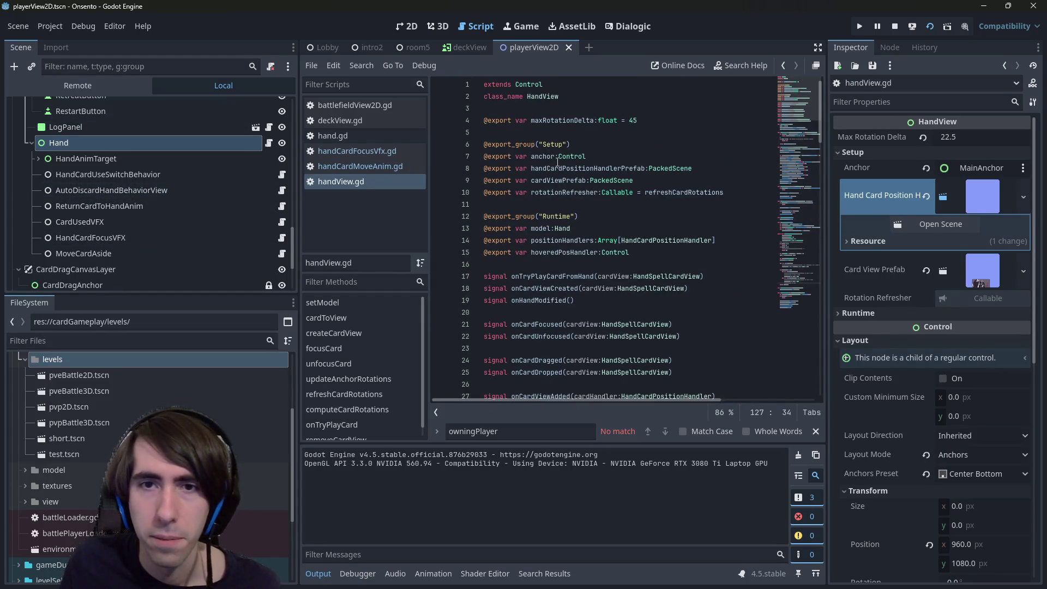
{"action": "left_click", "coordinate": [567, 144]}
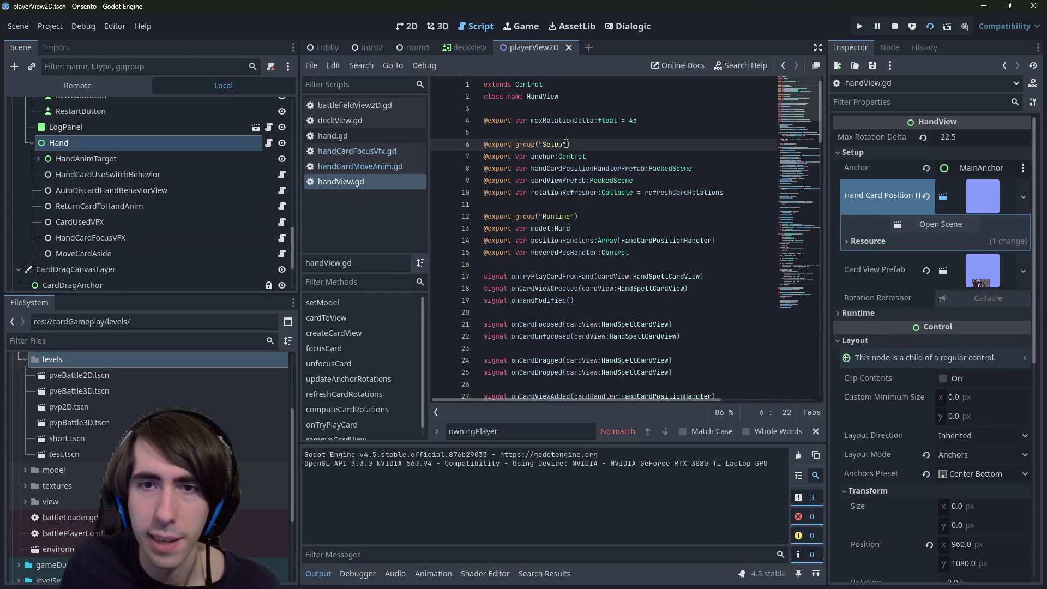
{"action": "double_click", "coordinate": [135, 188]}
{"action": "key", "text": "ctrl+c"}
{"action": "key", "text": "Escape"}
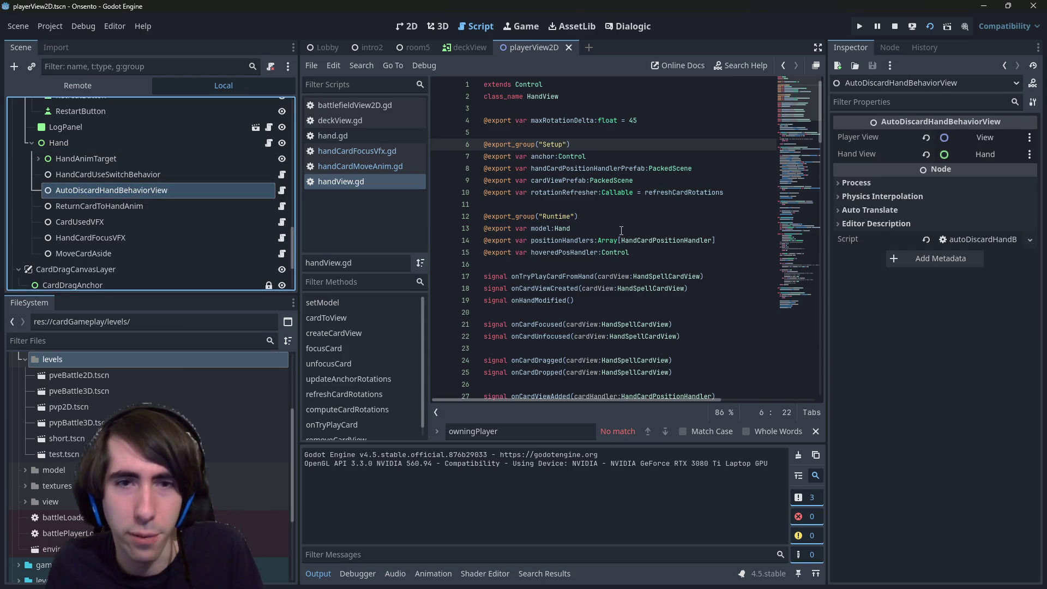
{"action": "left_click", "coordinate": [622, 229]}
{"action": "key", "text": "ctrl+f"}
{"action": "key", "text": "ctrl+v"}
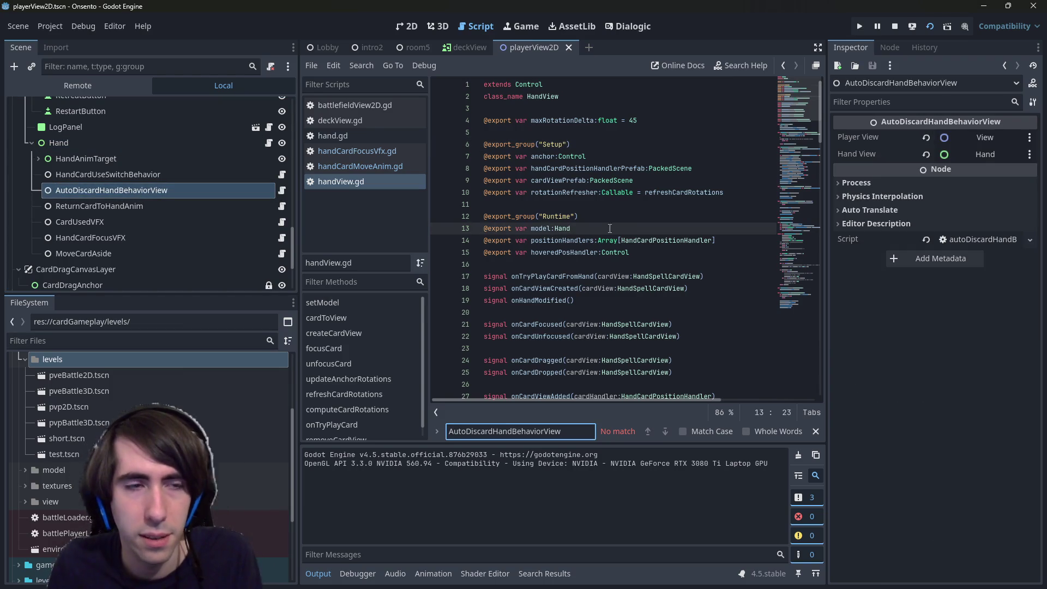
{"action": "key", "text": "Escape"}
{"action": "left_click", "coordinate": [211, 205]}
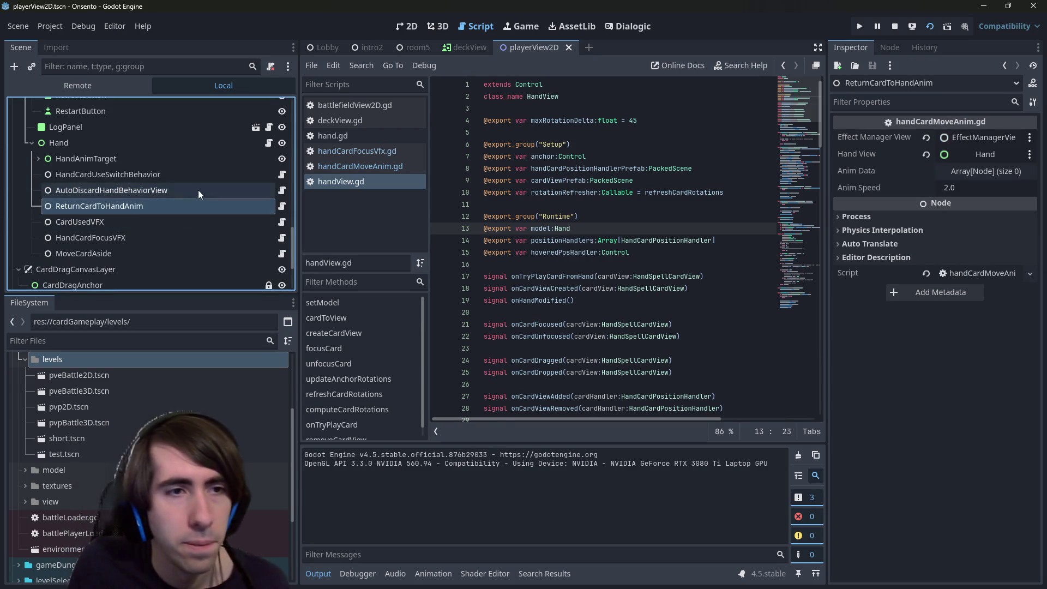
{"action": "left_click", "coordinate": [198, 190]}
Open and scroll through the autoDiscardHandBehaviorView.gd script.
{"action": "left_click", "coordinate": [284, 189]}
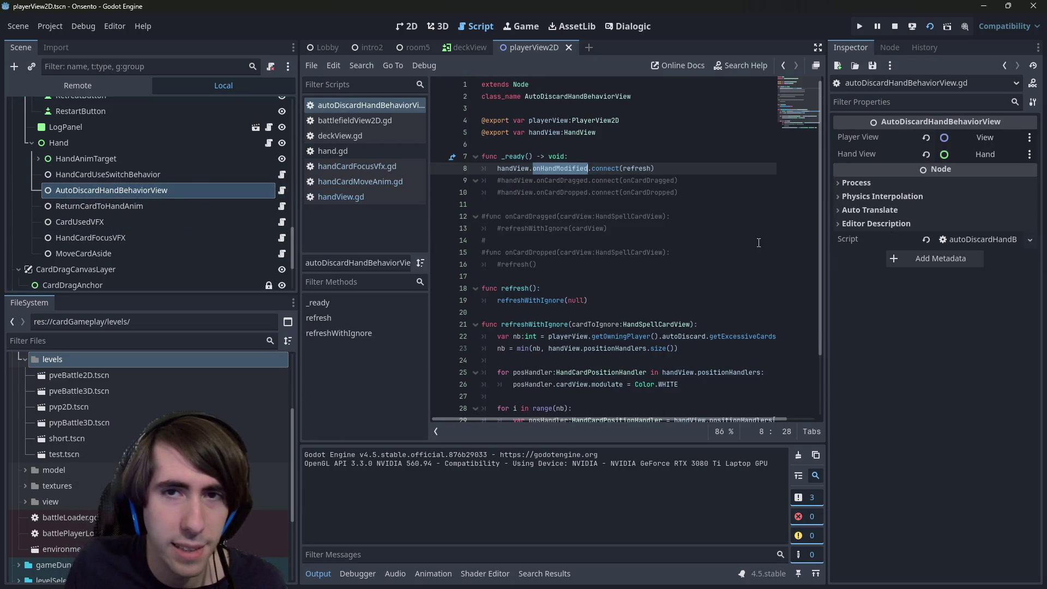
{"action": "scroll", "coordinate": [709, 212], "scroll_direction": "down", "scroll_amount": 2}
{"action": "scroll", "coordinate": [651, 176], "scroll_direction": "up", "scroll_amount": 2}
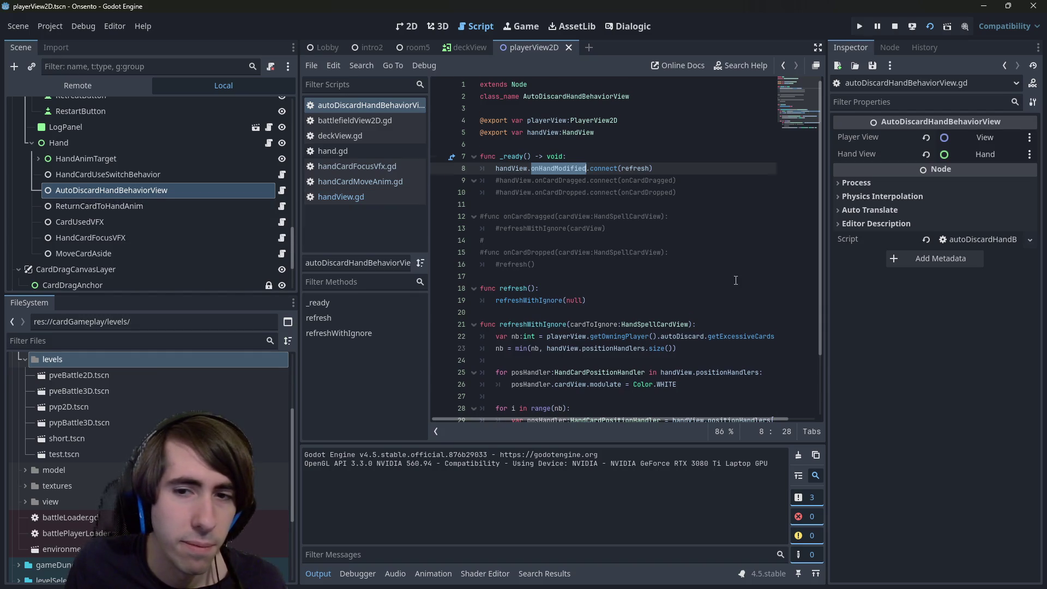
{"action": "scroll", "coordinate": [736, 280], "scroll_direction": "down", "scroll_amount": 2}
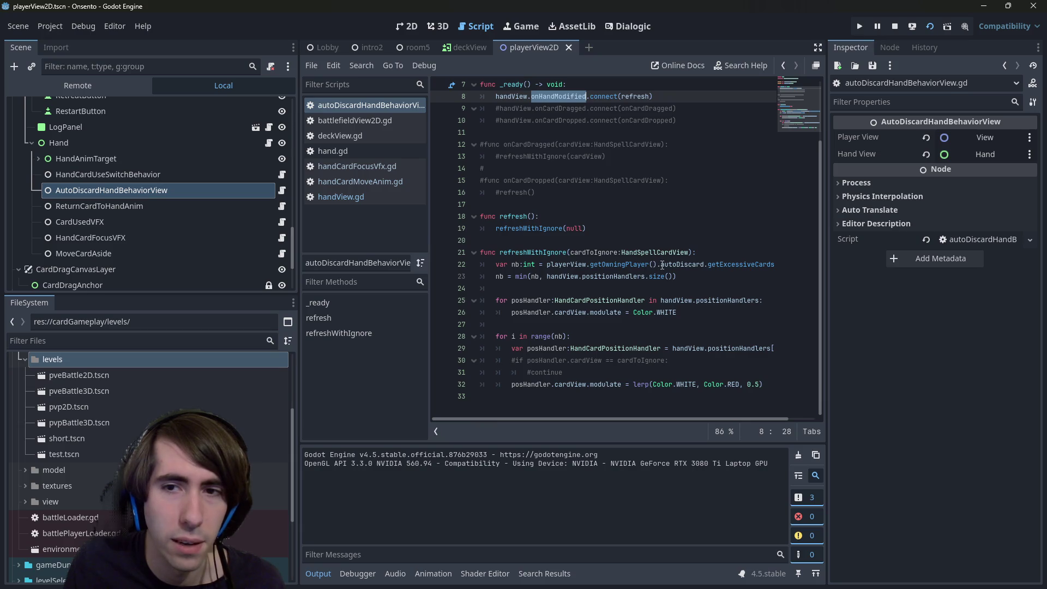
{"action": "left_click", "coordinate": [573, 205]}
Select the CardUsedVFX node and show it in the 2D layout.
{"action": "left_click", "coordinate": [131, 206]}
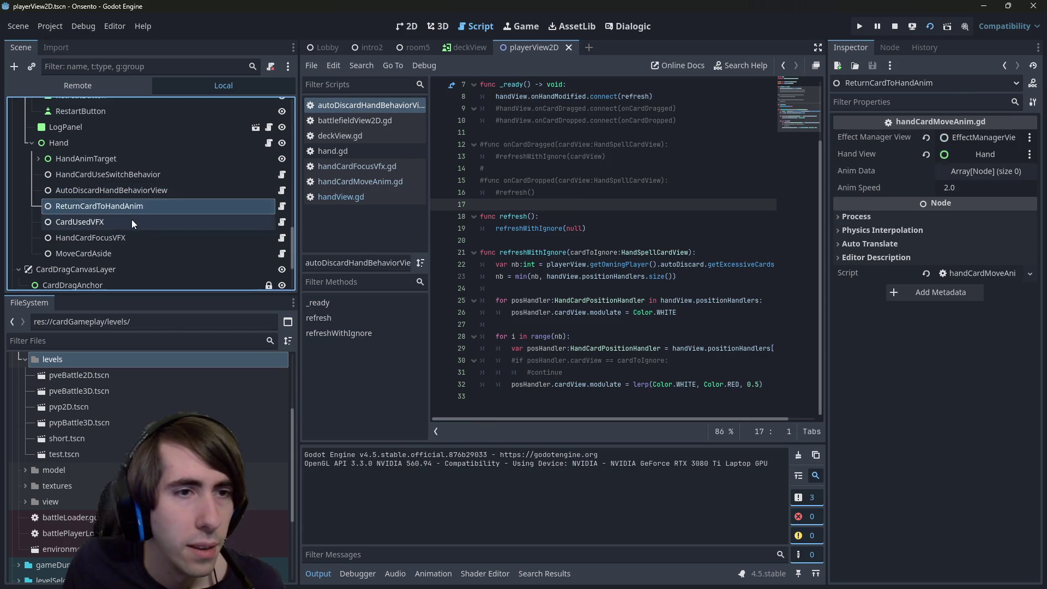
{"action": "left_click", "coordinate": [132, 221]}
{"action": "left_click", "coordinate": [407, 27]}
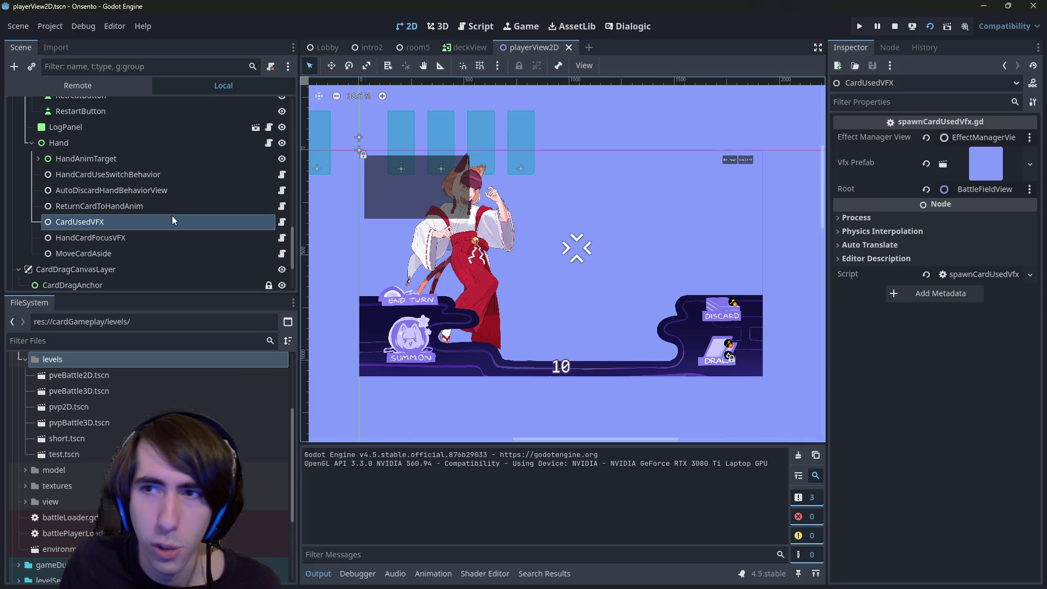
Open spawnCardUsedVfx.gd and select its endPlayCardFromHand connect call on line 8.
{"action": "left_click", "coordinate": [282, 222]}
{"action": "left_click_drag", "start_coordinate": [517, 169], "coordinate": [729, 169]}
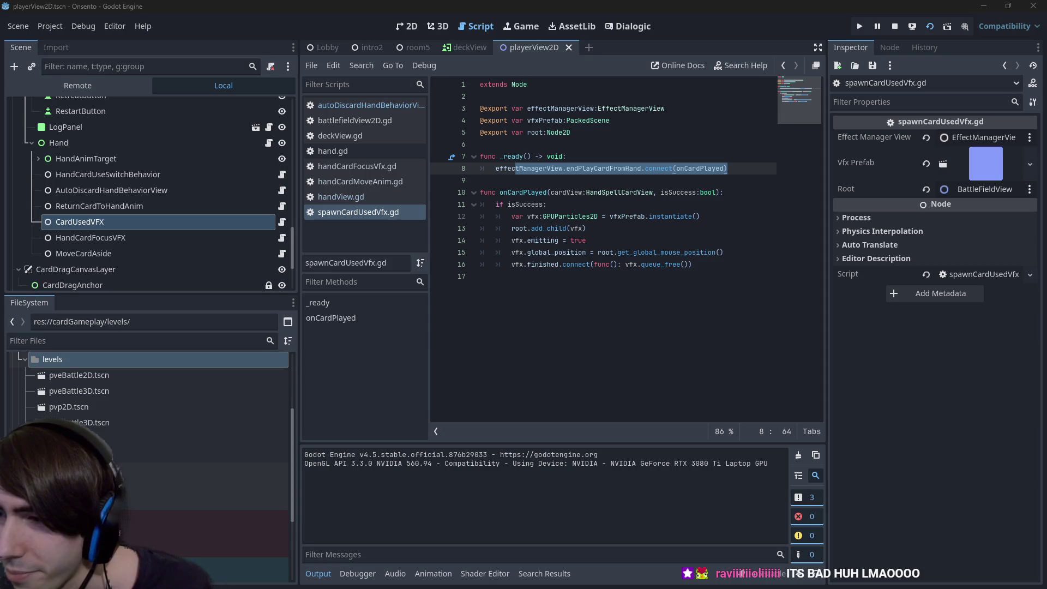
{"action": "left_click", "coordinate": [560, 345]}
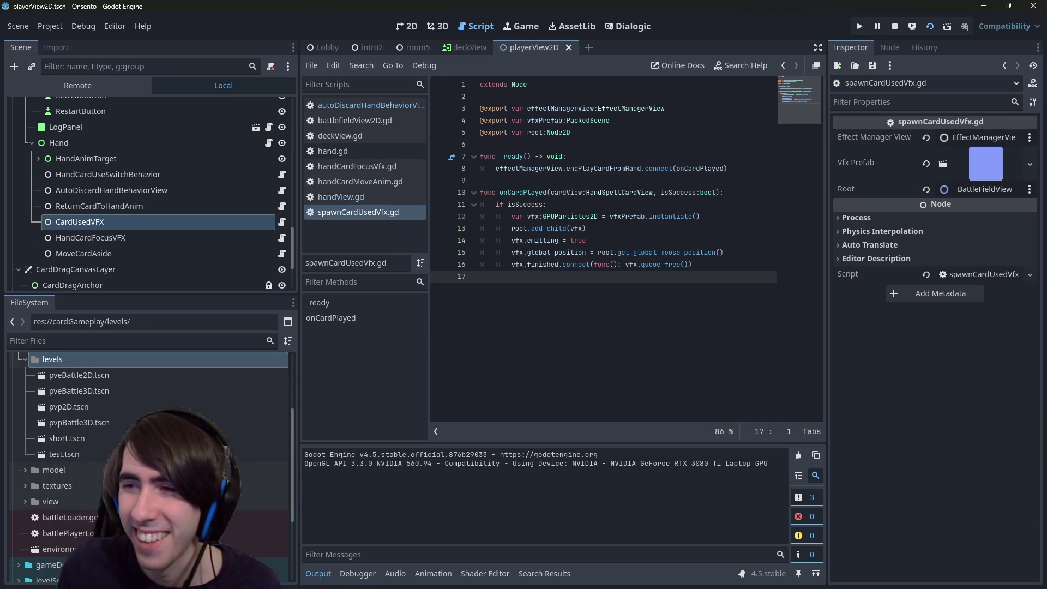
Run the Onsento game so the battle opens with a five-card hand dealt.
{"action": "key", "text": "F5"}
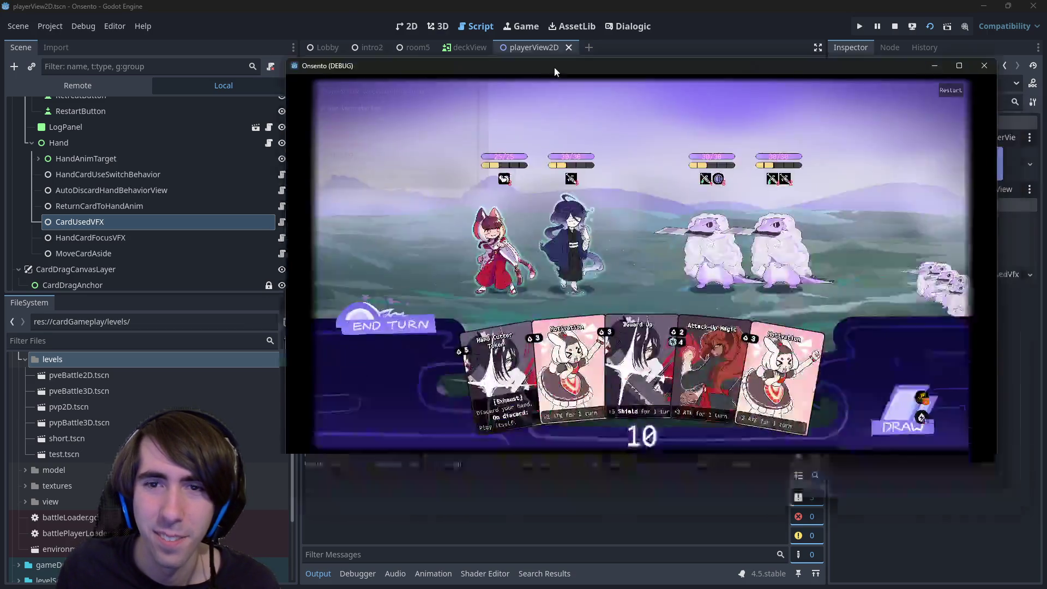
Maximize the game window, start and cancel card plays against the enemies, then close the game.
{"action": "double_click", "coordinate": [554, 67]}
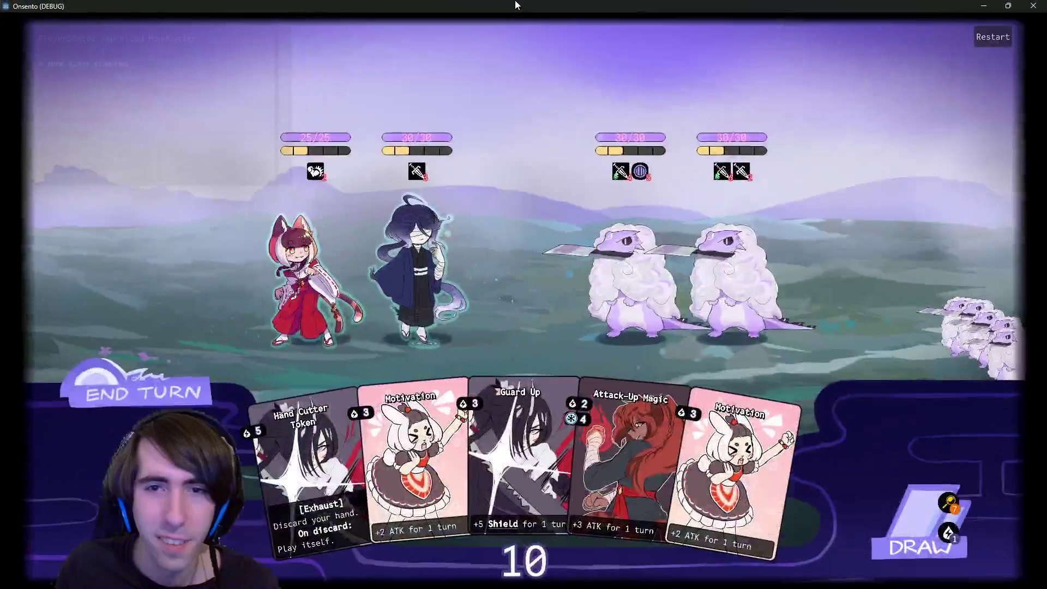
{"action": "mouse_move", "coordinate": [567, 359]}
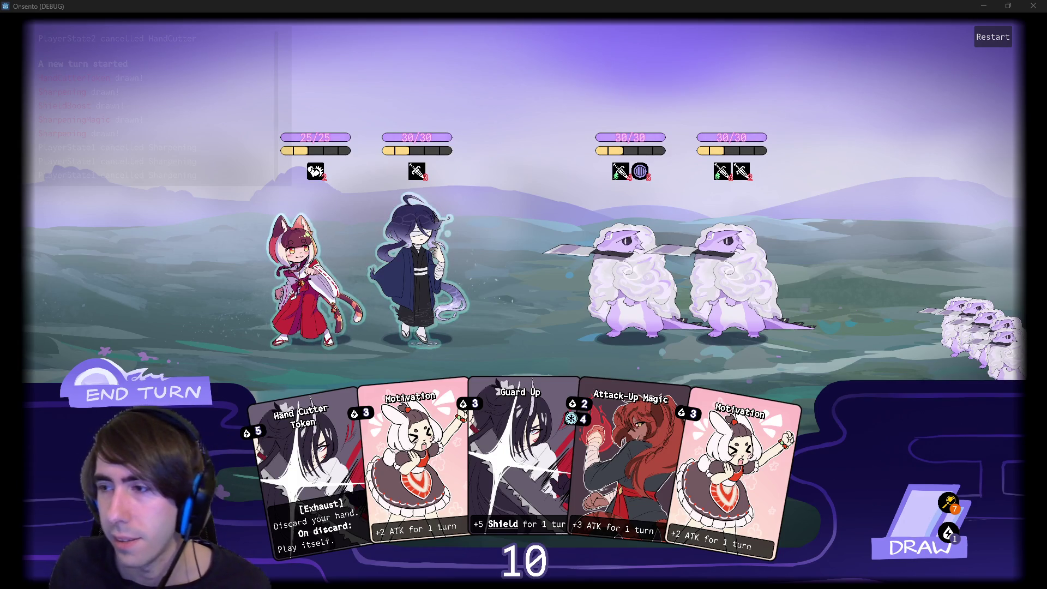
{"action": "key", "text": "alt+Tab"}
{"action": "key", "text": "alt+Tab"}
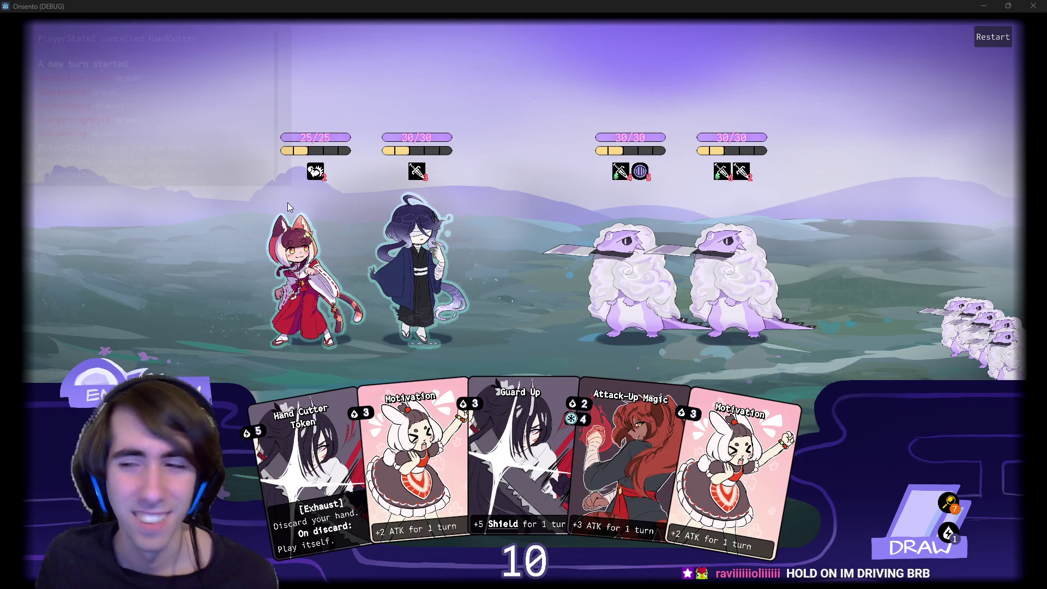
{"action": "mouse_move", "coordinate": [250, 50]}
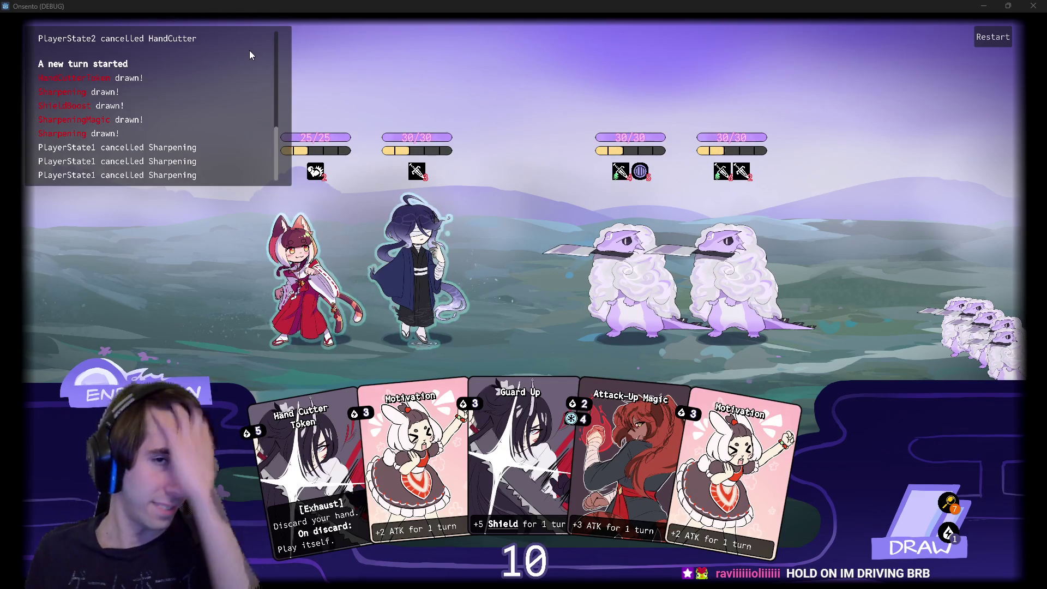
{"action": "left_click", "coordinate": [420, 275]}
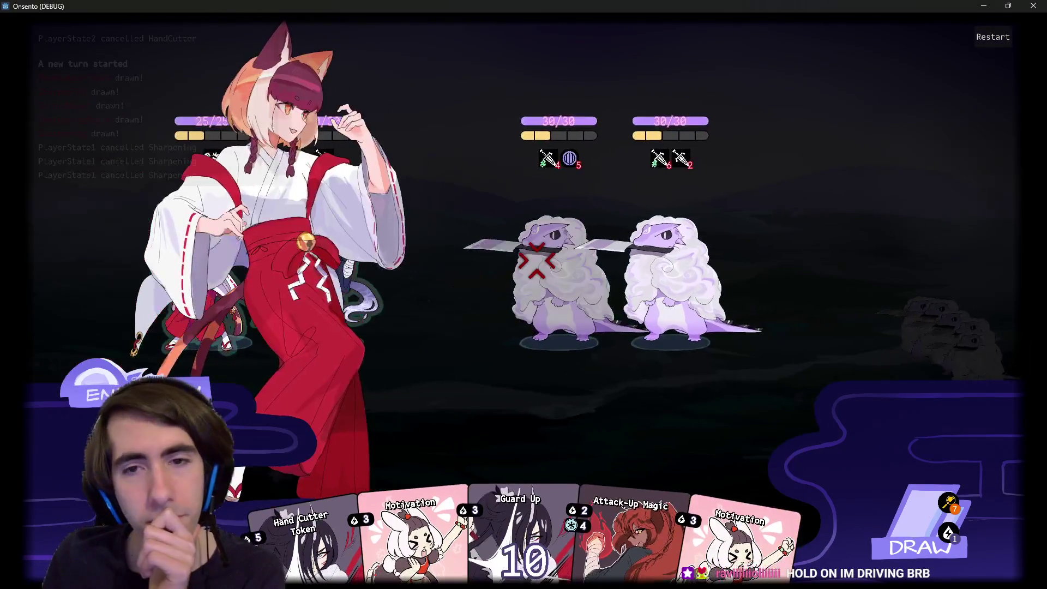
{"action": "right_click", "coordinate": [538, 261]}
{"action": "left_click", "coordinate": [420, 276]}
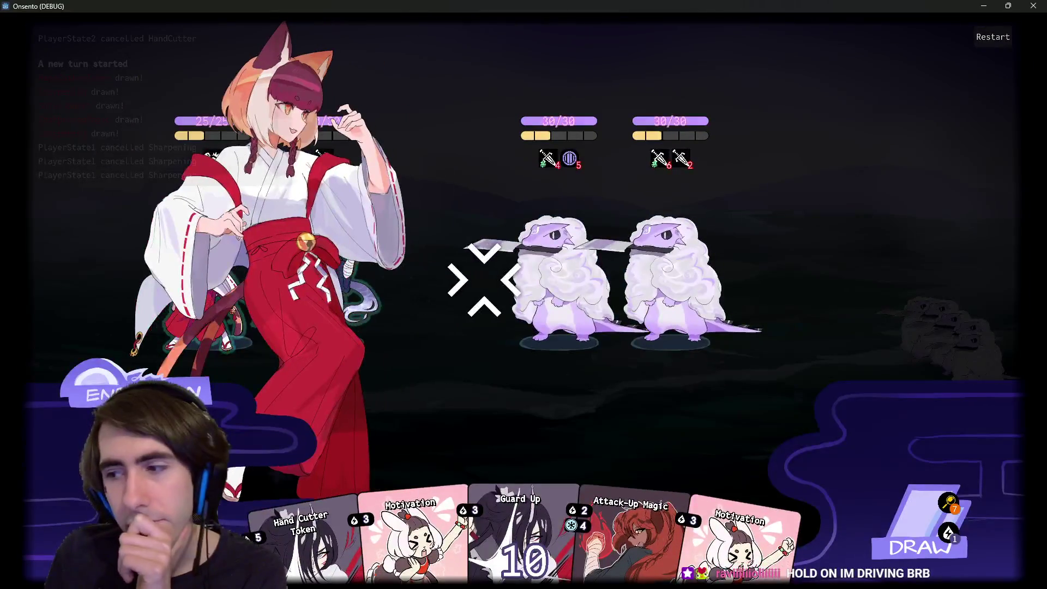
{"action": "right_click", "coordinate": [554, 280]}
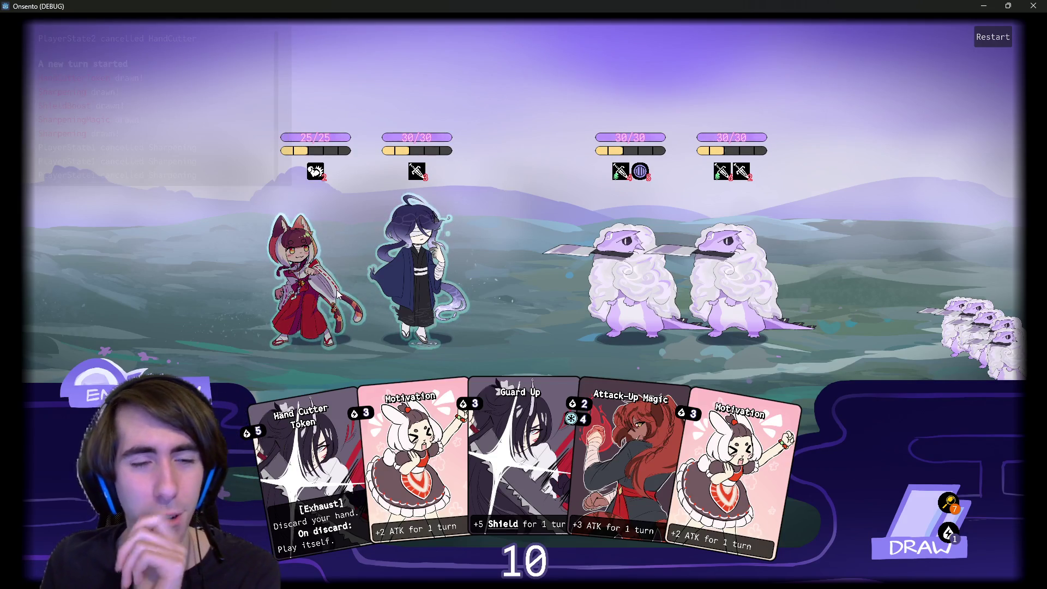
{"action": "left_click", "coordinate": [317, 279]}
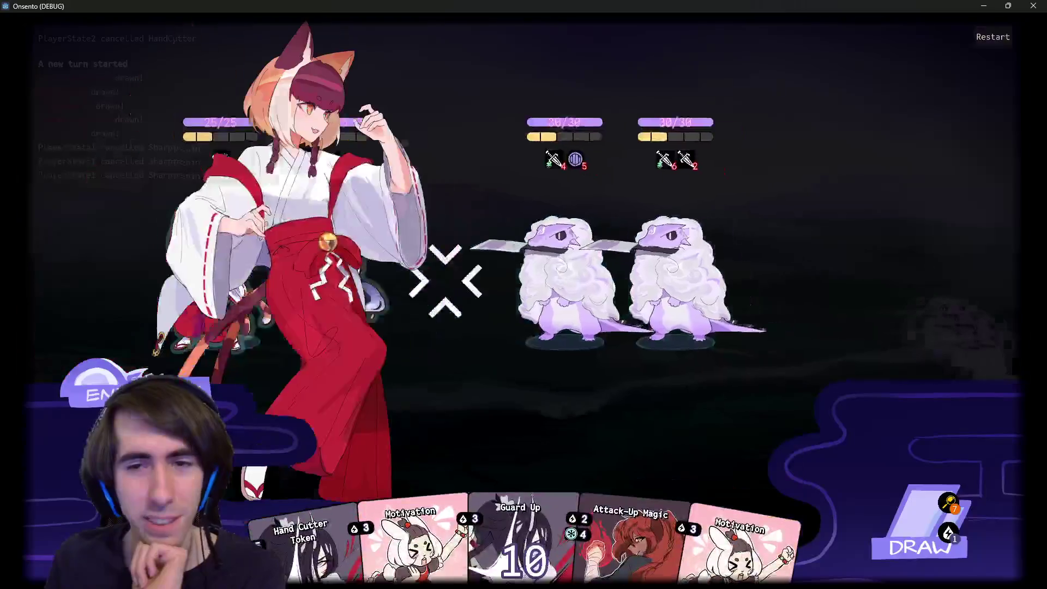
{"action": "left_click", "coordinate": [648, 261]}
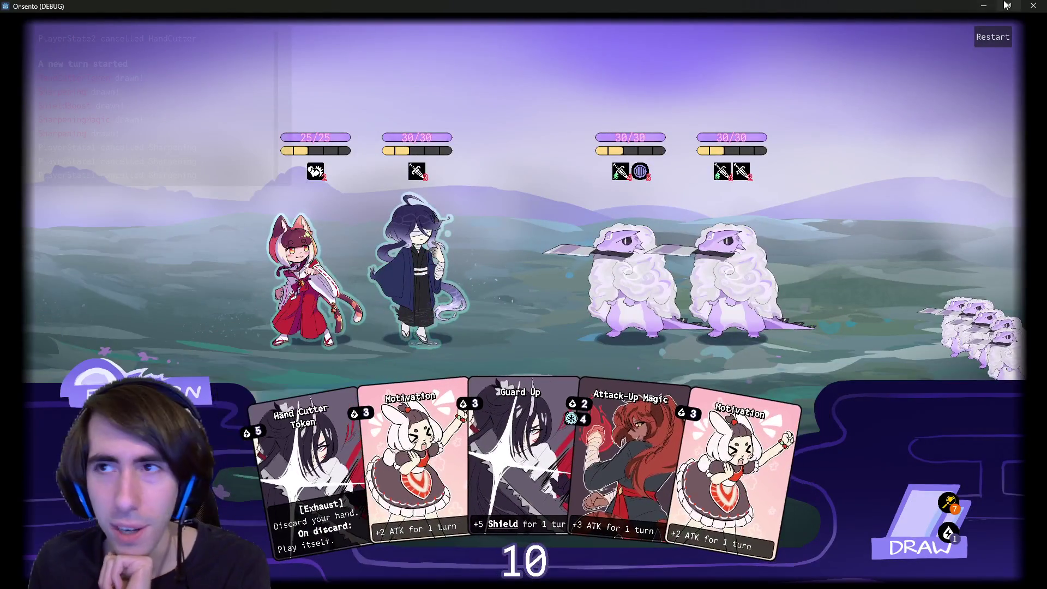
{"action": "left_click", "coordinate": [1033, 5]}
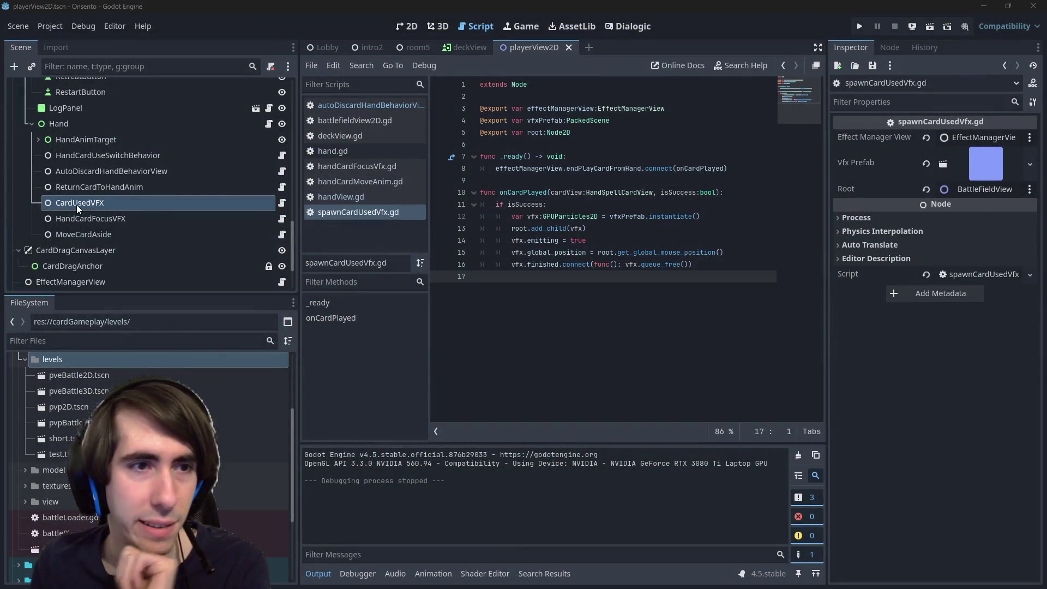
Open hand.gd through Quick Open by searching 'hand'.
{"action": "left_click", "coordinate": [632, 320]}
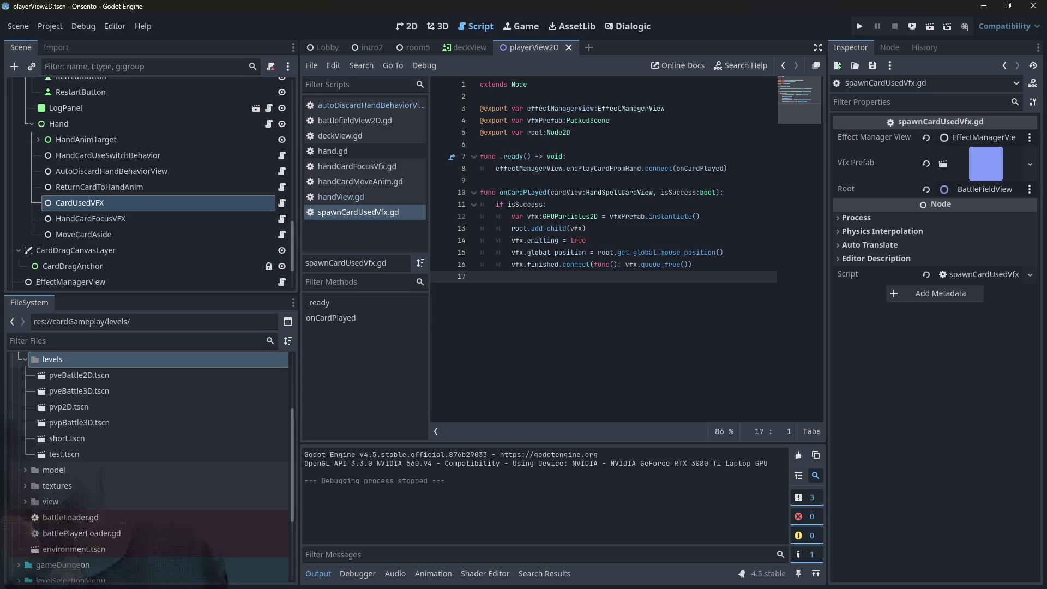
{"action": "left_click", "coordinate": [621, 204]}
{"action": "key", "text": "alt+shift+o"}
{"action": "type", "text": "hand"}
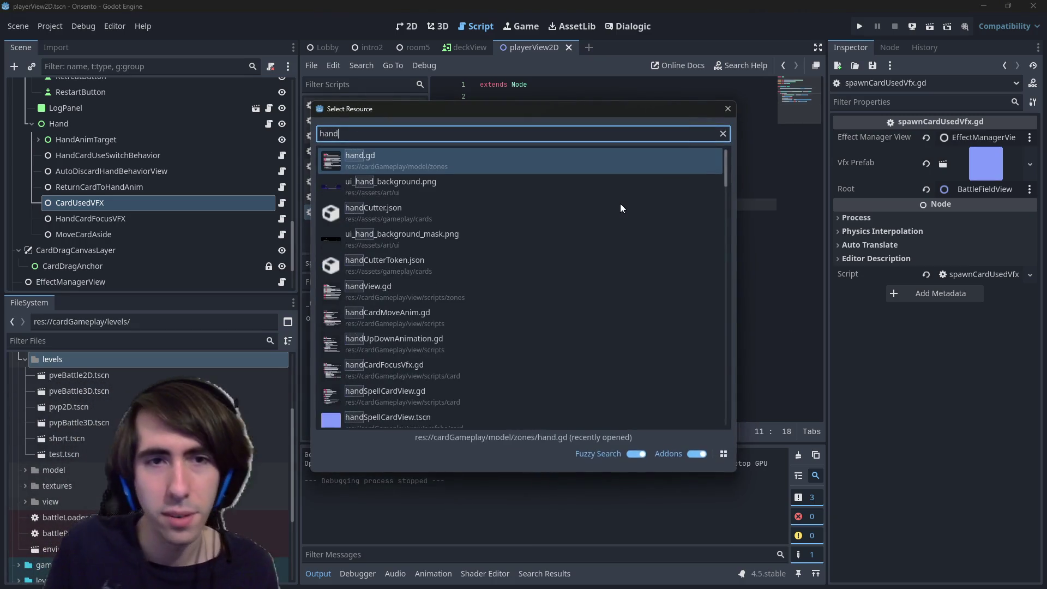
{"action": "key", "text": "Return"}
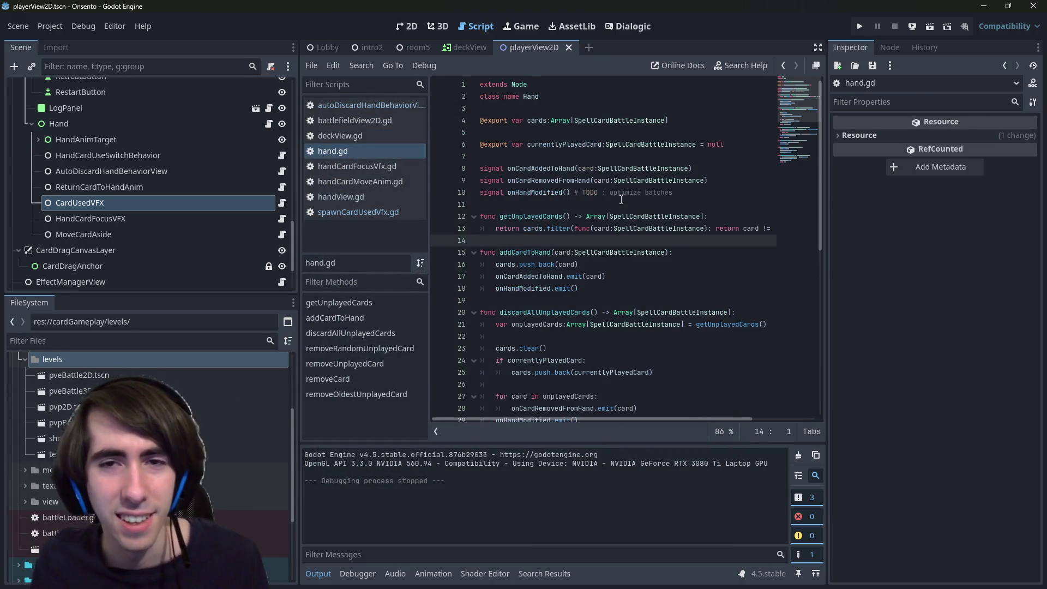
Open playerState.gd through Quick Open and place the caret on empty line 29.
{"action": "left_click", "coordinate": [734, 205]}
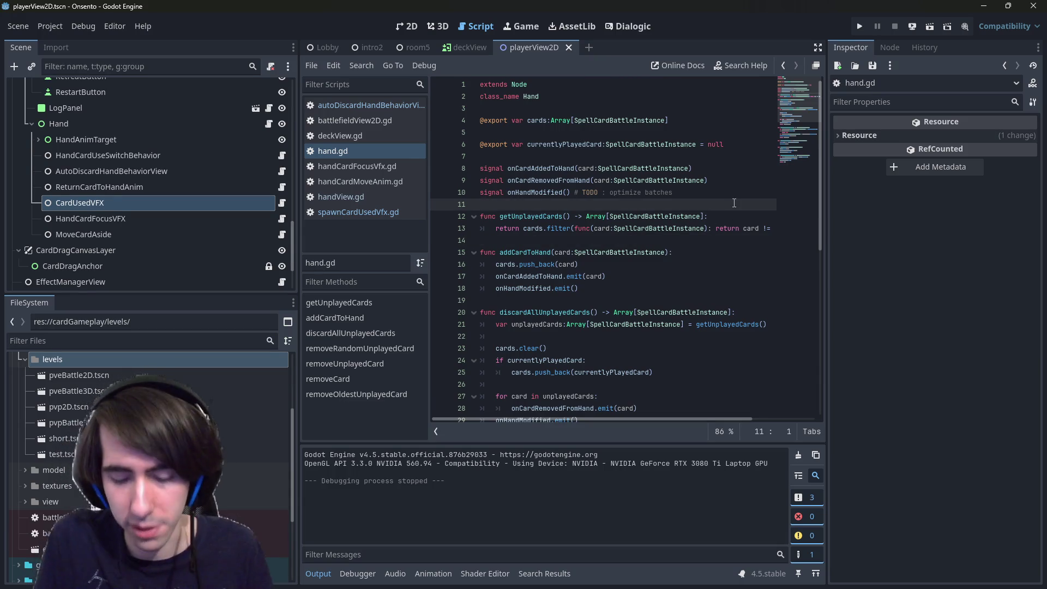
{"action": "key", "text": "alt+shift+o"}
{"action": "type", "text": "playerstate"}
{"action": "key", "text": "Return"}
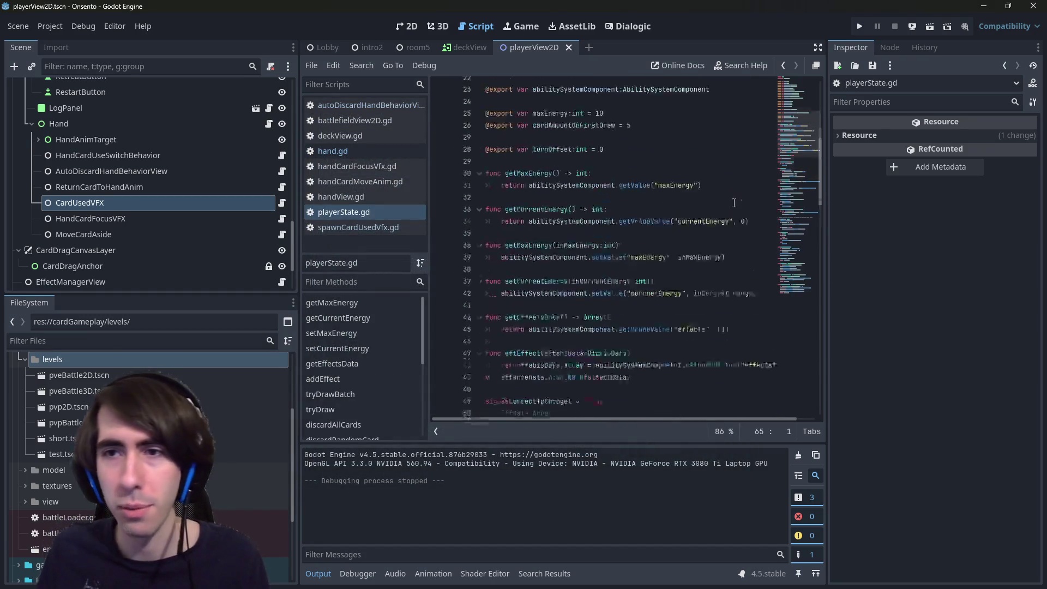
{"action": "scroll", "coordinate": [735, 203], "scroll_direction": "up", "scroll_amount": 3}
{"action": "left_click", "coordinate": [650, 271]}
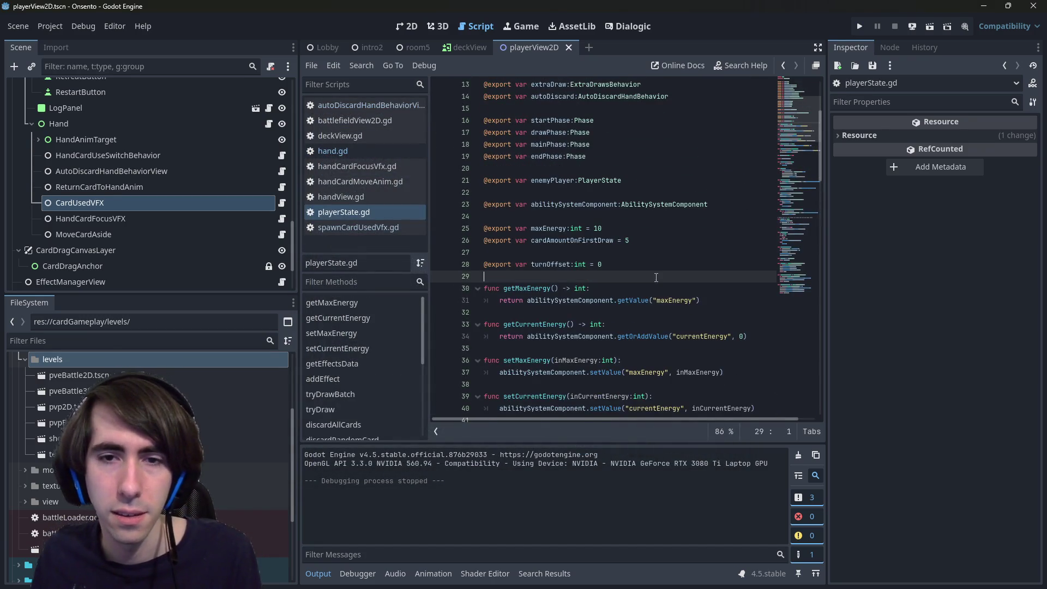
Declare 'signal onCardDiscarded()' at line 29, save, and search the script for 'discard'.
{"action": "key", "text": "Return"}
{"action": "key", "text": "Return"}
{"action": "key", "text": "Up"}
{"action": "type", "text": "signal on"}
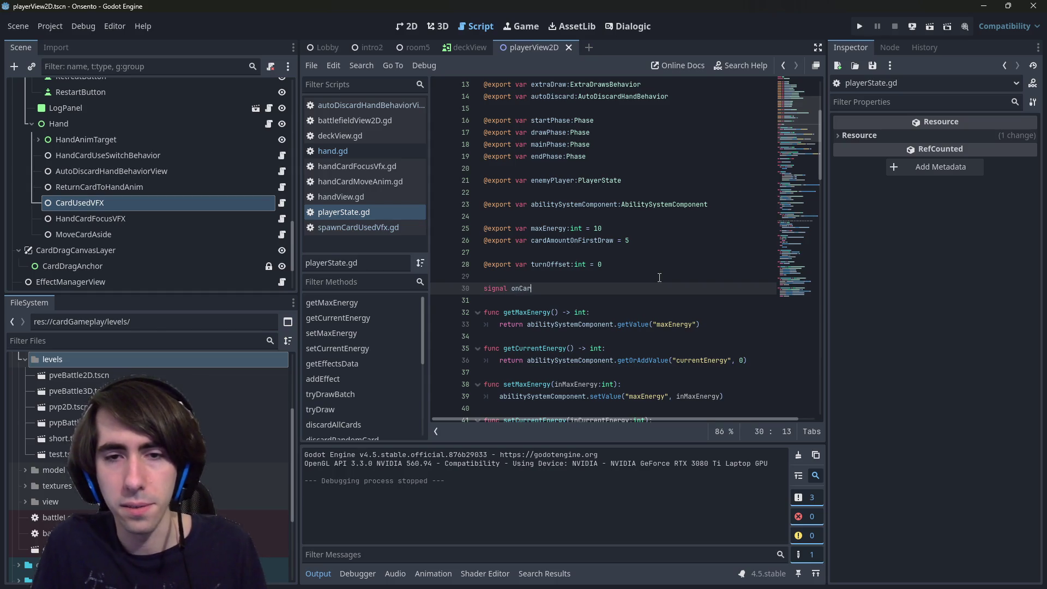
{"action": "type", "text": "()"}
{"action": "key", "text": "ctrl+s"}
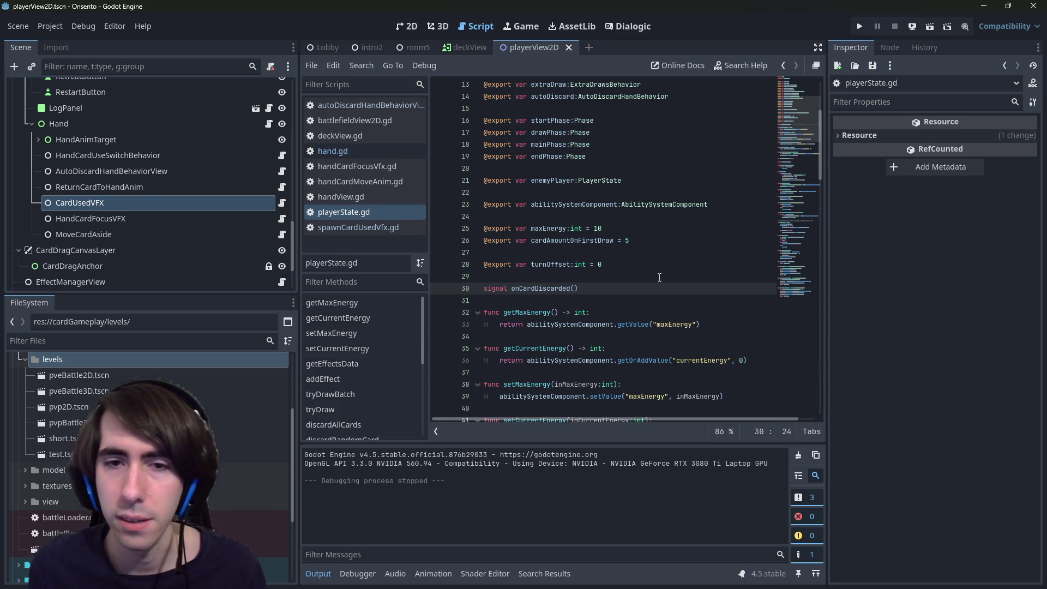
{"action": "key", "text": "ctrl+f"}
{"action": "type", "text": "discard"}
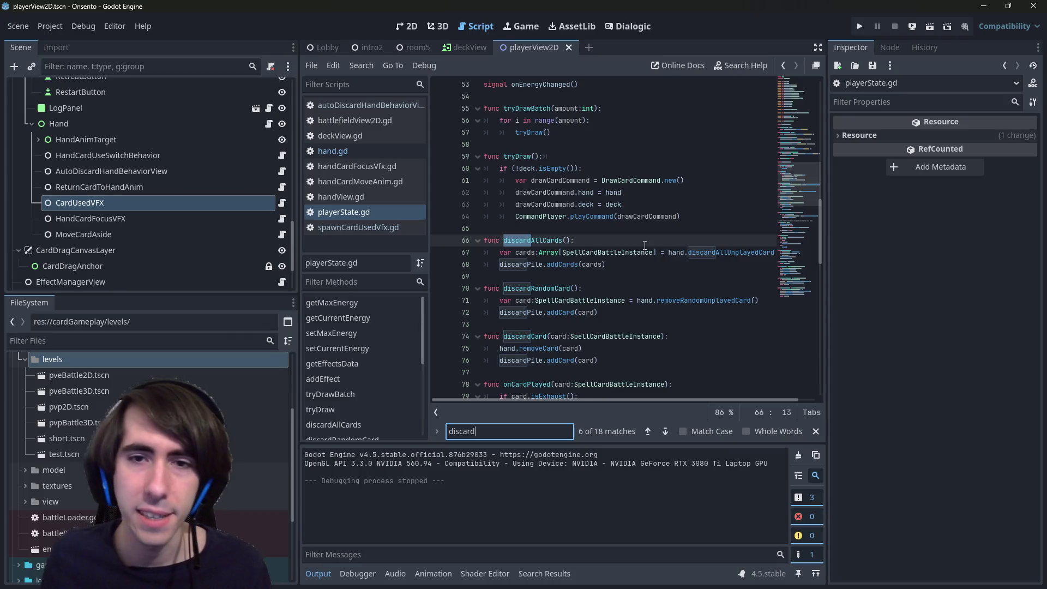
Add 'onCardDiscarded.emit(card)' after line 87 in discardOldestCardsFromHand.
{"action": "scroll", "coordinate": [583, 267], "scroll_direction": "down", "scroll_amount": 1}
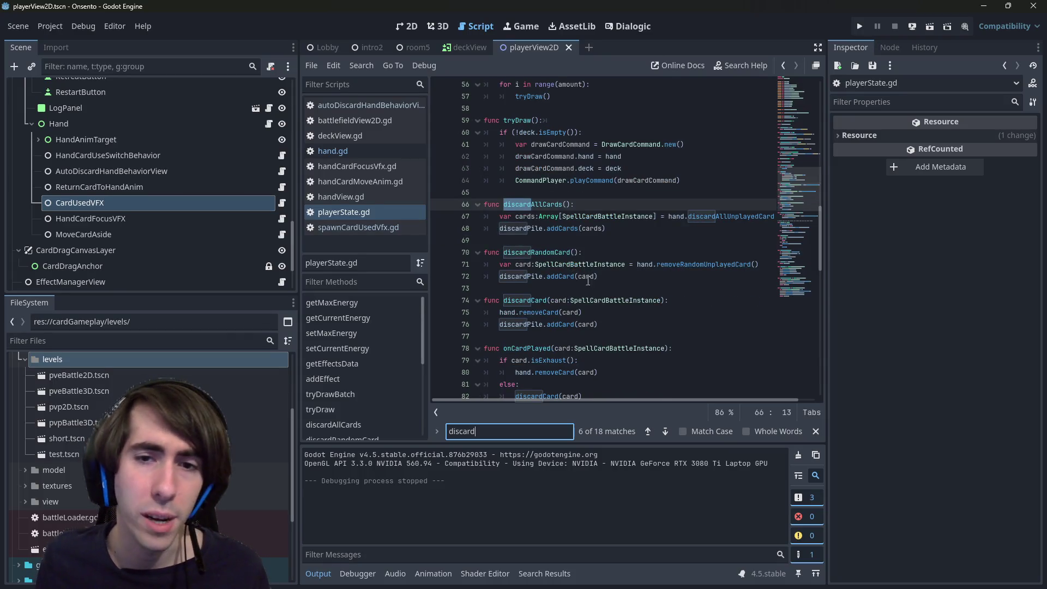
{"action": "scroll", "coordinate": [588, 281], "scroll_direction": "down", "scroll_amount": 1}
{"action": "mouse_move", "coordinate": [600, 288]}
{"action": "left_mouse_down"}
{"action": "mouse_move", "coordinate": [485, 262]}
{"action": "mouse_move", "coordinate": [484, 168]}
{"action": "left_mouse_up"}
{"action": "scroll", "coordinate": [656, 254], "scroll_direction": "down", "scroll_amount": 2}
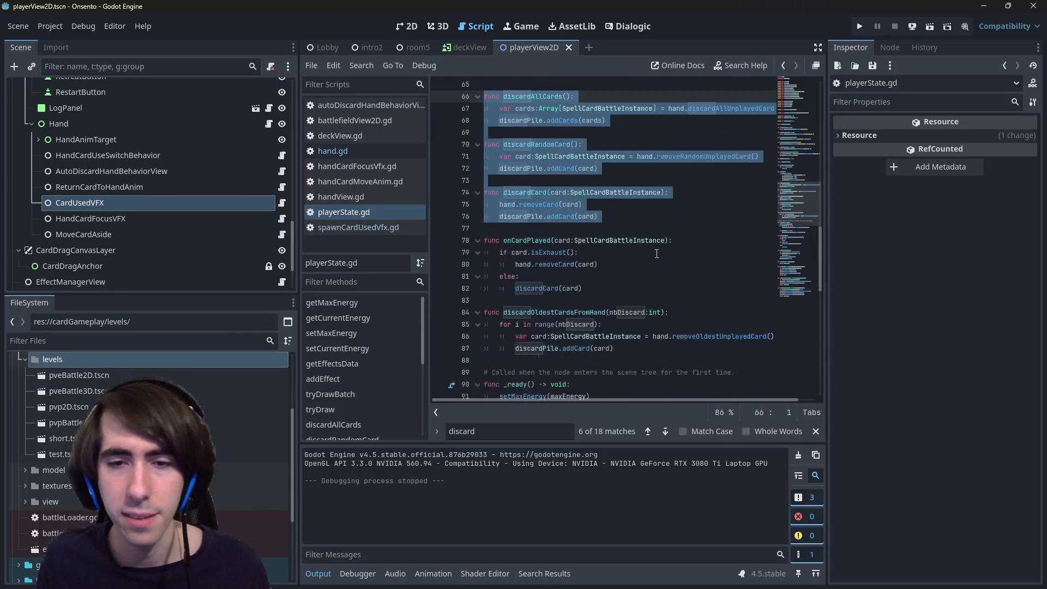
{"action": "left_click", "coordinate": [649, 281]}
{"action": "scroll", "coordinate": [650, 281], "scroll_direction": "down", "scroll_amount": 1}
{"action": "key", "text": "Down"}
{"action": "key", "text": "Down"}
{"action": "key", "text": "Down"}
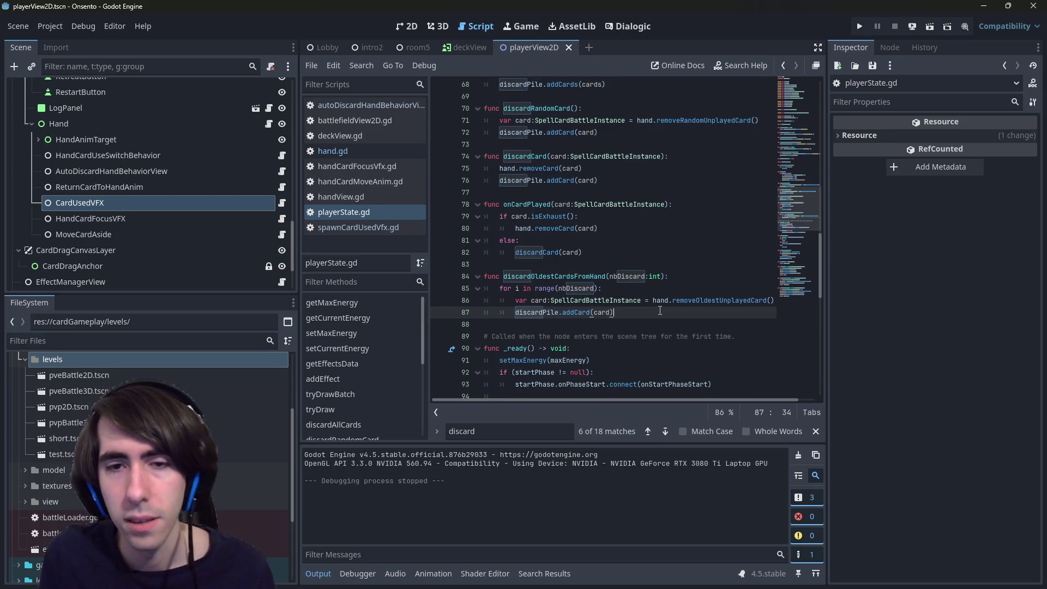
{"action": "key", "text": "Return"}
{"action": "type", "text": "onCardDiscarded.emit(c"}
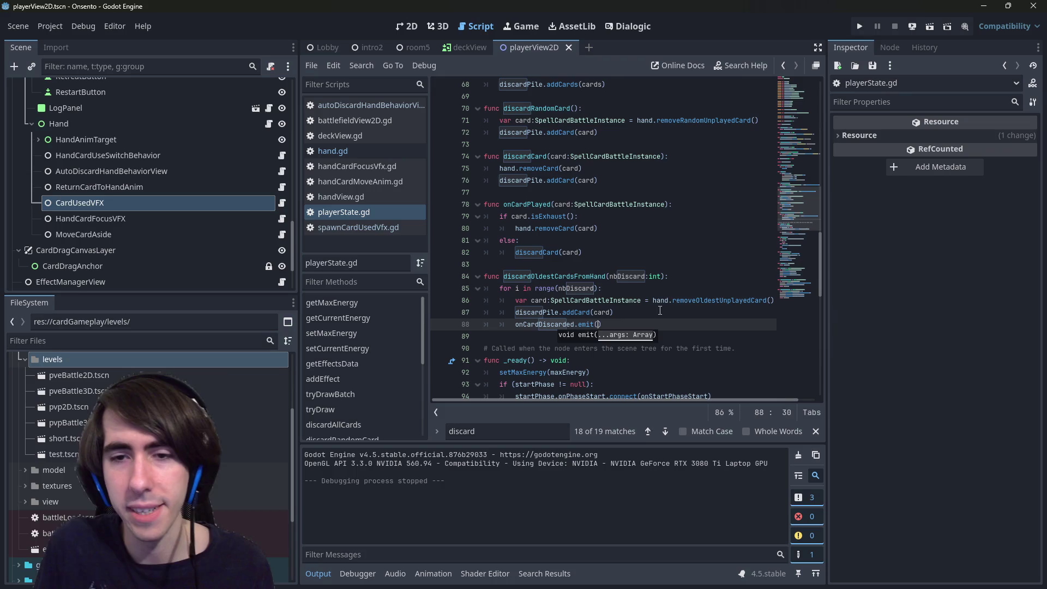
{"action": "type", "text": "ard"}
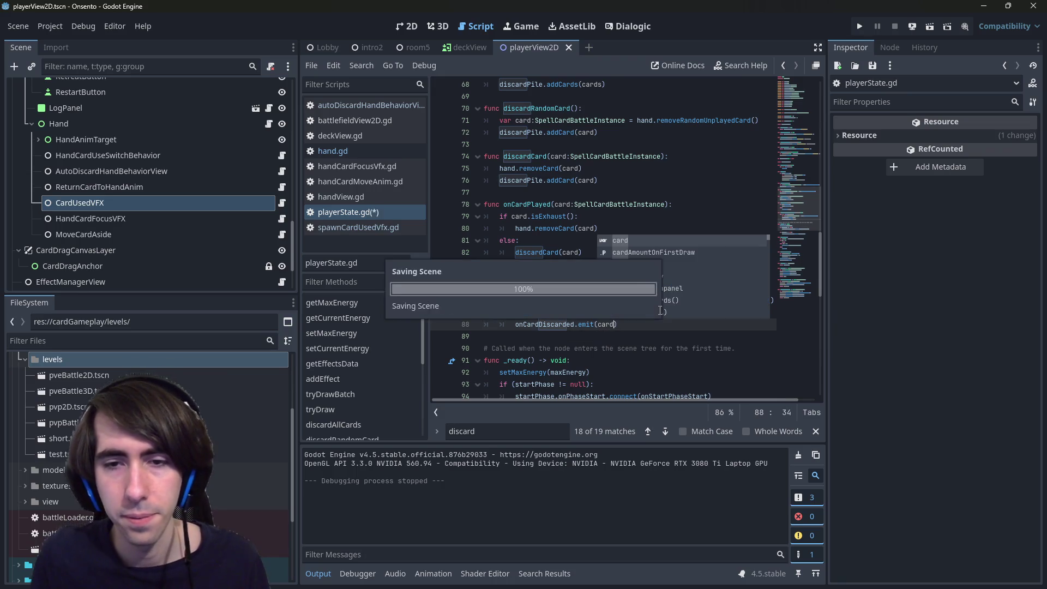
{"action": "left_click", "coordinate": [686, 336]}
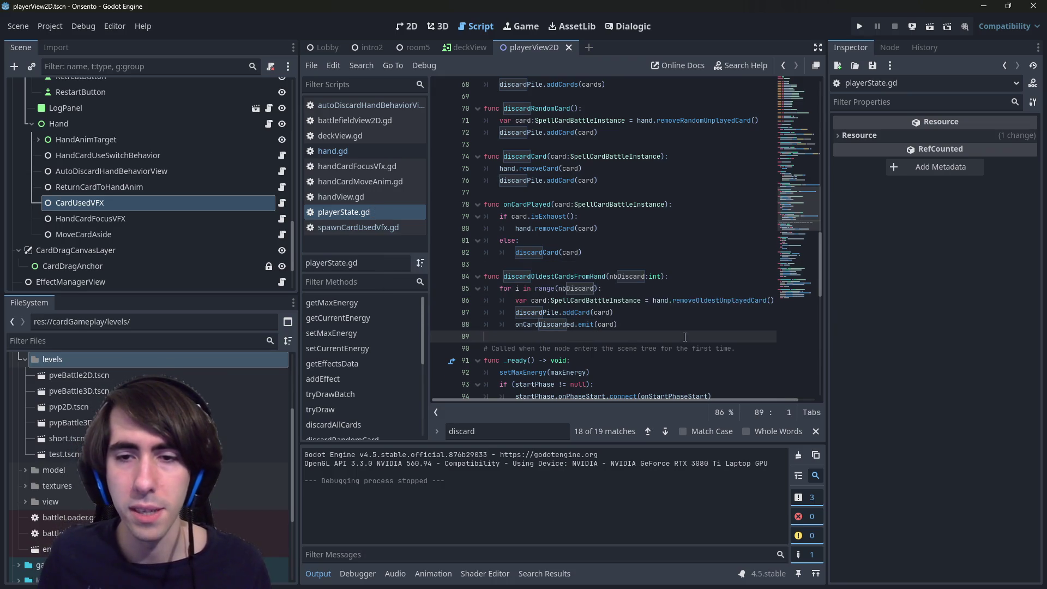
Copy the emit line into discardCard and correct its indentation.
{"action": "key", "text": "shift+Up"}
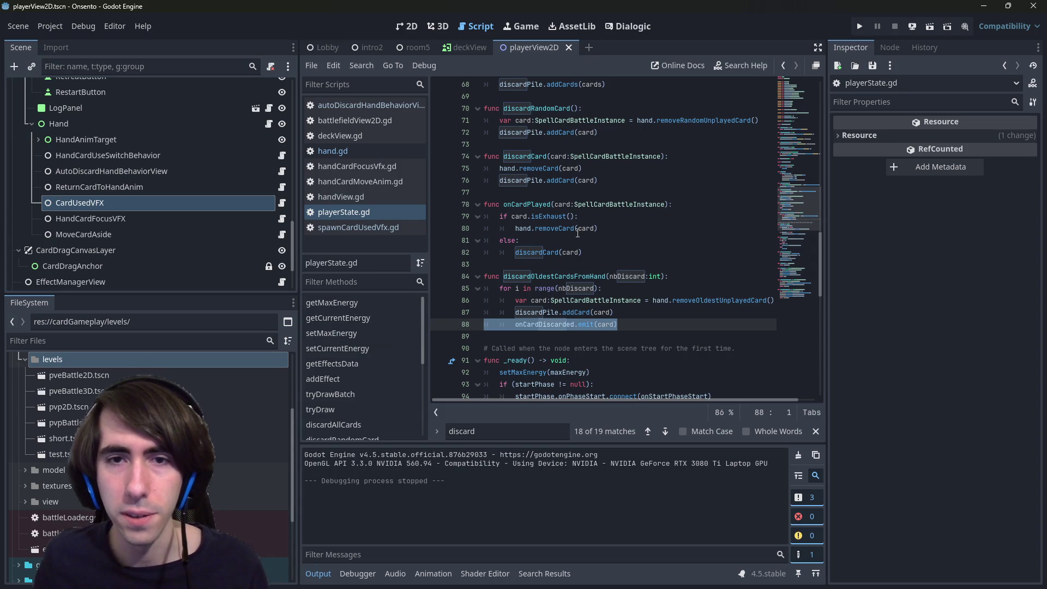
{"action": "scroll", "coordinate": [578, 233], "scroll_direction": "up", "scroll_amount": 2}
{"action": "key", "text": "ctrl+c"}
{"action": "left_click", "coordinate": [589, 264]}
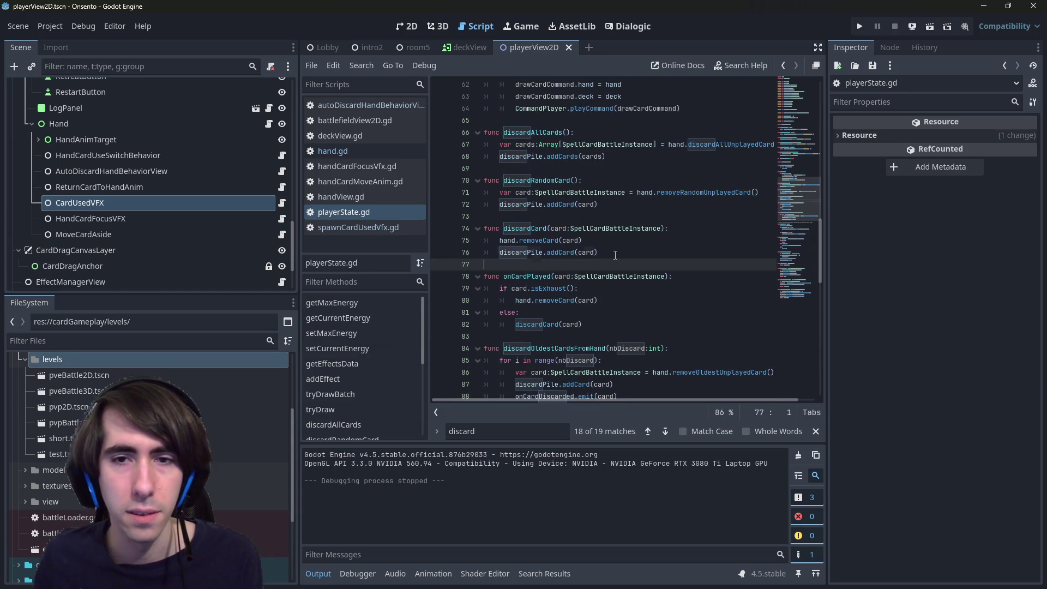
{"action": "key", "text": "ctrl+v"}
{"action": "key", "text": "Left"}
{"action": "key", "text": "shift+Tab"}
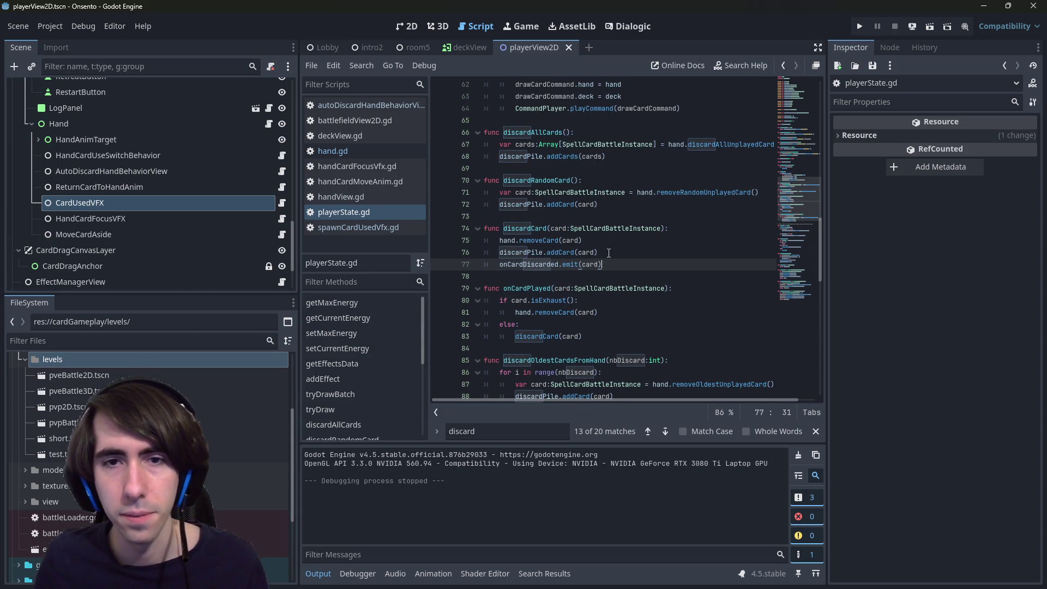
Paste the emit line into discardRandomCard after line 72 and remove the extra indent on line 73.
{"action": "scroll", "coordinate": [611, 245], "scroll_direction": "up", "scroll_amount": 1}
{"action": "left_click", "coordinate": [613, 238]}
{"action": "key", "text": "Return"}
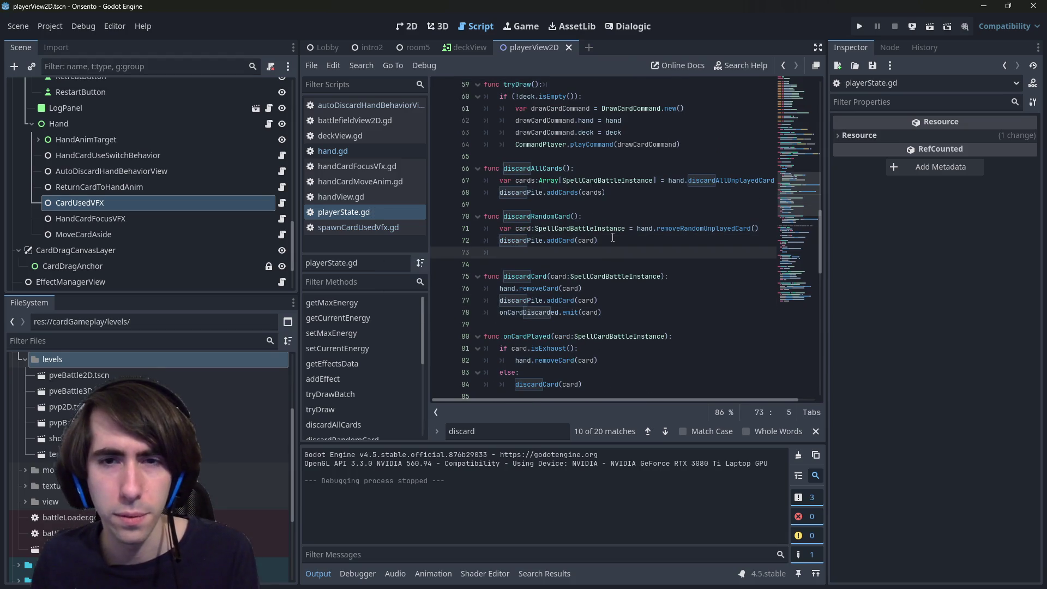
{"action": "key", "text": "ctrl+v"}
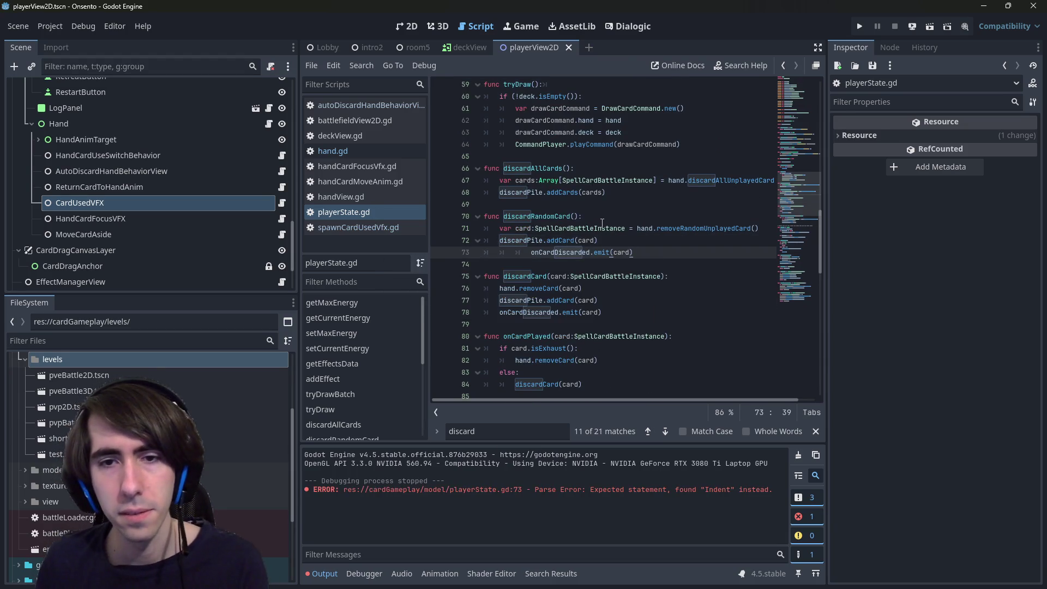
{"action": "double_click", "coordinate": [556, 289]}
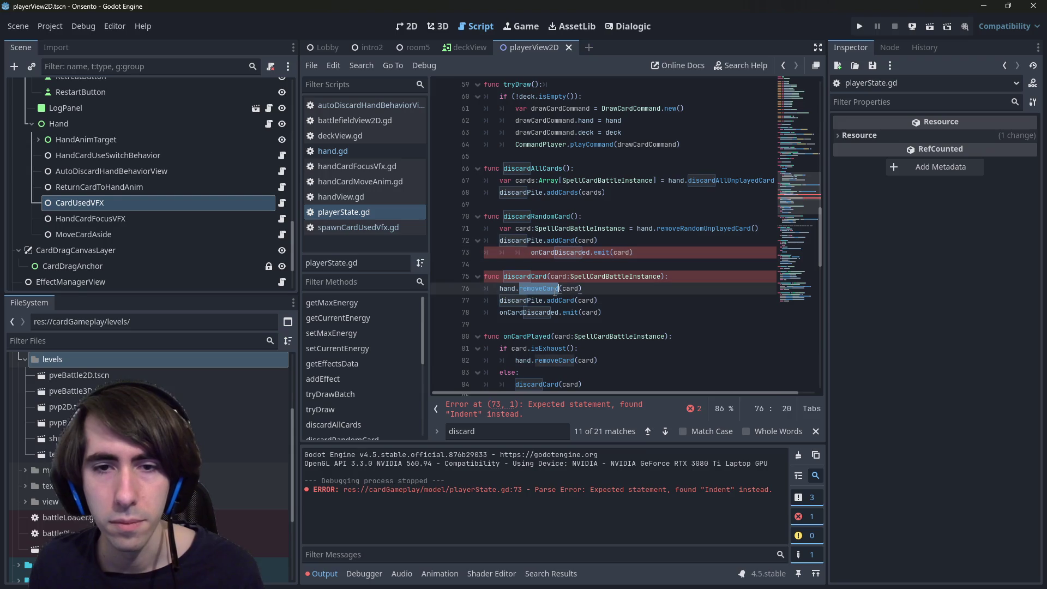
{"action": "left_click", "coordinate": [692, 229]}
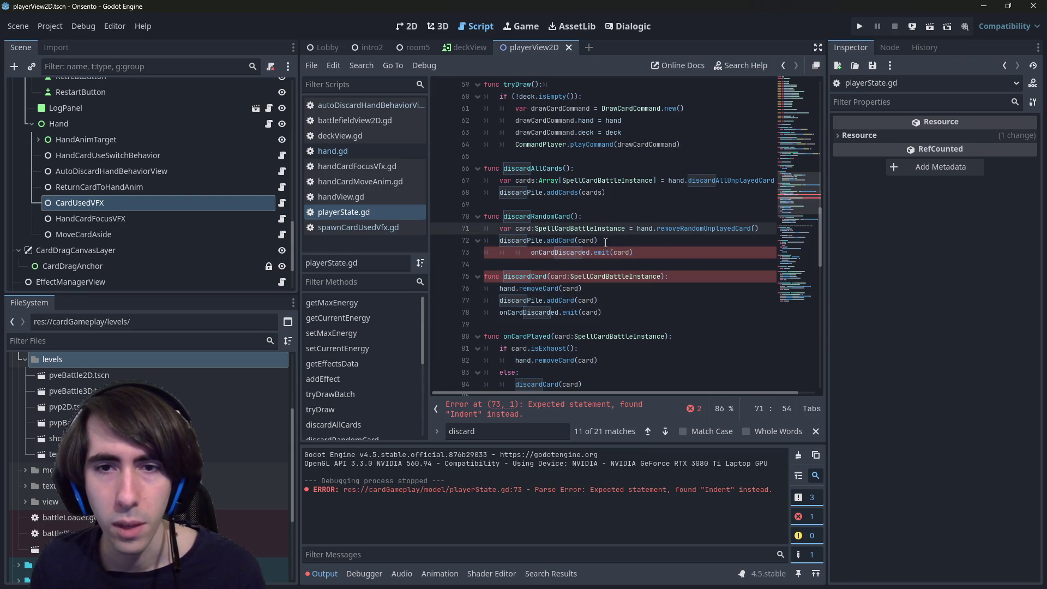
{"action": "left_click", "coordinate": [528, 252]}
{"action": "key", "text": "BackSpace"}
{"action": "key", "text": "BackSpace"}
{"action": "double_click", "coordinate": [700, 229]}
{"action": "scroll", "coordinate": [700, 229], "scroll_direction": "up", "scroll_amount": 2}
{"action": "left_click", "coordinate": [648, 266]}
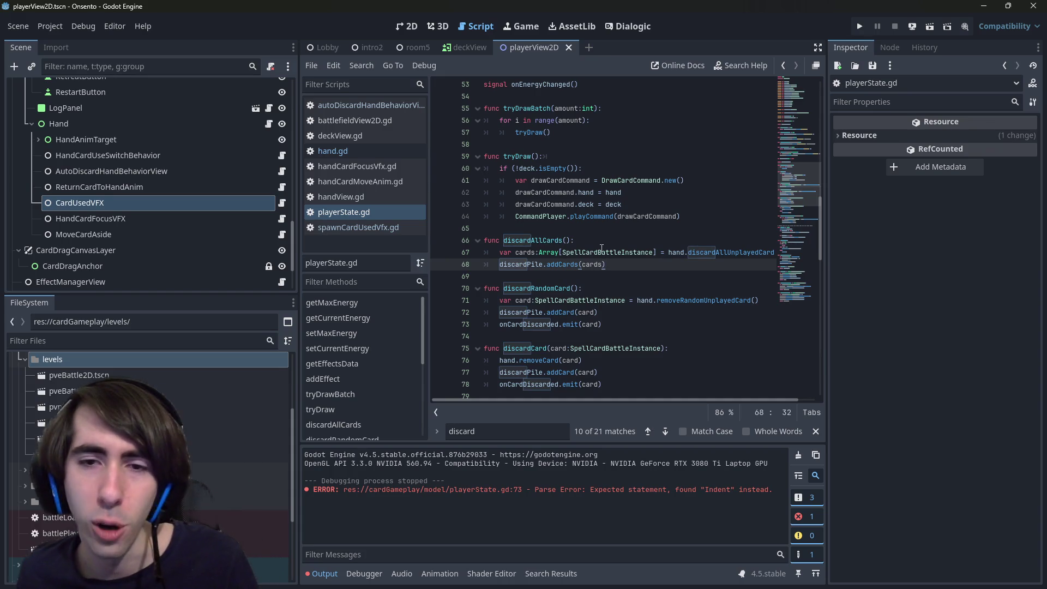
Add 'for card in cards:' with 'onCardDiscarded.emit(card)' below line 68 and save.
{"action": "key", "text": "Return"}
{"action": "key", "text": "Return"}
{"action": "type", "text": "for "}
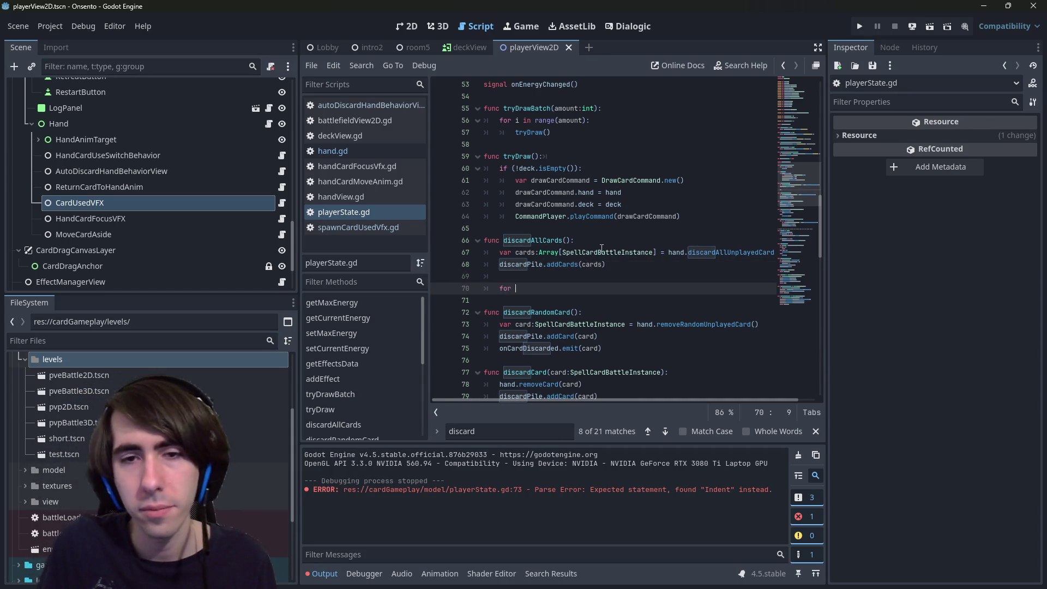
{"action": "type", "text": "carb"}
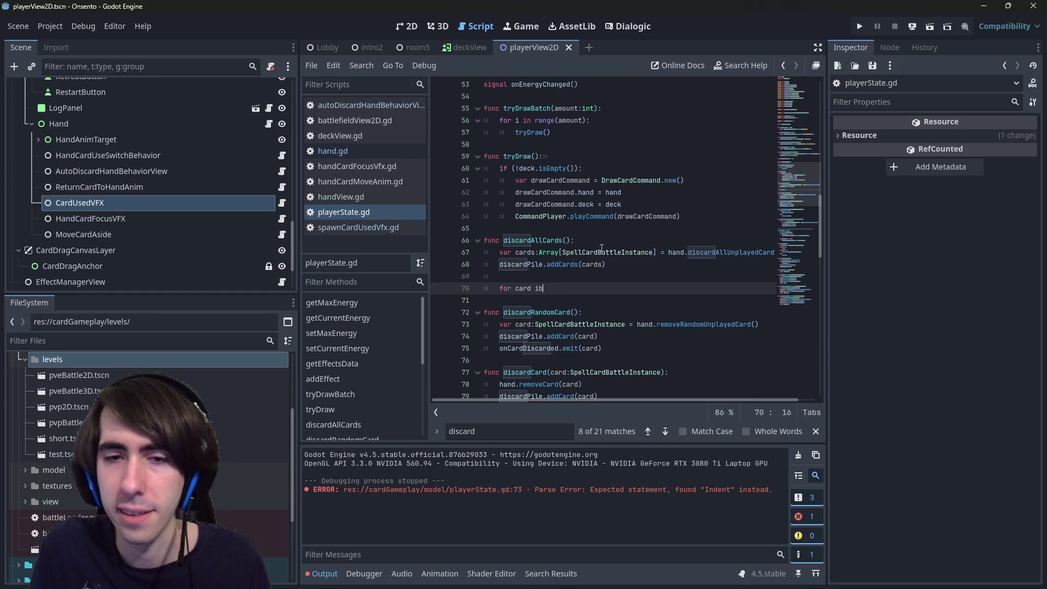
{"action": "type", "text": "n ccards:"}
{"action": "key", "text": "Return"}
{"action": "type", "text": "onCardDiscarded.emit(card)"}
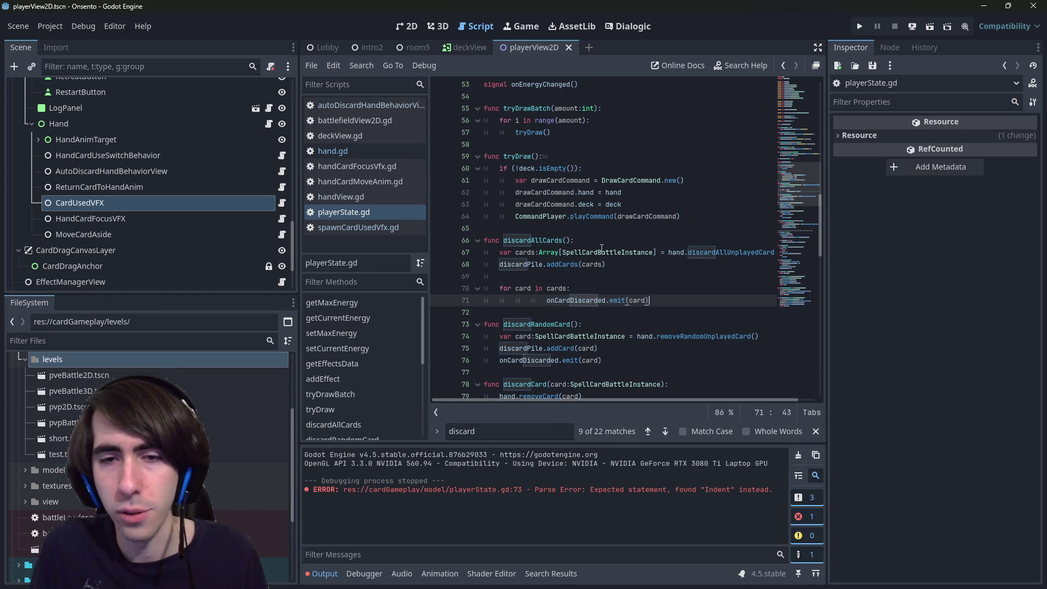
{"action": "key", "text": "ctrl+s"}
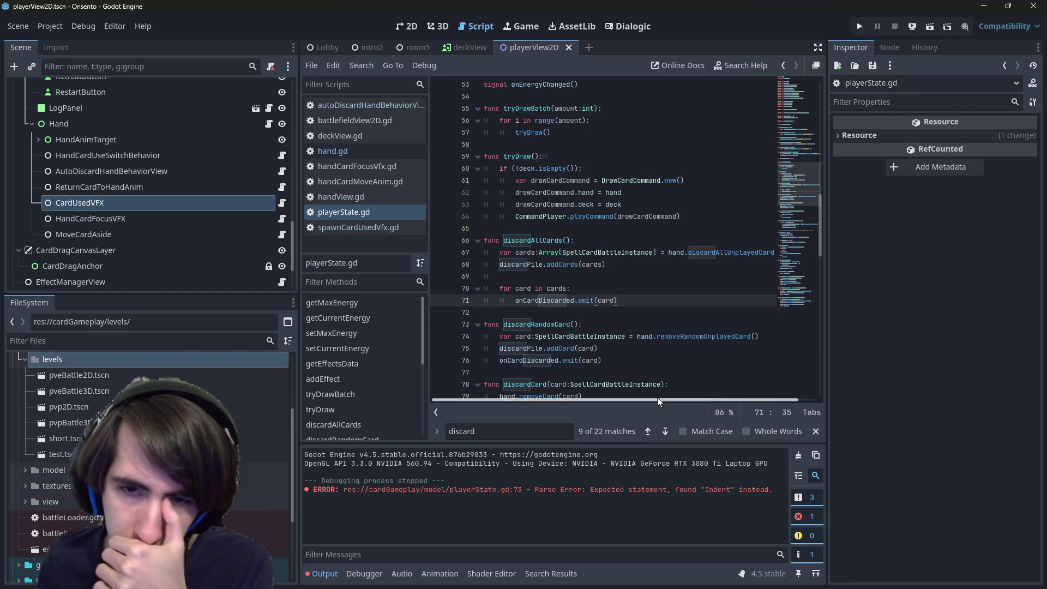
Clear the Output log and highlight onCardDiscarded's uses in the script.
{"action": "left_click_drag", "start_coordinate": [607, 490], "coordinate": [683, 487]}
{"action": "left_click", "coordinate": [683, 487]}
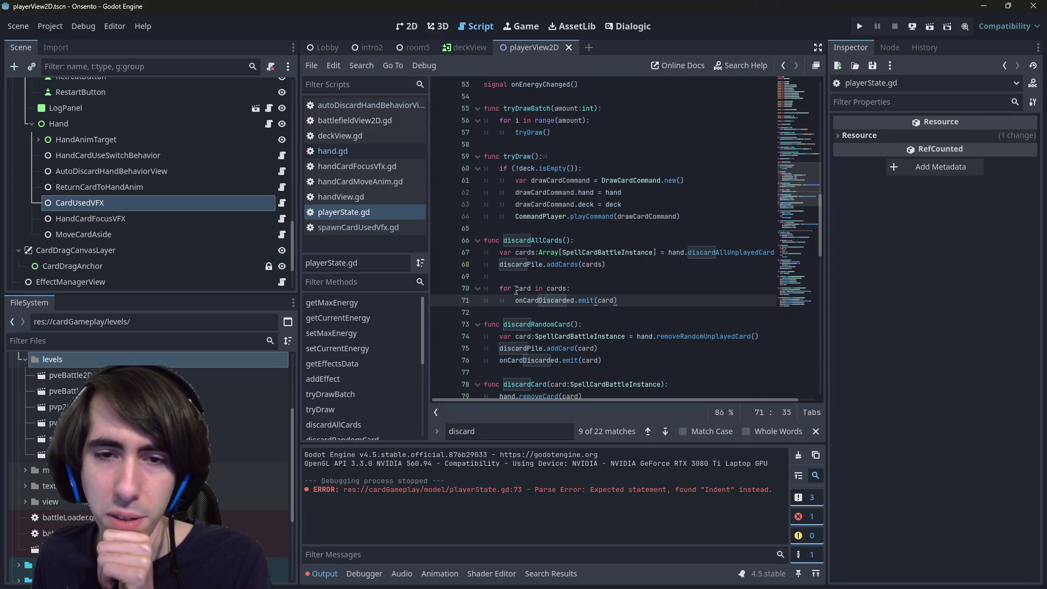
{"action": "left_click", "coordinate": [630, 280]}
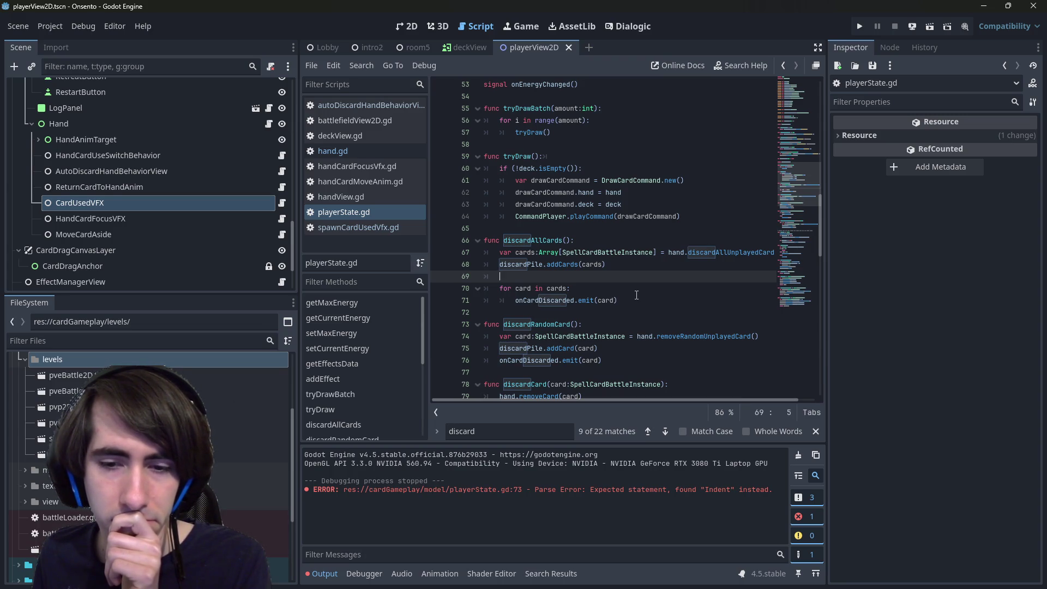
{"action": "left_click", "coordinate": [654, 357]}
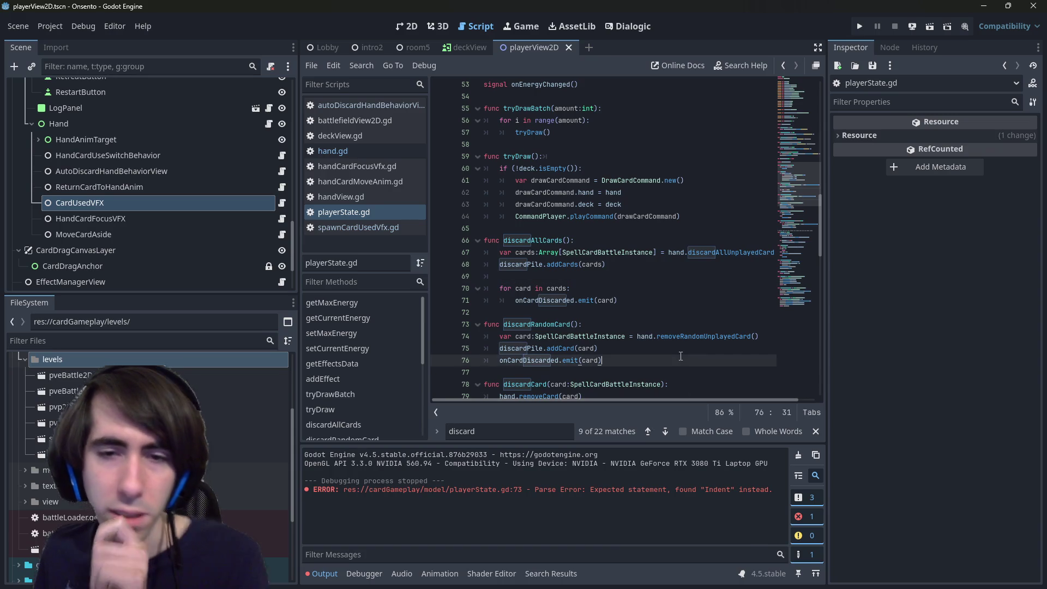
{"action": "left_click", "coordinate": [799, 455]}
{"action": "left_click", "coordinate": [700, 336]}
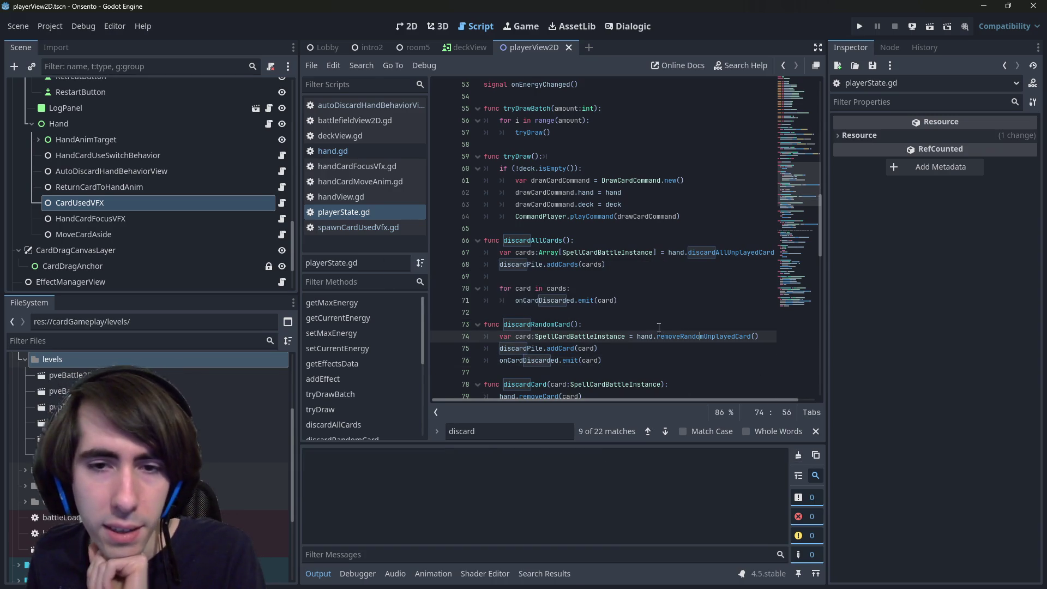
{"action": "double_click", "coordinate": [562, 305]}
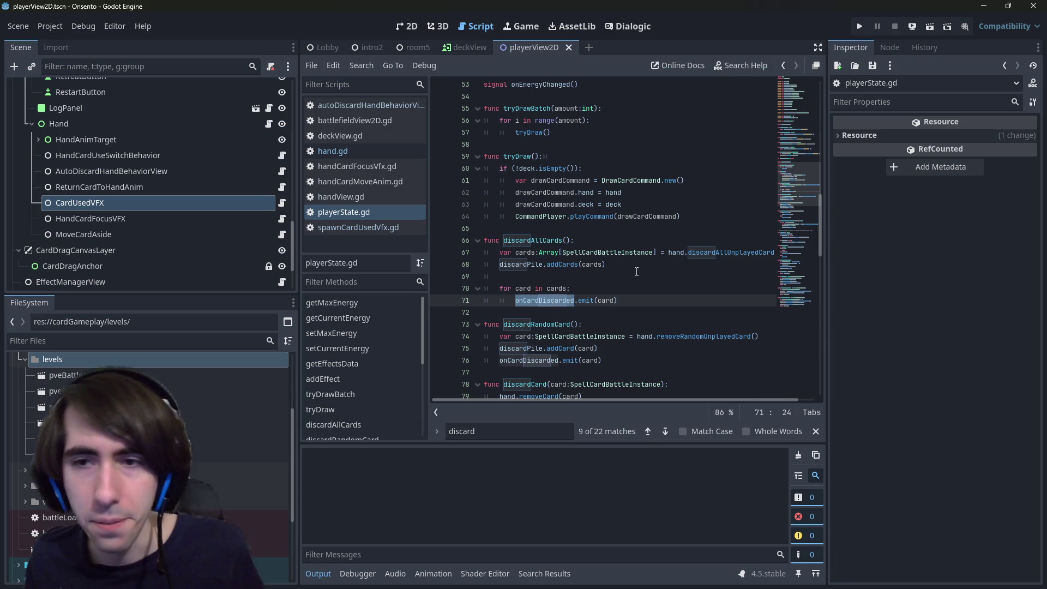
Add the parameter card:SpellCardBattleInstance to the onCardDiscarded declaration on line 30.
{"action": "left_click", "coordinate": [600, 252]}
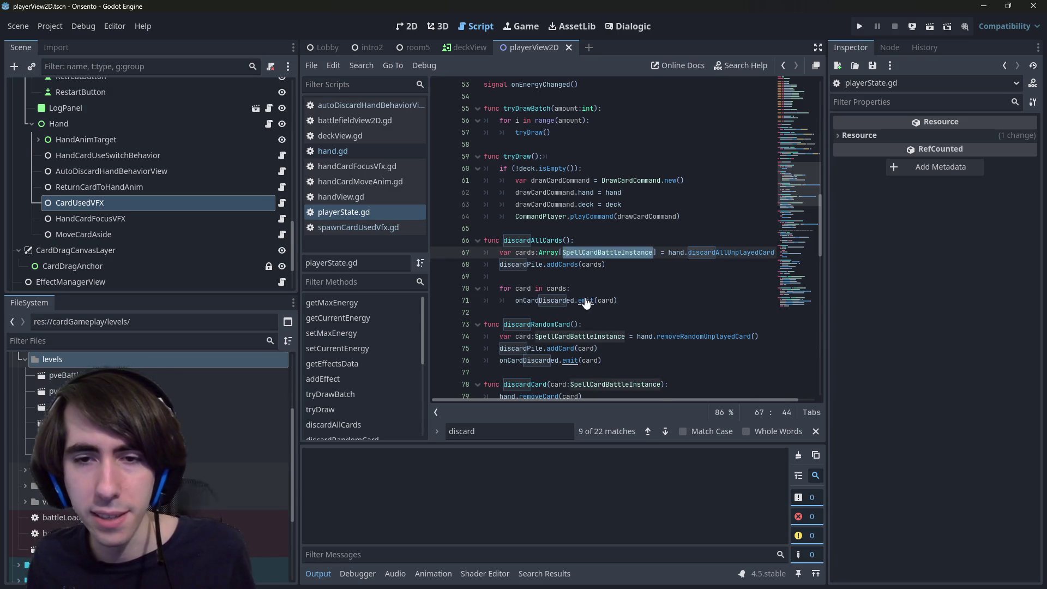
{"action": "left_click", "coordinate": [568, 301], "text": "ctrl"}
{"action": "left_click", "coordinate": [570, 237]}
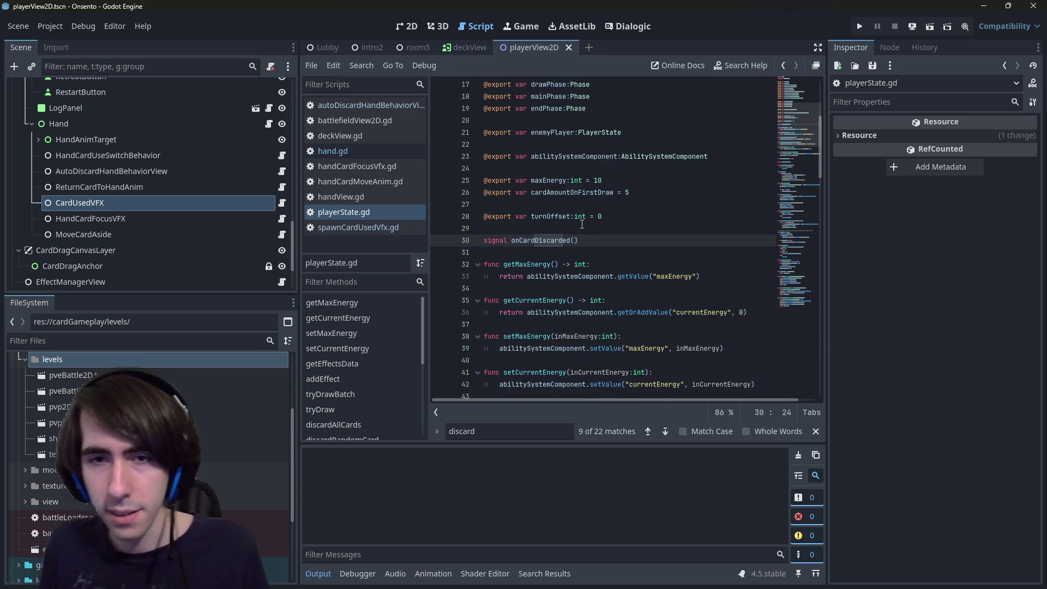
{"action": "type", "text": "card:SpellCardBattleInstance"}
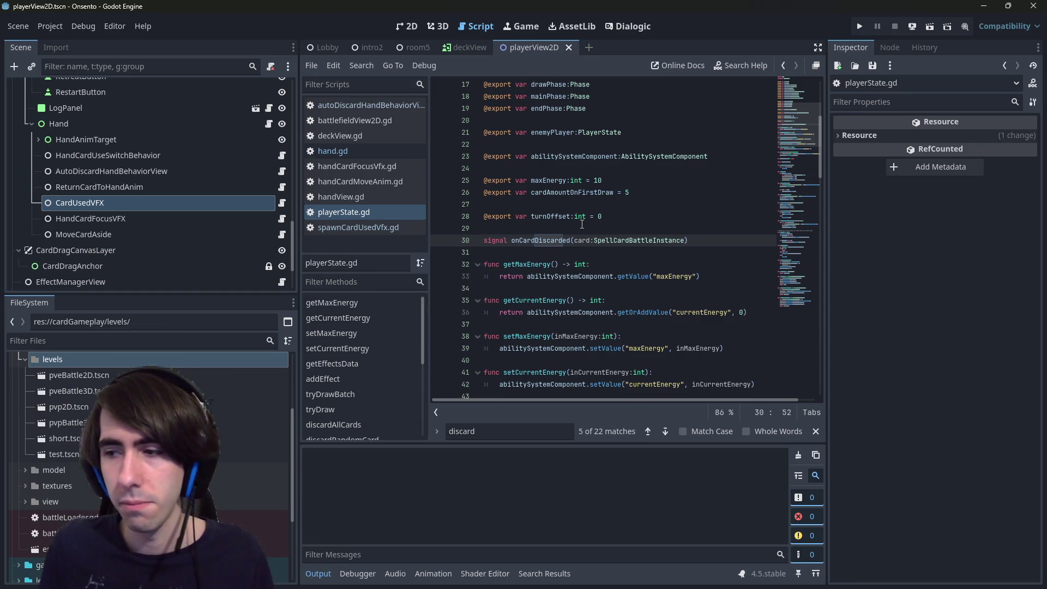
{"action": "key", "text": "ctrl+shift+Left"}
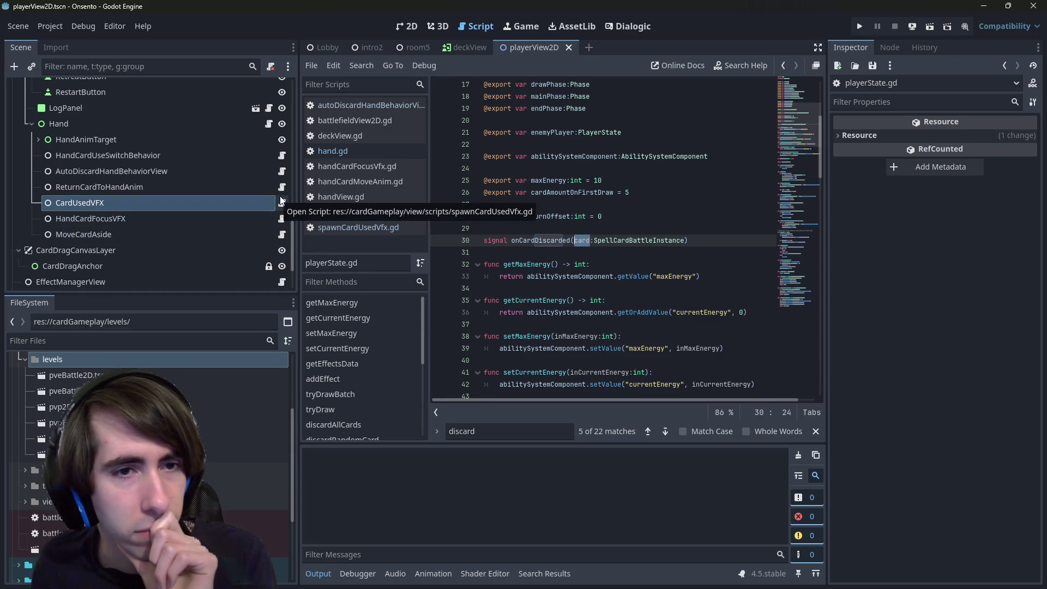
{"action": "scroll", "coordinate": [214, 238], "scroll_direction": "up", "scroll_amount": 5}
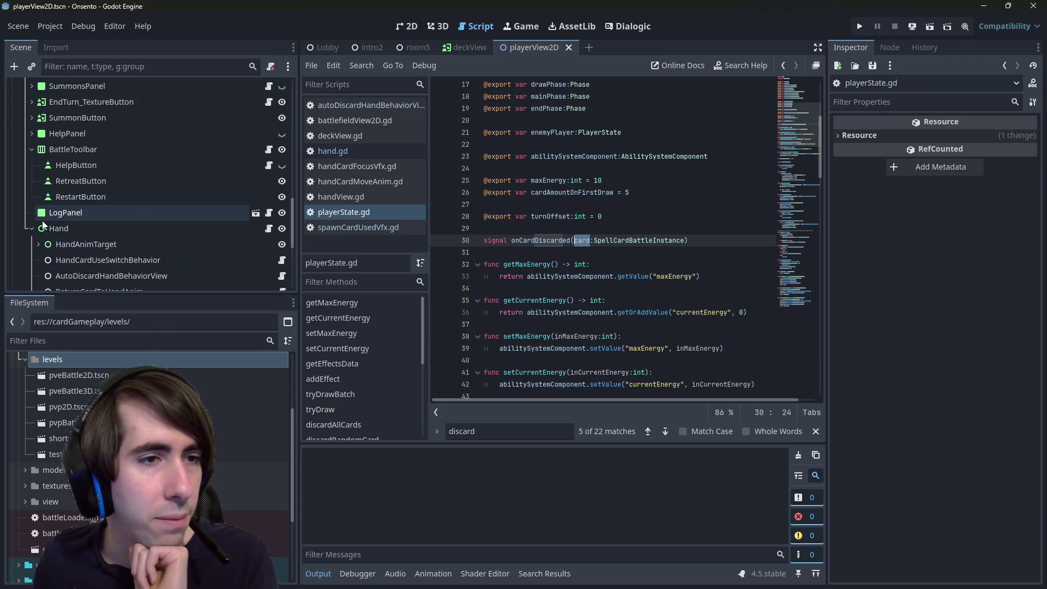
Open battleContext.gd through Quick Open.
{"action": "scroll", "coordinate": [32, 228], "scroll_direction": "up", "scroll_amount": 6}
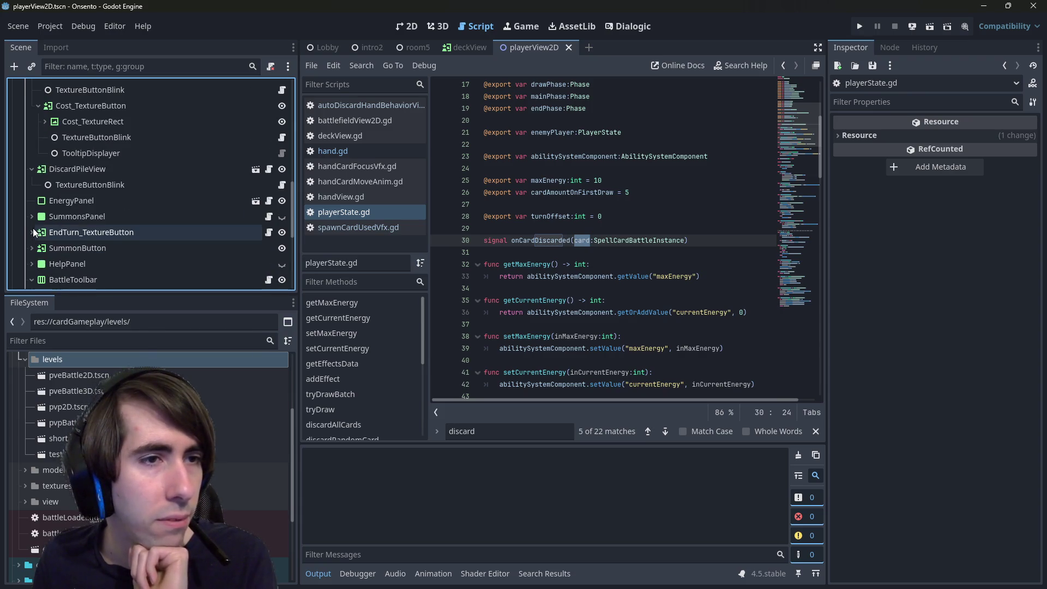
{"action": "left_click", "coordinate": [576, 186]}
{"action": "key", "text": "shift+alt+o"}
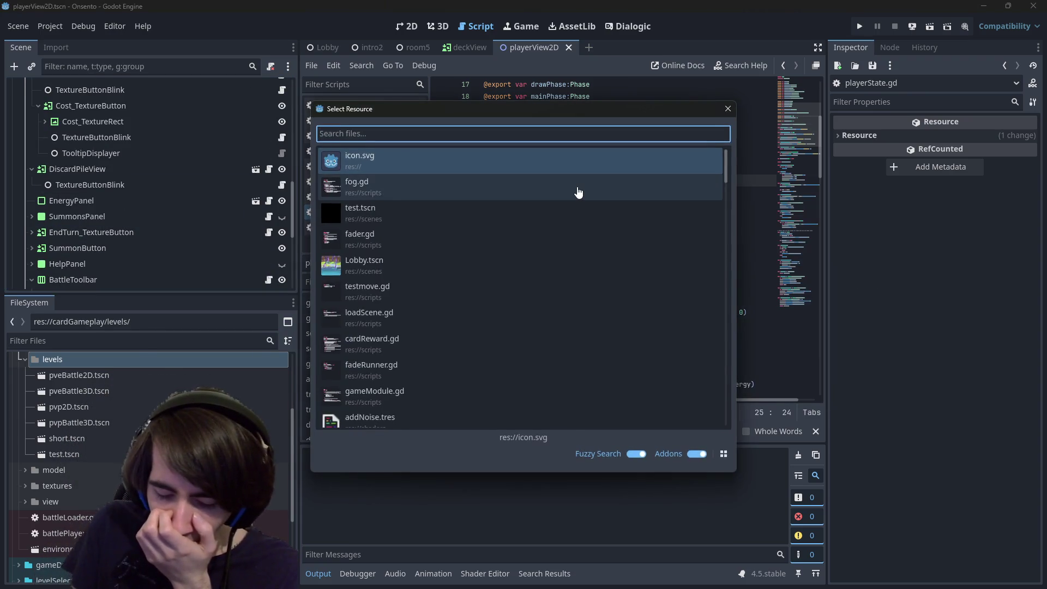
{"action": "type", "text": "battlr"}
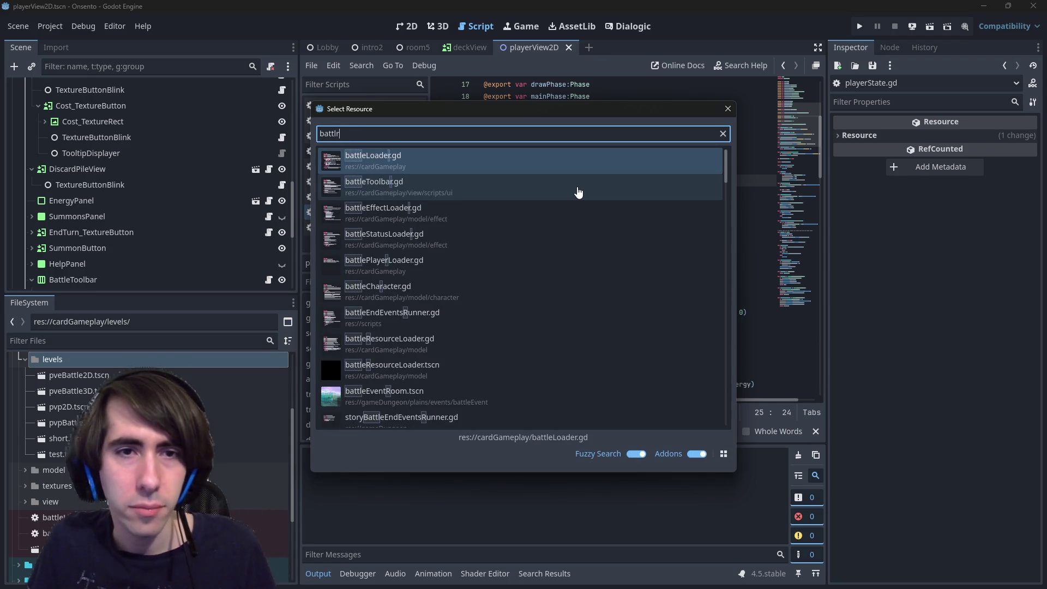
{"action": "key", "text": "BackSpace"}
{"action": "type", "text": "econt"}
{"action": "key", "text": "Return"}
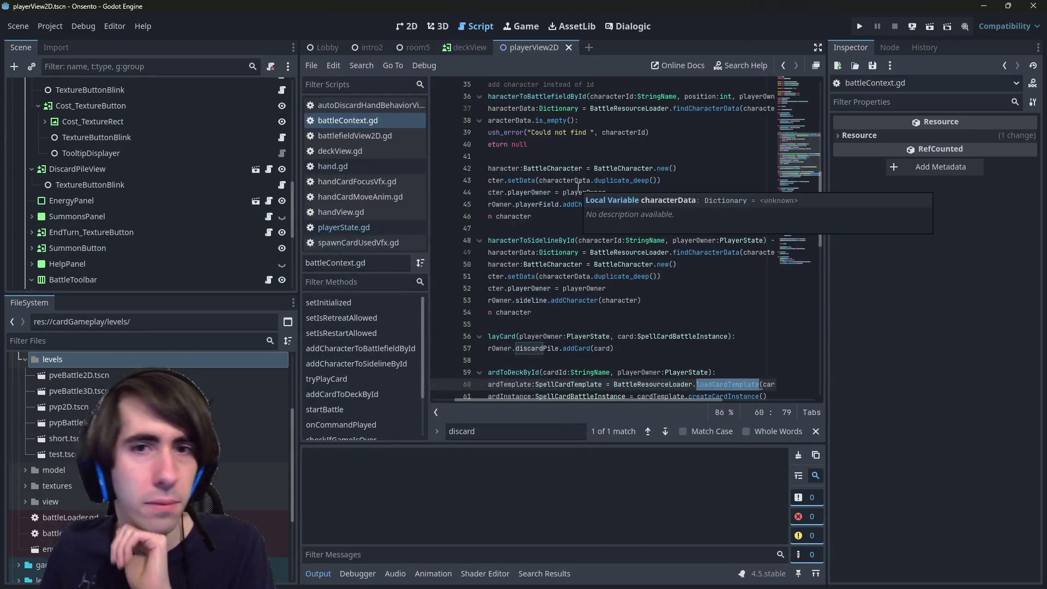
Open the battleContext scene in 2D, then open PlayerState1's own scene.
{"action": "left_click", "coordinate": [646, 168]}
{"action": "key", "text": "shift+alt+o"}
{"action": "type", "text": "battlec"}
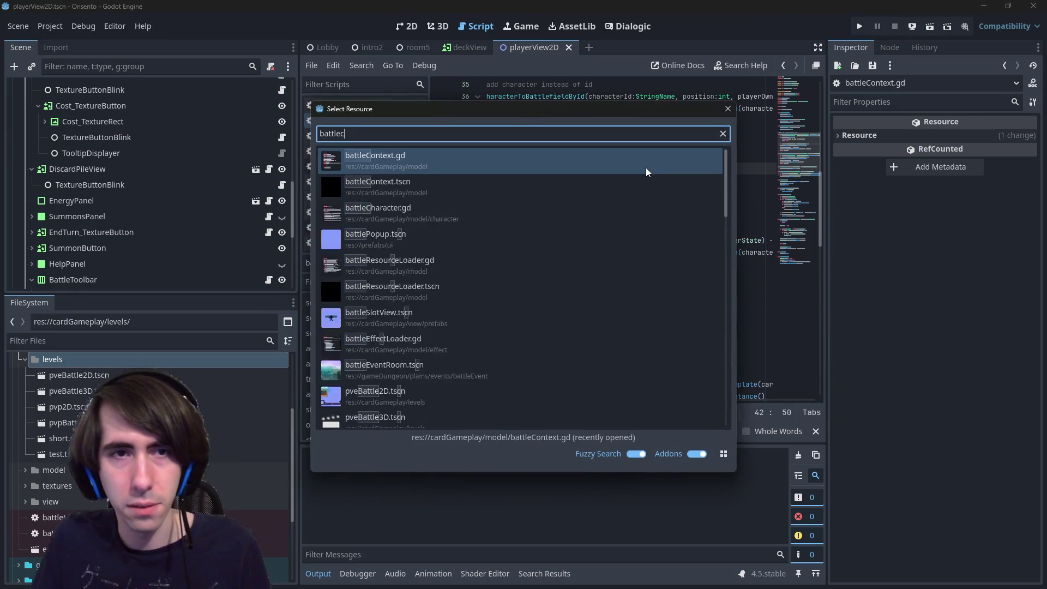
{"action": "type", "text": "ontext"}
{"action": "key", "text": "Down"}
{"action": "key", "text": "Return"}
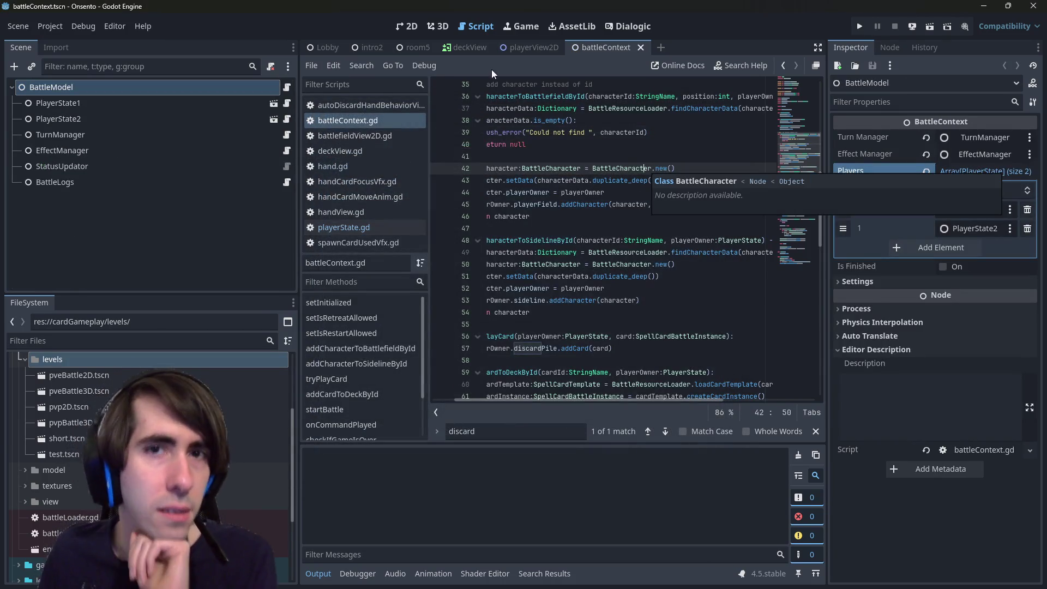
{"action": "left_click", "coordinate": [405, 21]}
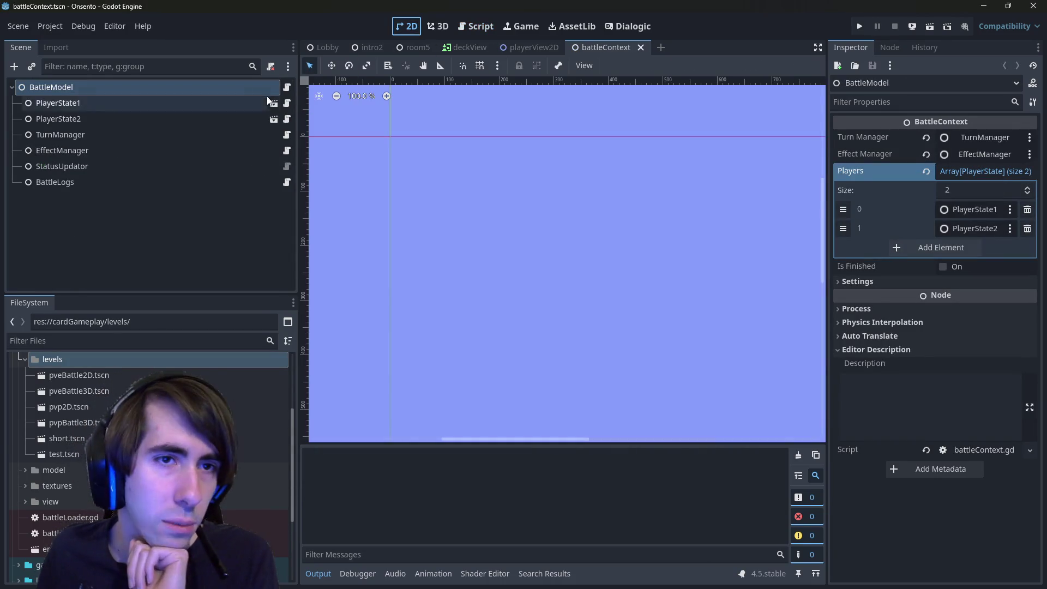
{"action": "left_click", "coordinate": [273, 103]}
{"action": "scroll", "coordinate": [131, 201], "scroll_direction": "down", "scroll_amount": 3}
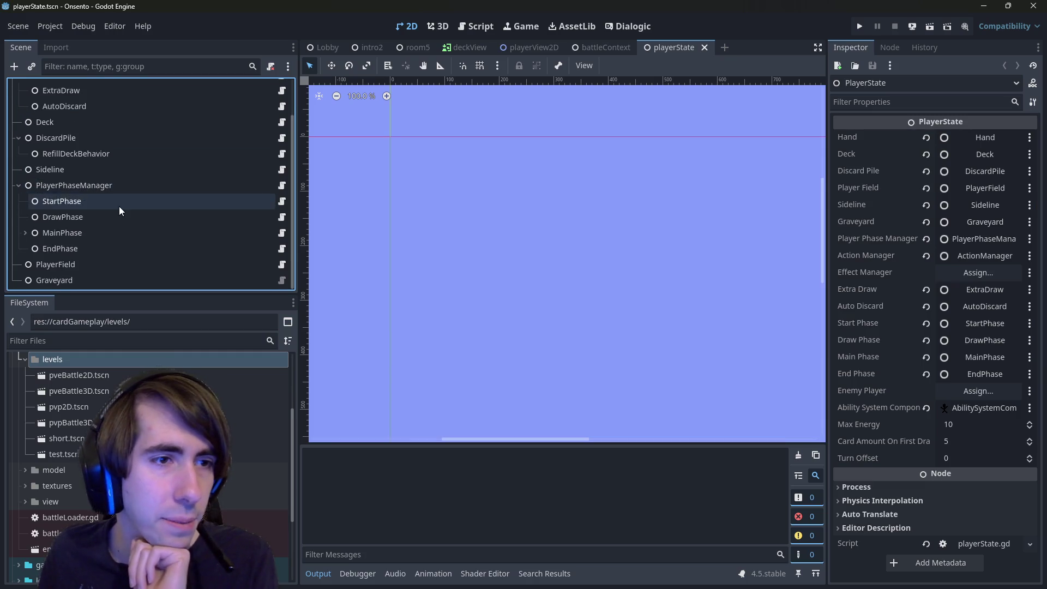
Expand MainPhase in the widened Scene dock and open the AutoDiscard node's script.
{"action": "left_click", "coordinate": [26, 235]}
{"action": "scroll", "coordinate": [33, 236], "scroll_direction": "down", "scroll_amount": 1}
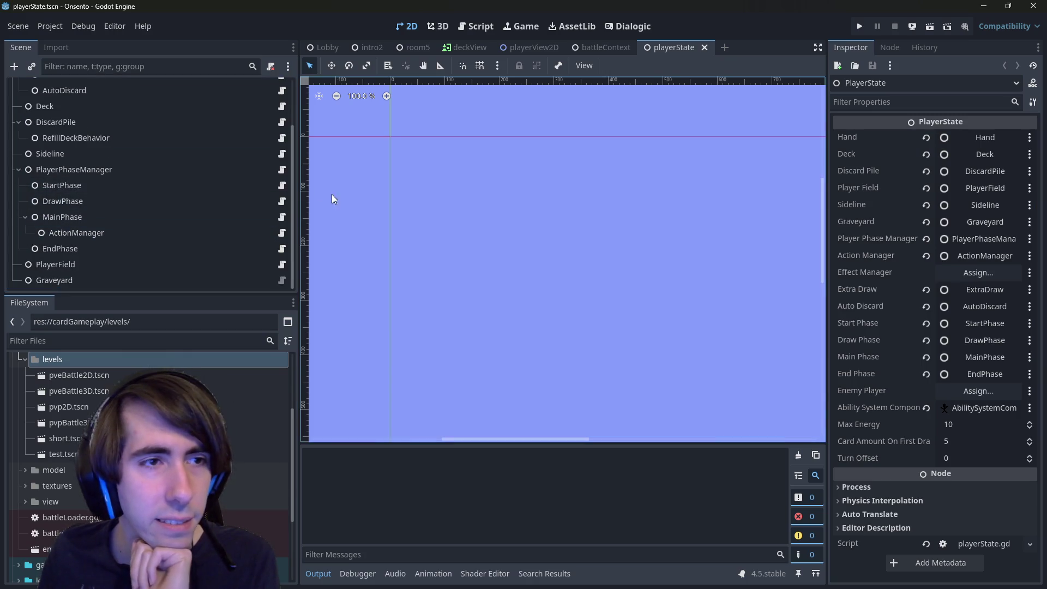
{"action": "left_click_drag", "start_coordinate": [299, 177], "coordinate": [336, 178]}
{"action": "scroll", "coordinate": [168, 222], "scroll_direction": "up", "scroll_amount": 3}
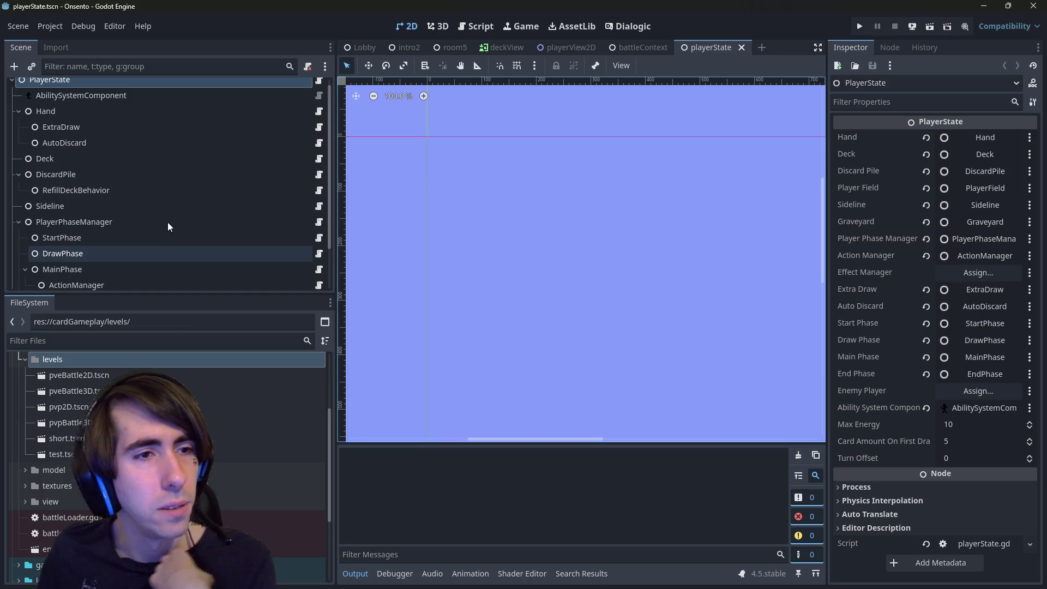
{"action": "left_click", "coordinate": [111, 143]}
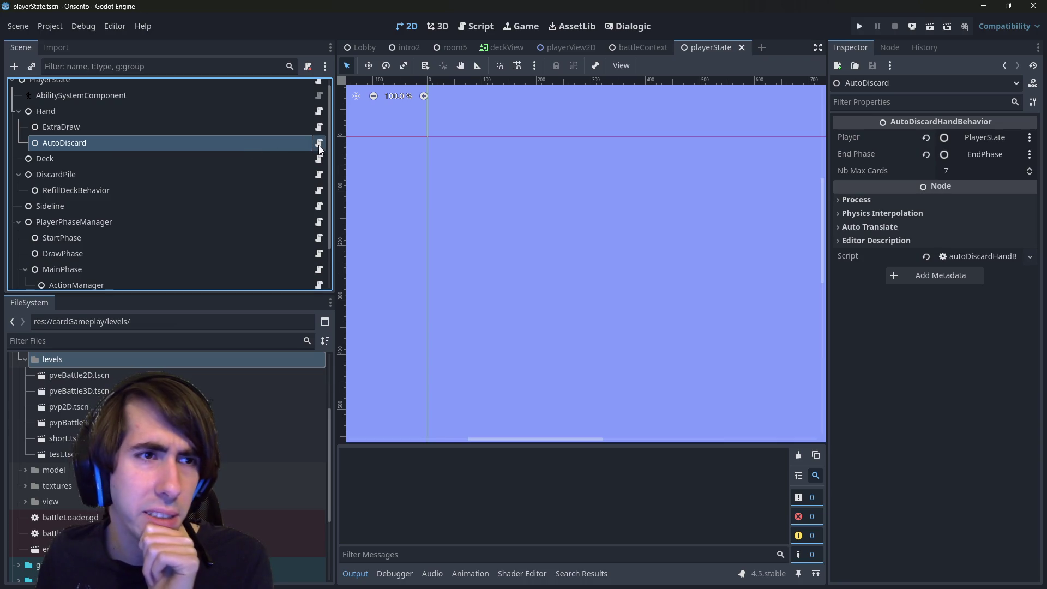
{"action": "left_click", "coordinate": [319, 144]}
Trace discardOldestCardsFromHand into playerState.gd to check its emit, then open actionManager.gd.
{"action": "left_click", "coordinate": [617, 266]}
{"action": "double_click", "coordinate": [617, 268]}
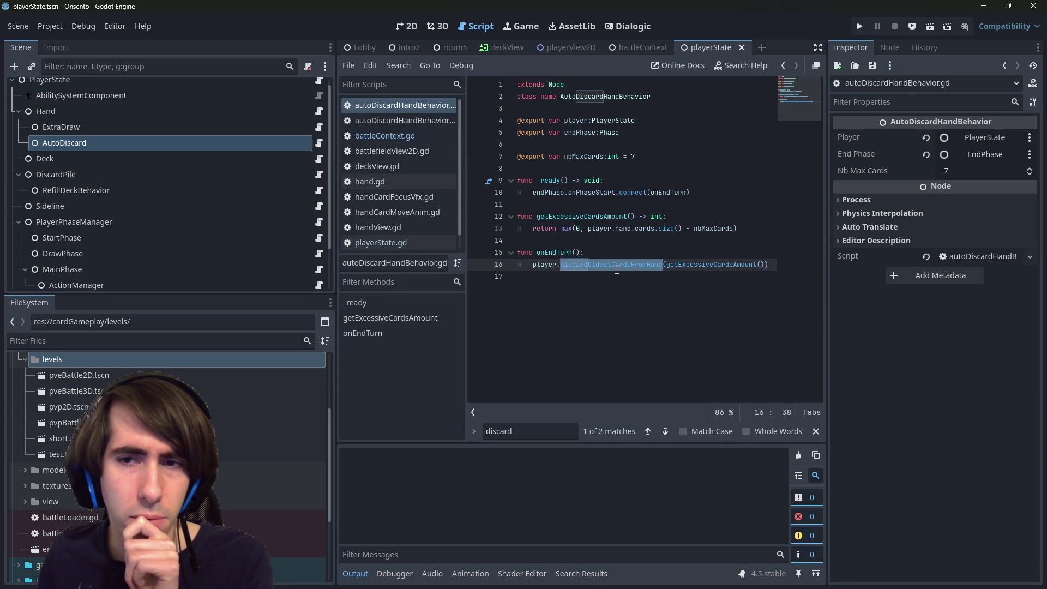
{"action": "left_click", "coordinate": [598, 264], "text": "ctrl"}
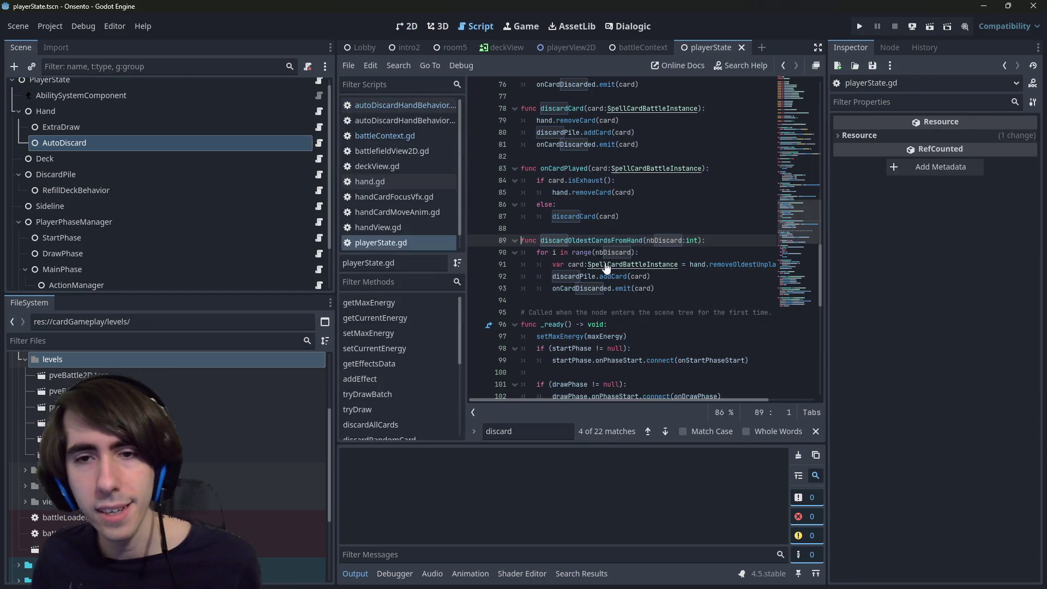
{"action": "left_click_drag", "start_coordinate": [673, 288], "coordinate": [501, 245]}
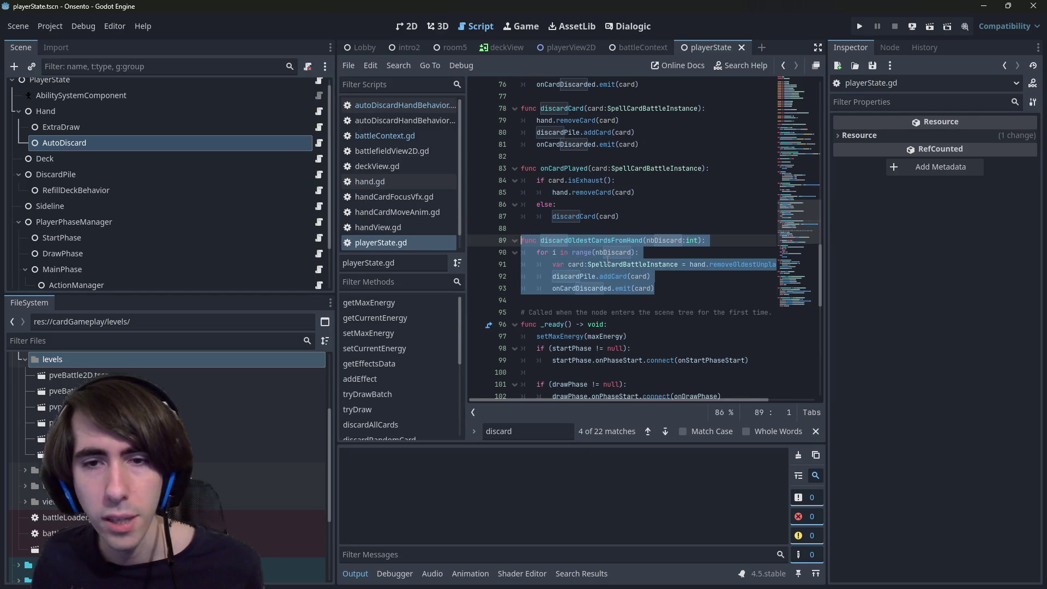
{"action": "double_click", "coordinate": [581, 288]}
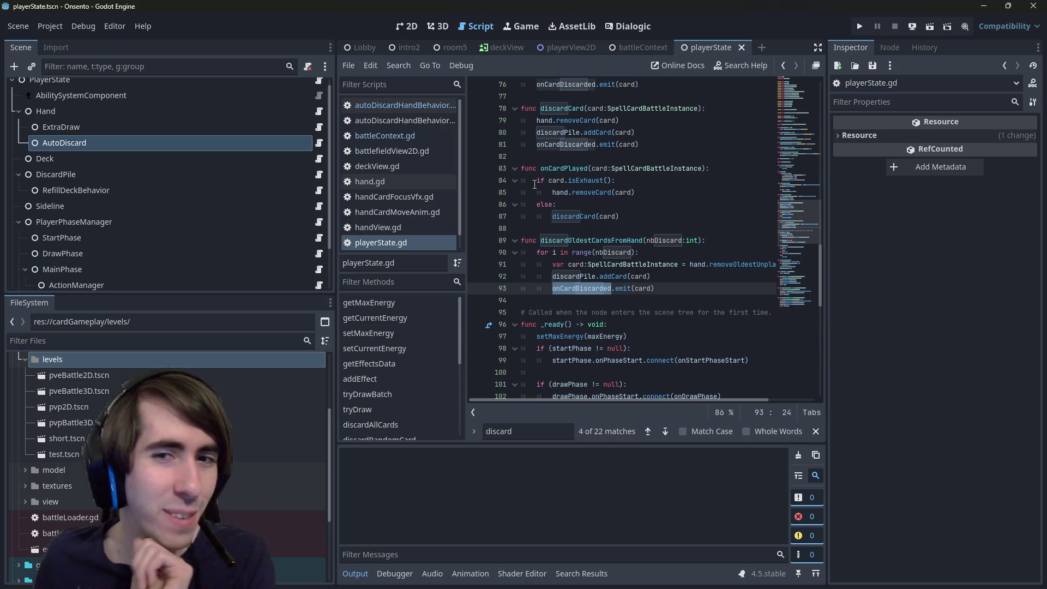
{"action": "scroll", "coordinate": [215, 149], "scroll_direction": "down", "scroll_amount": 1}
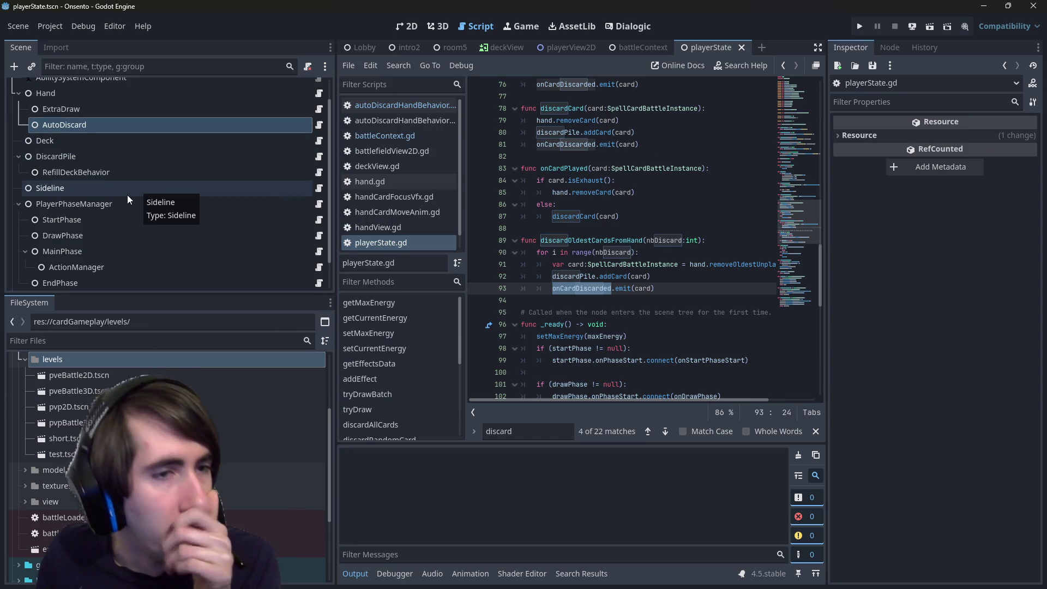
{"action": "scroll", "coordinate": [89, 270], "scroll_direction": "down", "scroll_amount": 2}
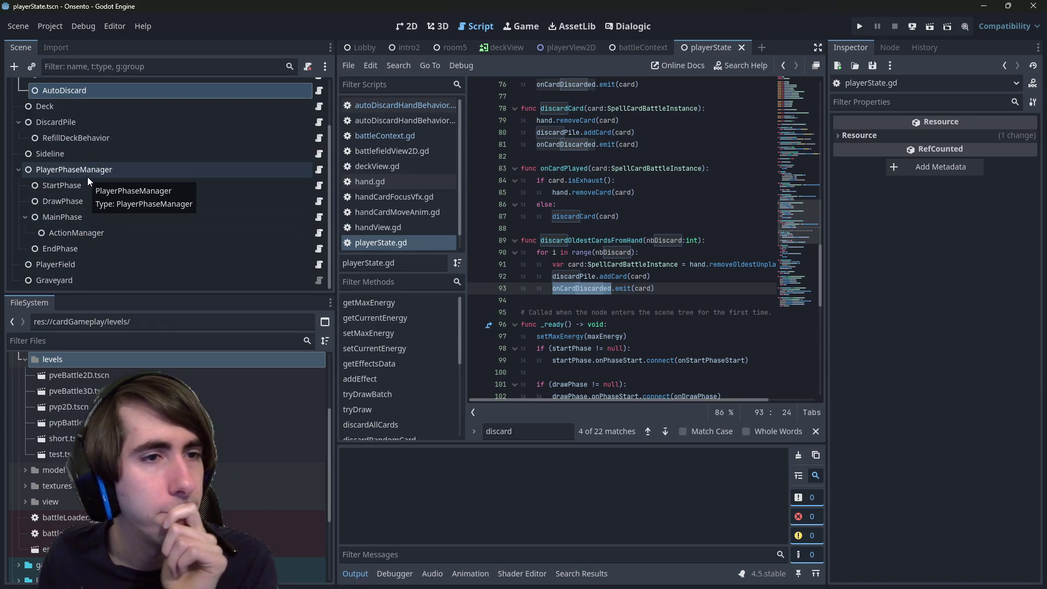
{"action": "left_click", "coordinate": [110, 237]}
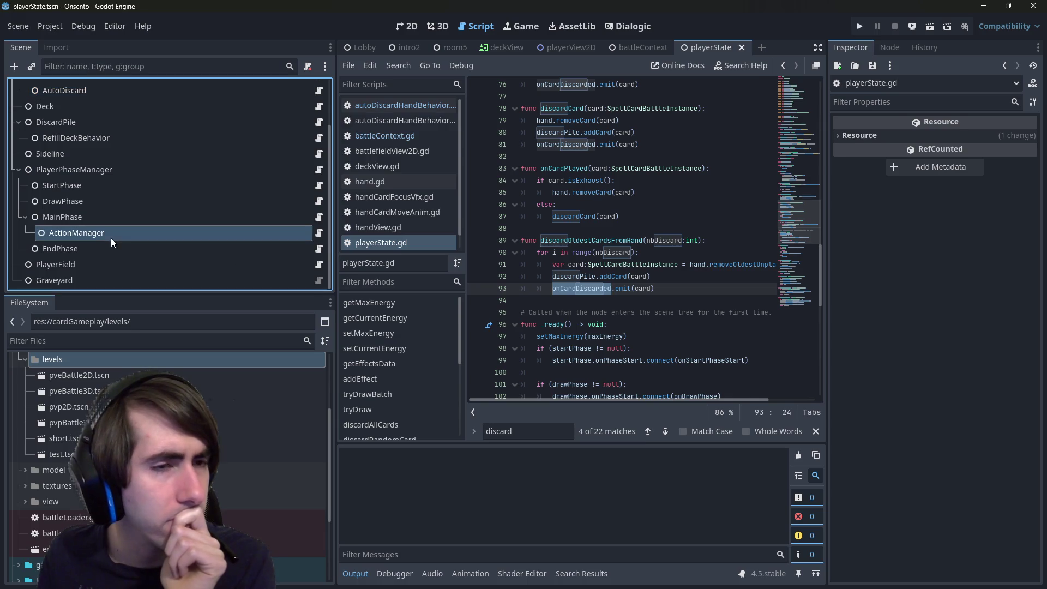
{"action": "left_click", "coordinate": [318, 233]}
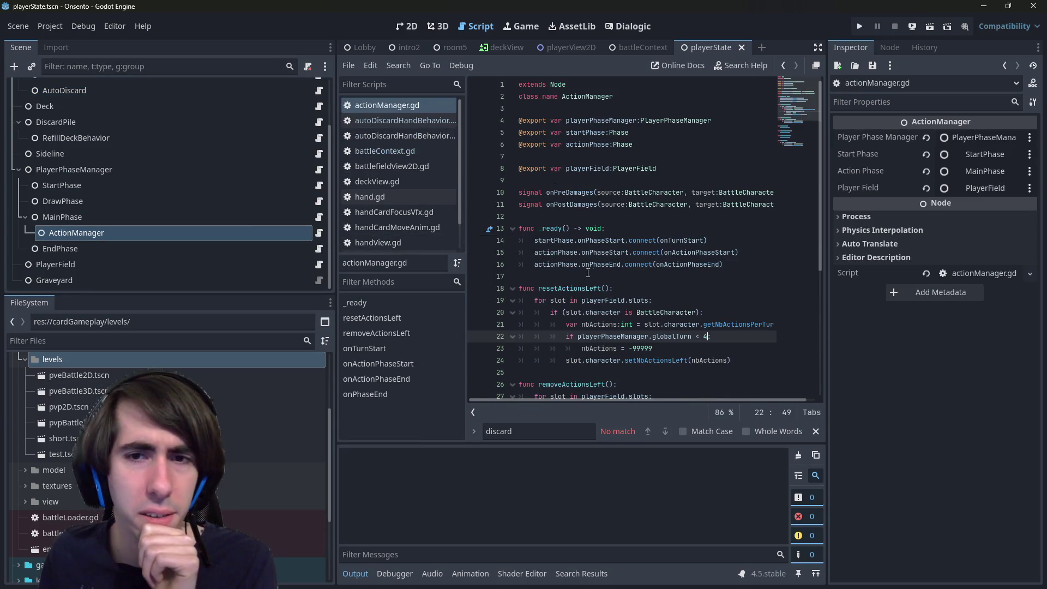
Open graveyard.gd from the Graveyard node.
{"action": "scroll", "coordinate": [592, 273], "scroll_direction": "down", "scroll_amount": 6}
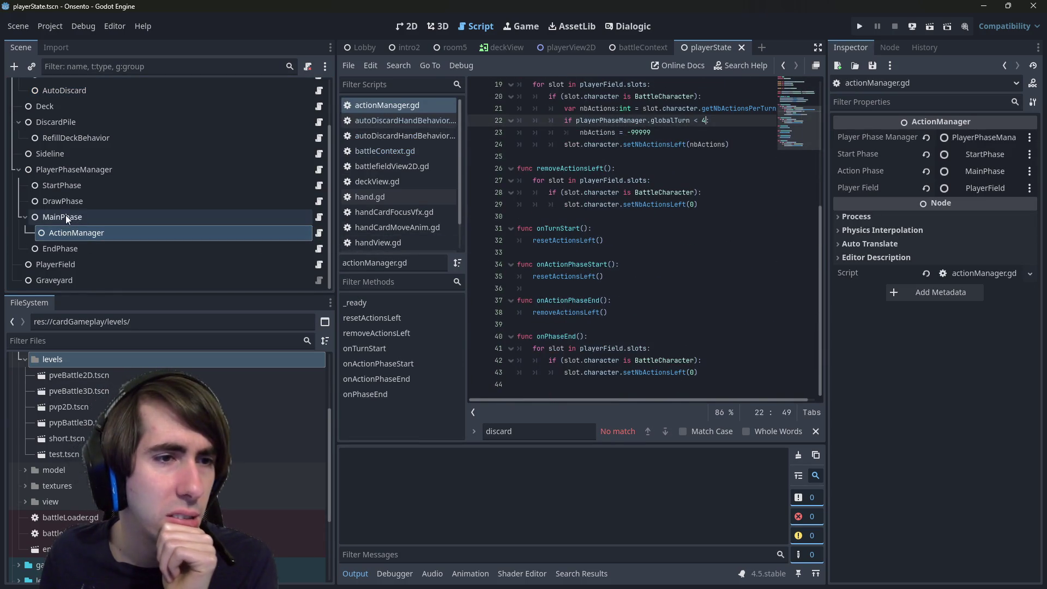
{"action": "scroll", "coordinate": [67, 266], "scroll_direction": "up", "scroll_amount": 3}
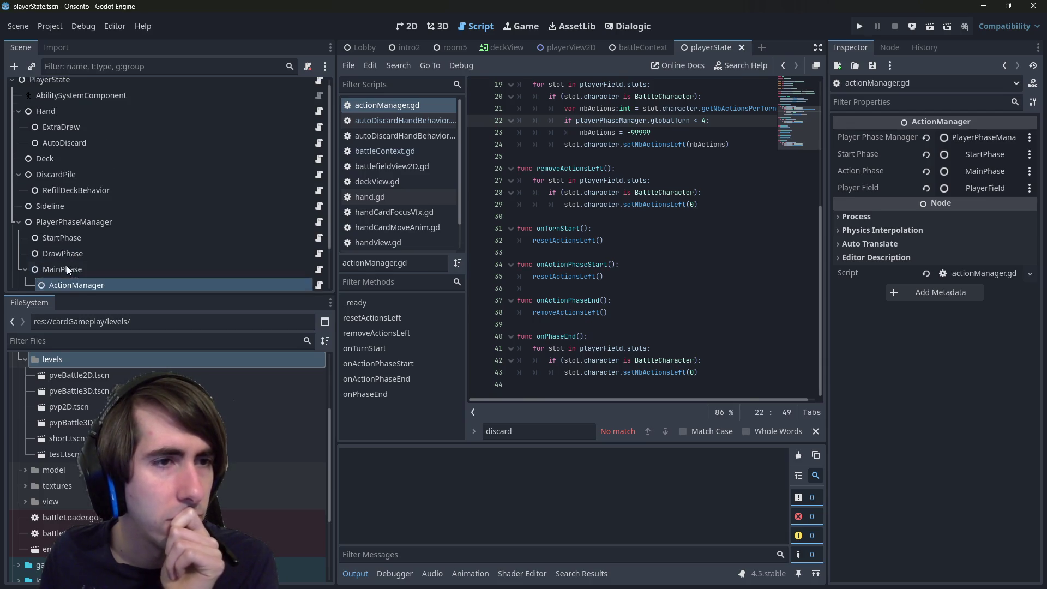
{"action": "scroll", "coordinate": [63, 238], "scroll_direction": "down", "scroll_amount": 3}
{"action": "left_click", "coordinate": [83, 280]}
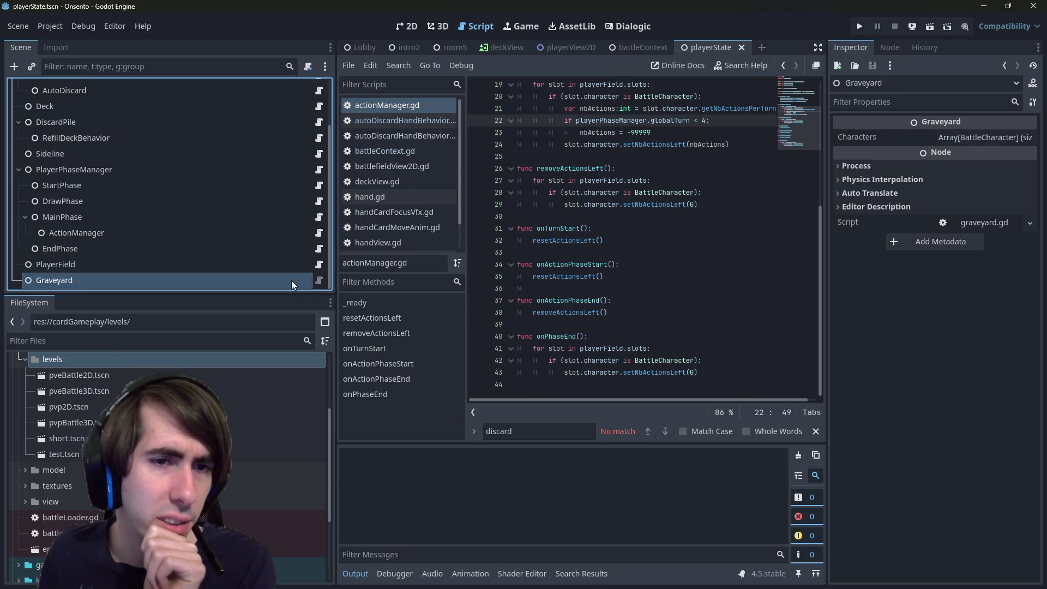
{"action": "left_click", "coordinate": [320, 280]}
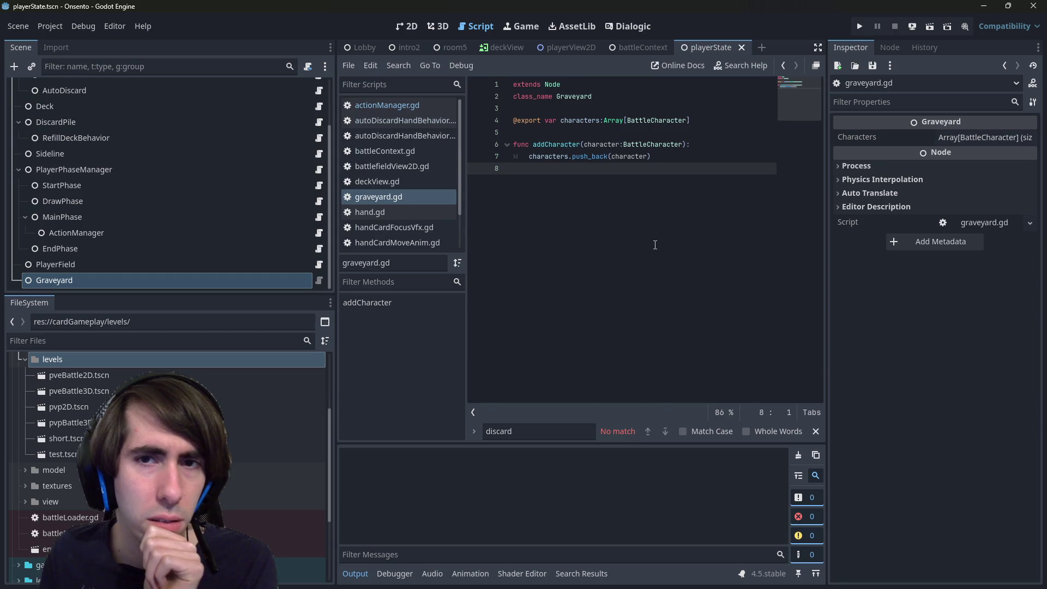
{"action": "scroll", "coordinate": [178, 229], "scroll_direction": "up", "scroll_amount": 3}
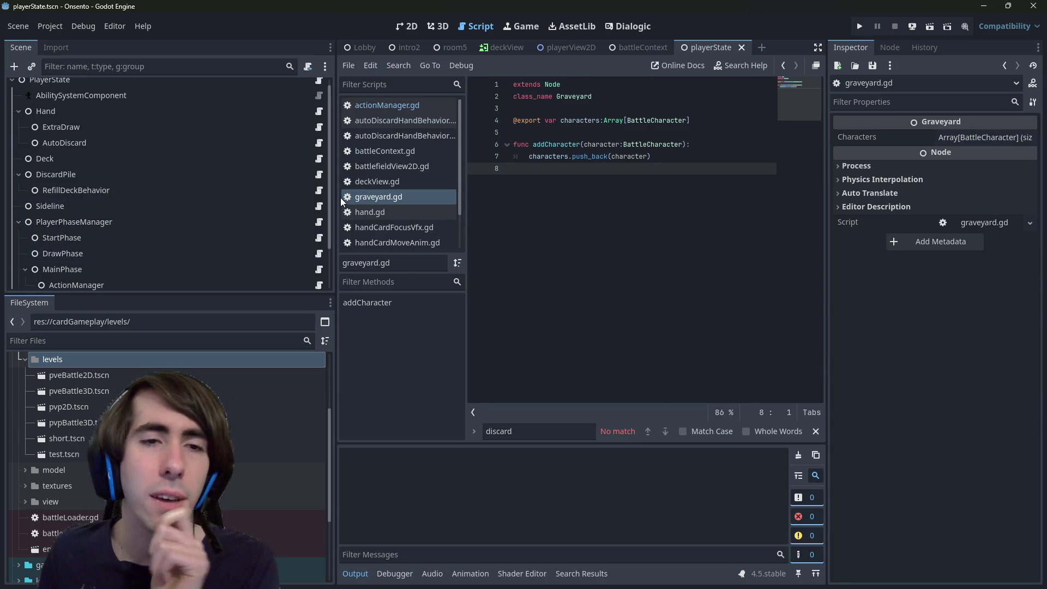
Inspect the PlayerPhaseManager and AutoDiscard nodes, then return to the battleContext scene.
{"action": "left_click_drag", "start_coordinate": [335, 197], "coordinate": [387, 197]}
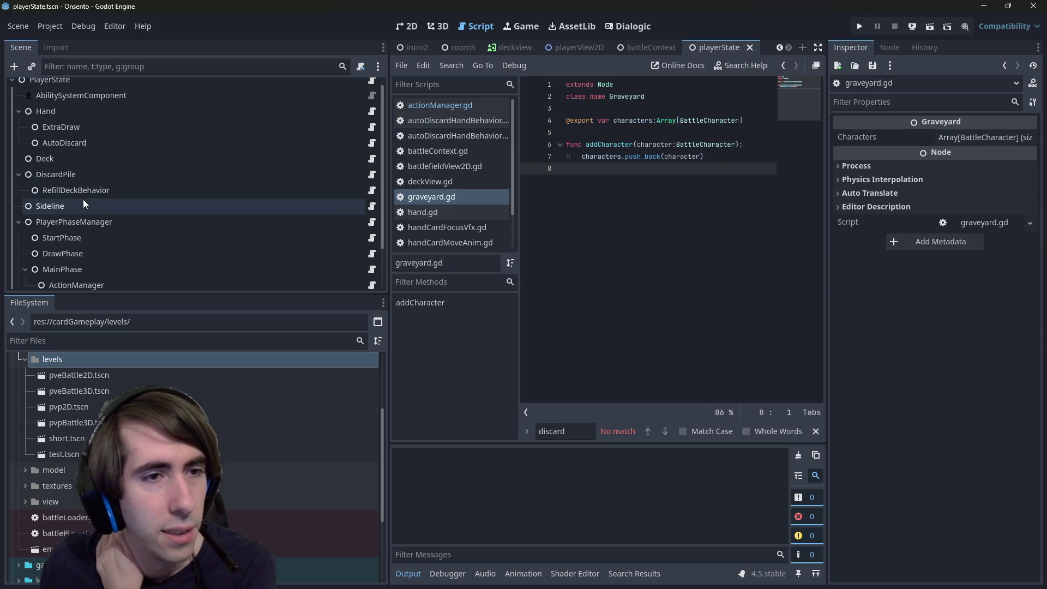
{"action": "left_click", "coordinate": [94, 222]}
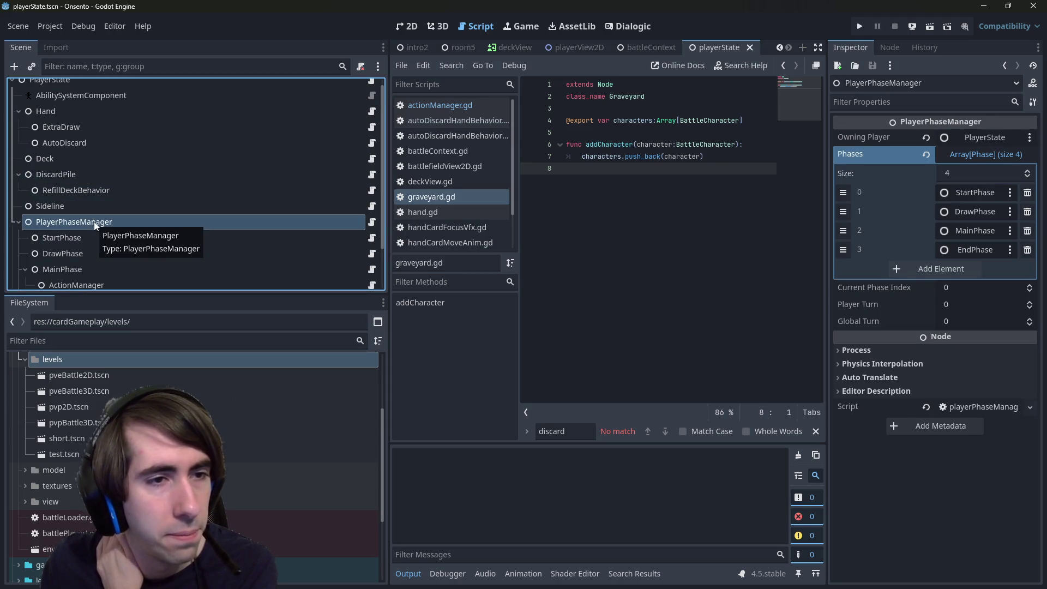
{"action": "scroll", "coordinate": [94, 221], "scroll_direction": "up", "scroll_amount": 1}
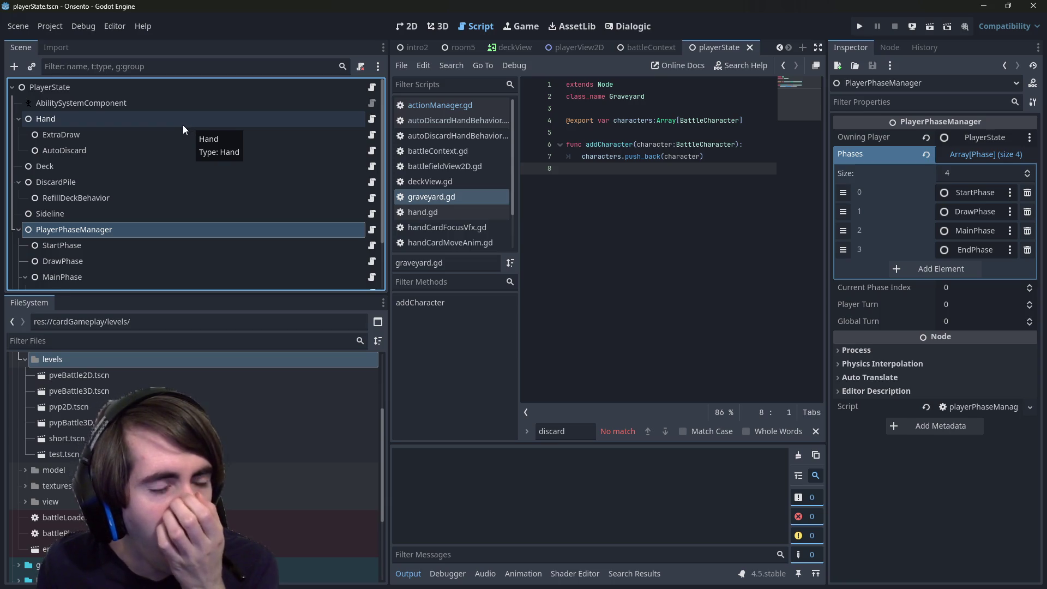
{"action": "left_click", "coordinate": [131, 154]}
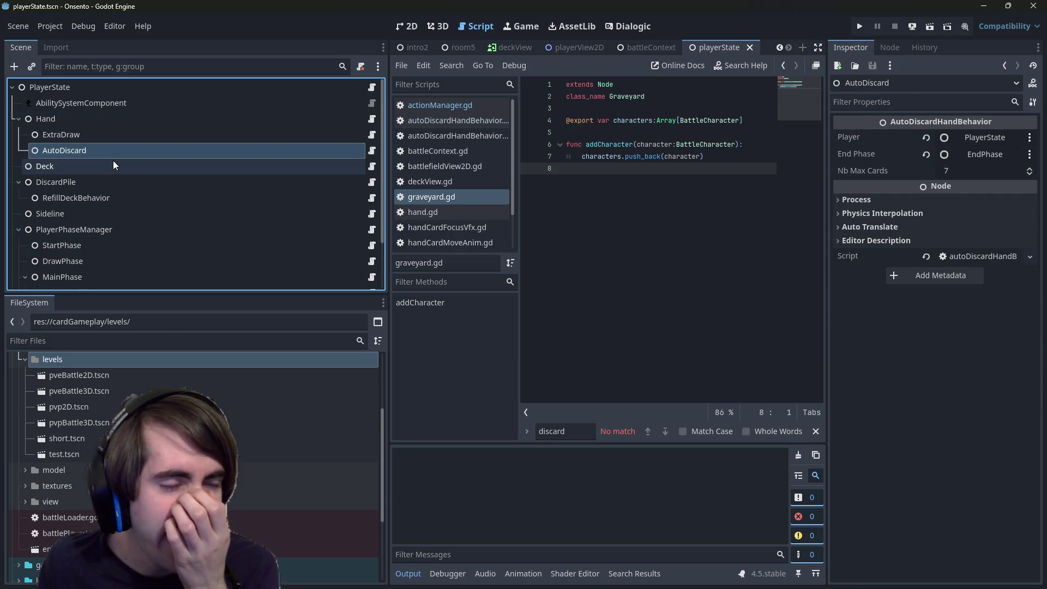
{"action": "scroll", "coordinate": [105, 170], "scroll_direction": "down", "scroll_amount": 3}
{"action": "scroll", "coordinate": [105, 171], "scroll_direction": "up", "scroll_amount": 3}
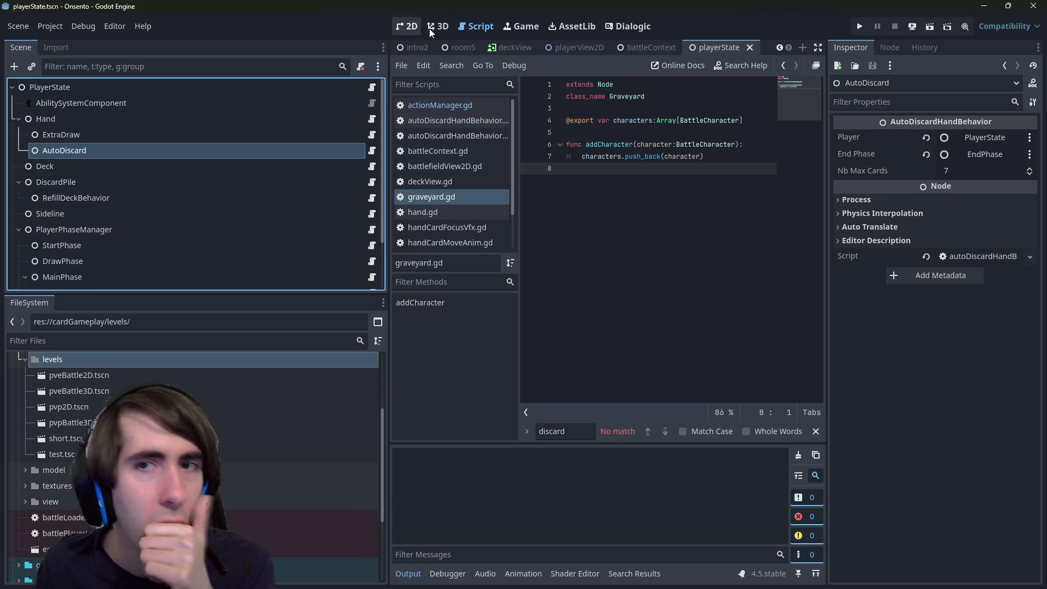
{"action": "left_click", "coordinate": [649, 48]}
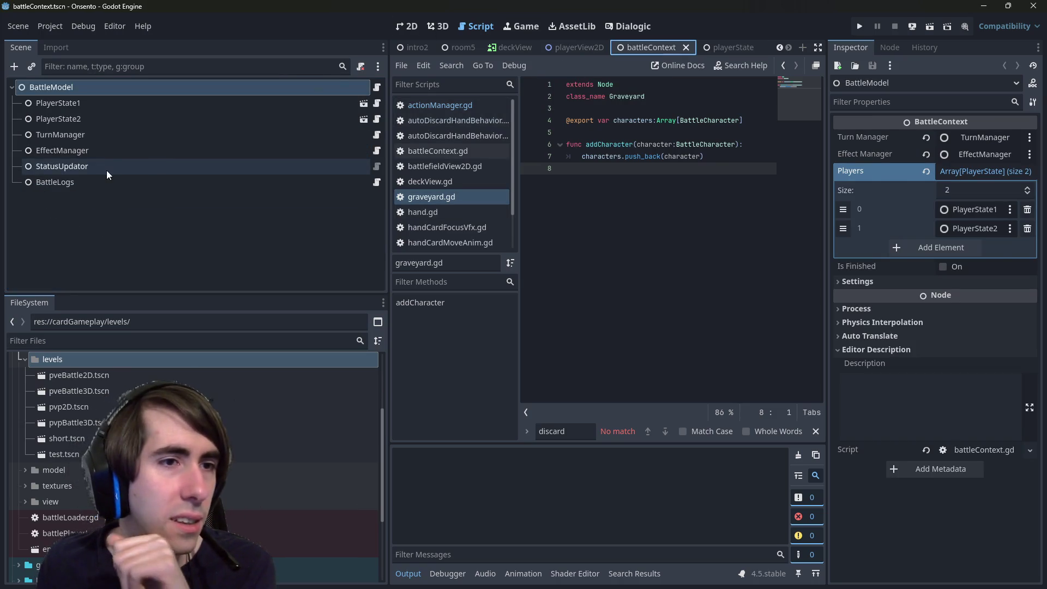
Open the EffectManager's effectManager.gd script, widen the code area, and scroll through it.
{"action": "left_click", "coordinate": [106, 171]}
{"action": "left_click", "coordinate": [112, 152]}
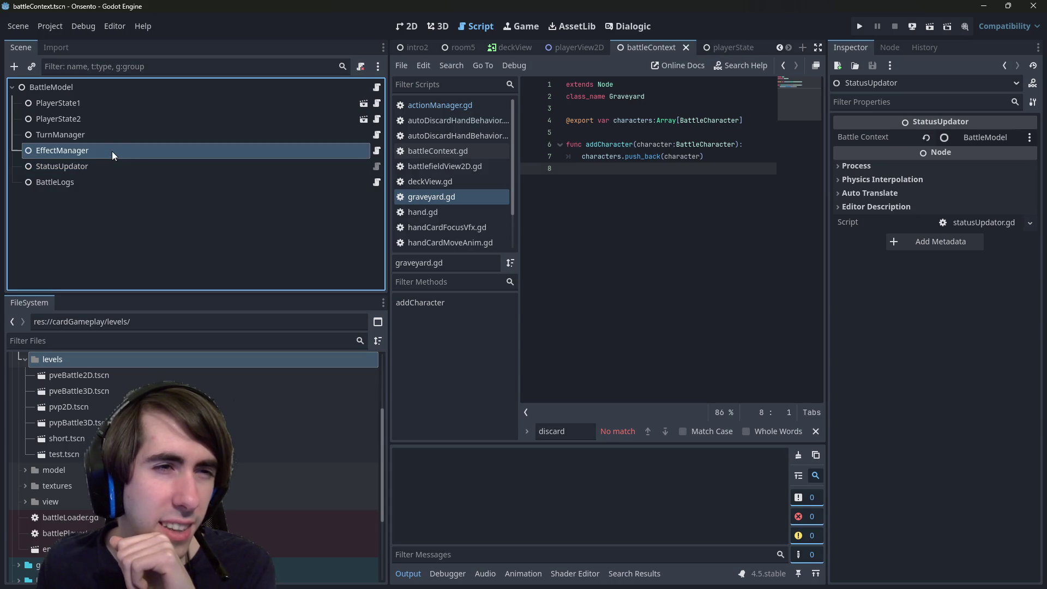
{"action": "left_click", "coordinate": [376, 155]}
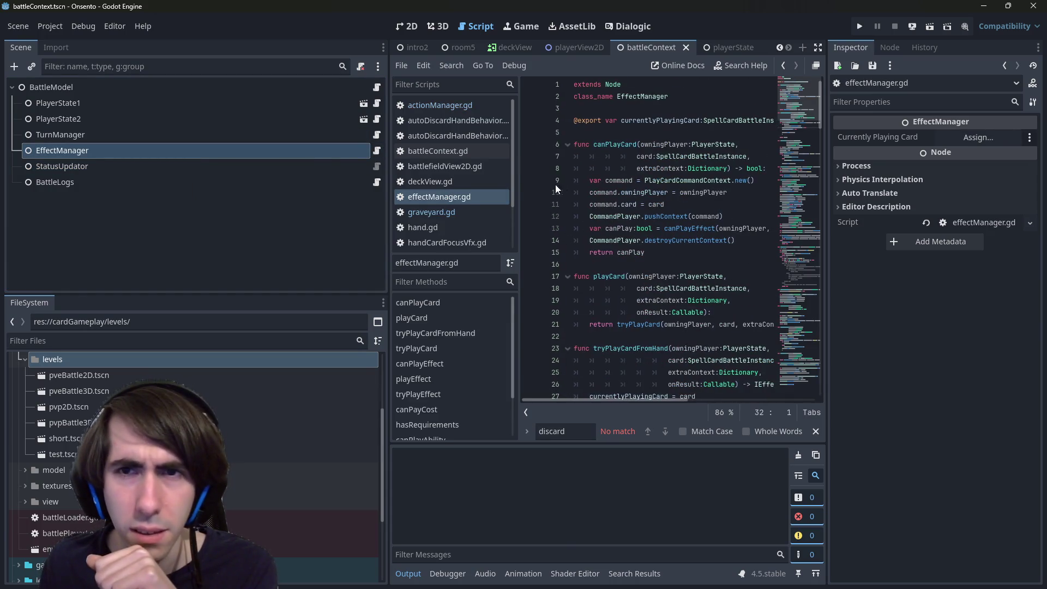
{"action": "left_click_drag", "start_coordinate": [389, 187], "coordinate": [180, 187]}
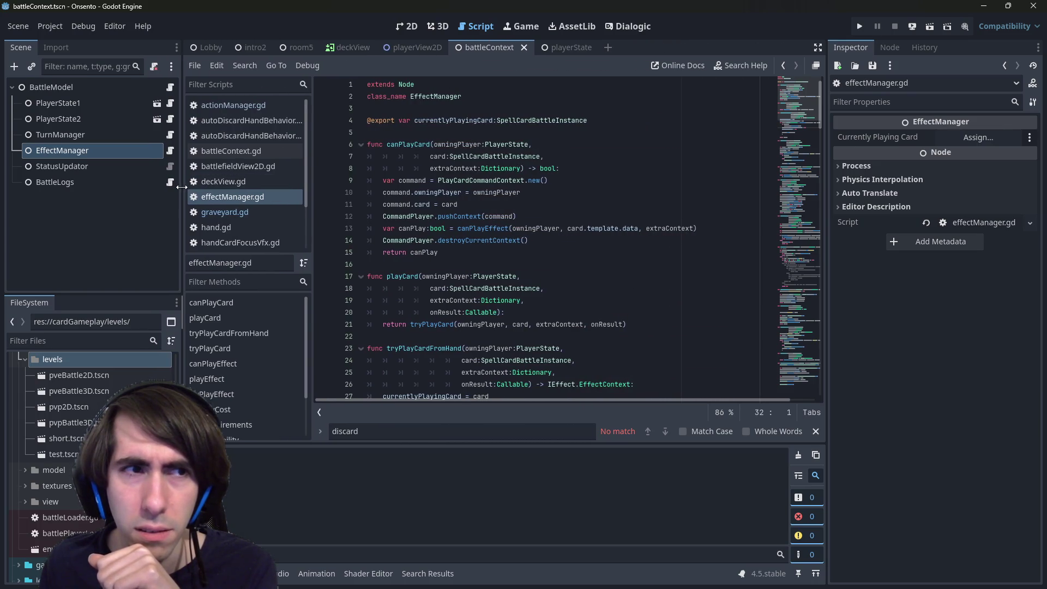
{"action": "scroll", "coordinate": [482, 226], "scroll_direction": "down", "scroll_amount": 20}
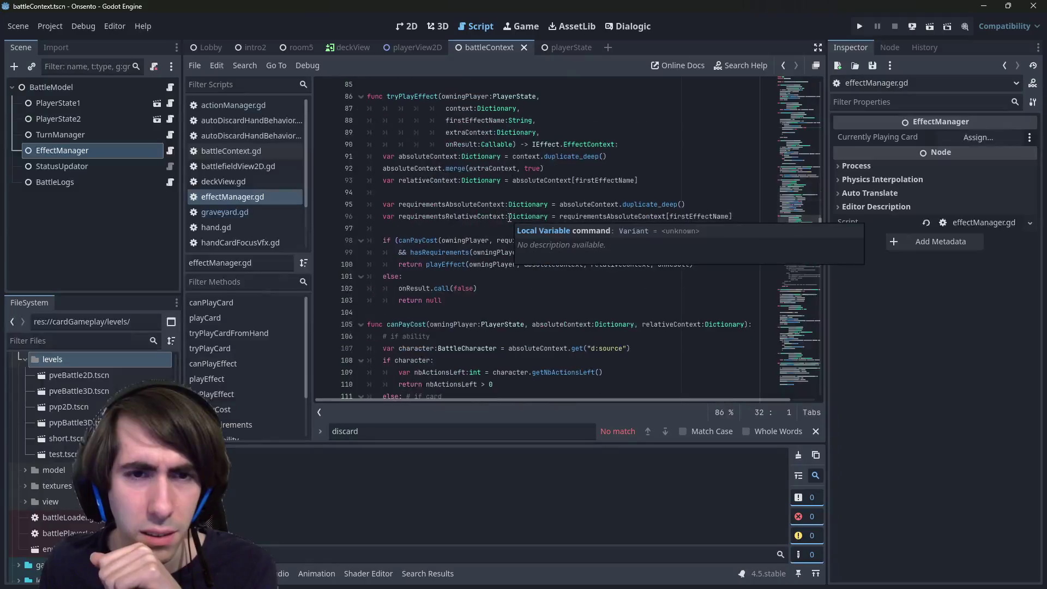
{"action": "scroll", "coordinate": [510, 218], "scroll_direction": "down", "scroll_amount": 15}
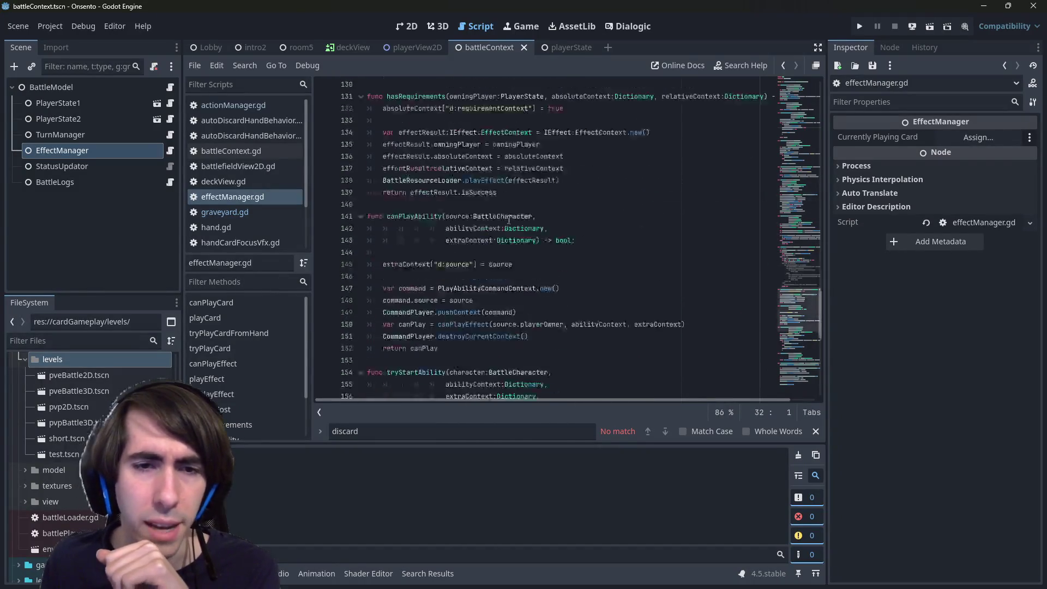
{"action": "scroll", "coordinate": [510, 218], "scroll_direction": "down", "scroll_amount": 4}
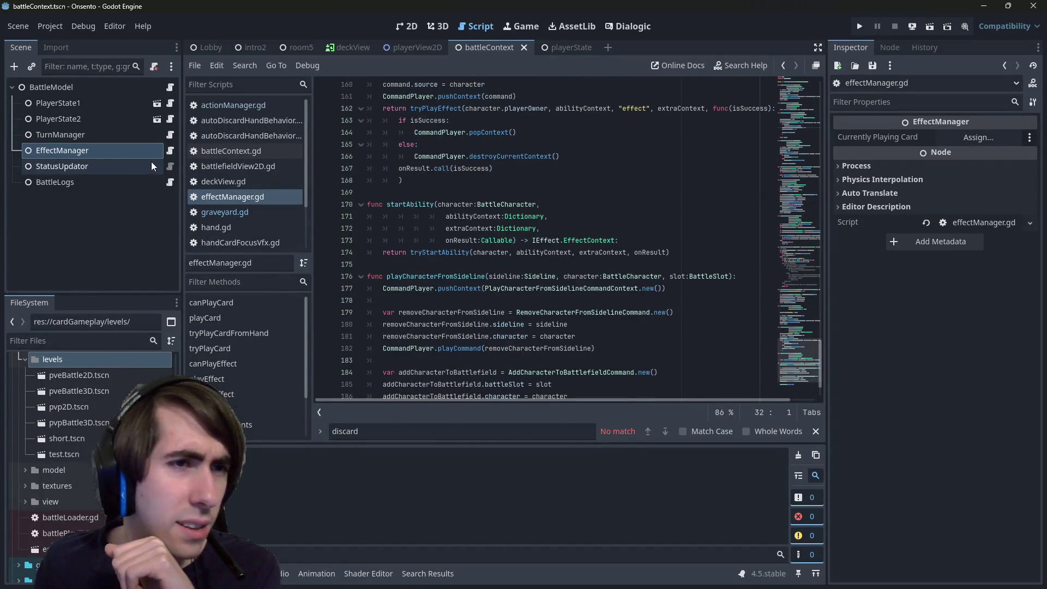
Switch to statusUpdator.gd and move to the end of line 10 in _ready().
{"action": "left_click", "coordinate": [169, 164]}
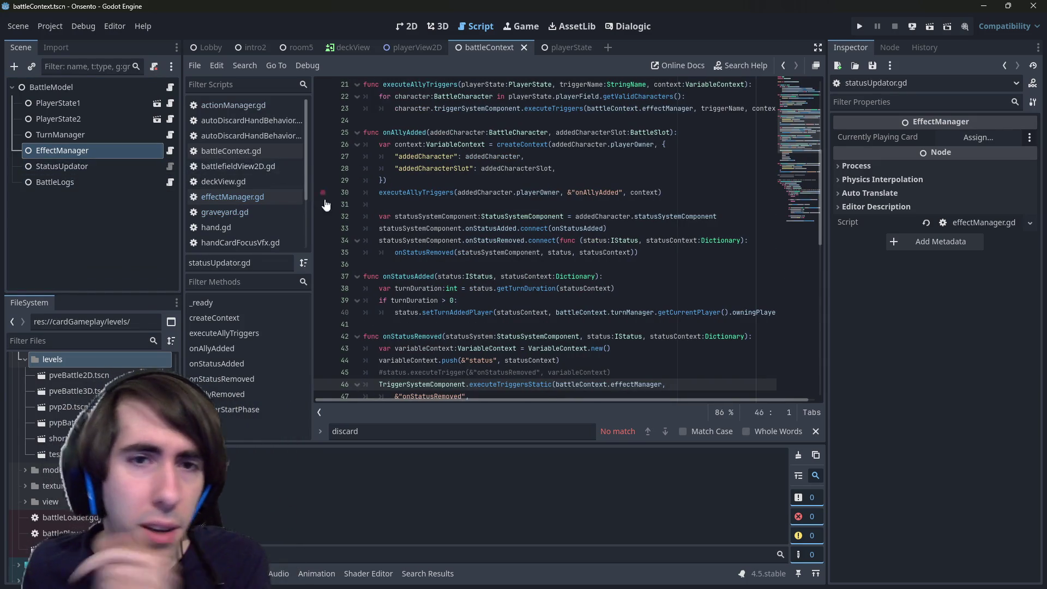
{"action": "scroll", "coordinate": [336, 176], "scroll_direction": "up", "scroll_amount": 7}
{"action": "double_click", "coordinate": [448, 124]}
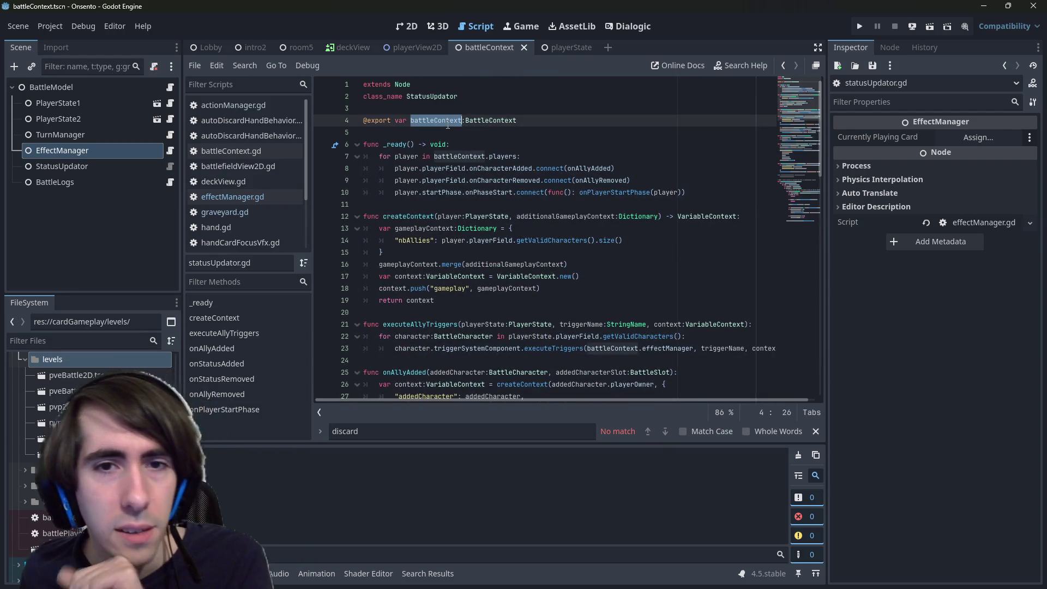
{"action": "double_click", "coordinate": [406, 168]}
{"action": "scroll", "coordinate": [445, 184], "scroll_direction": "down", "scroll_amount": 1}
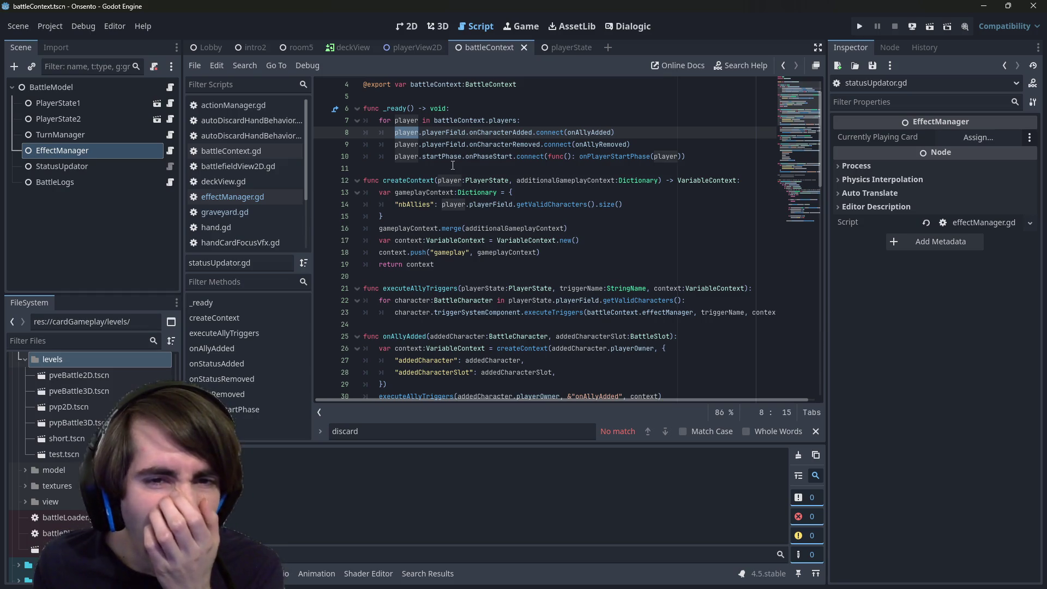
{"action": "left_click", "coordinate": [714, 156]}
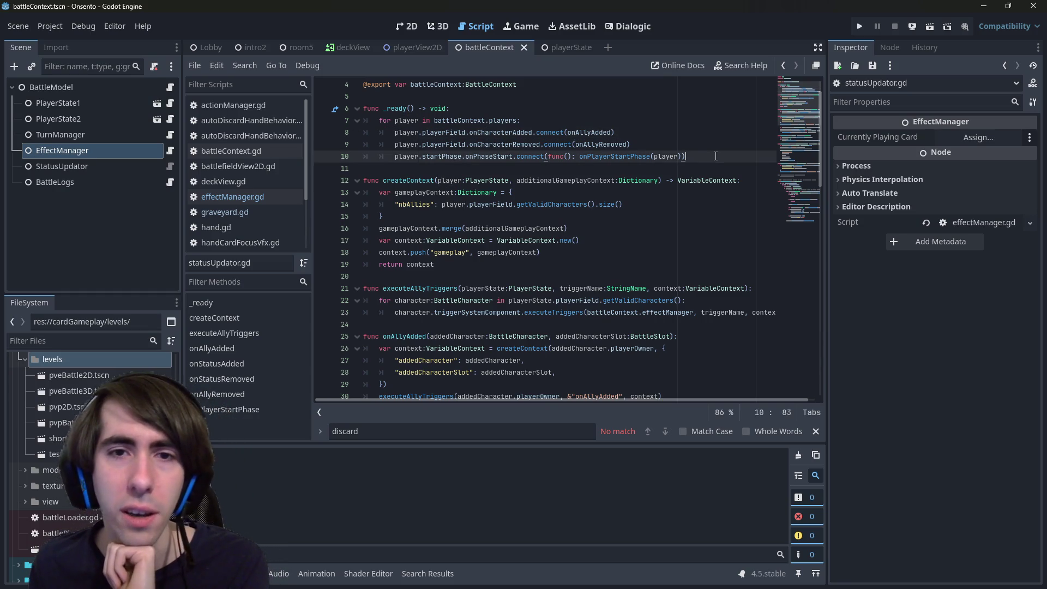
Add line 11 connecting player.onCardDiscarded to onDiscard, then save.
{"action": "key", "text": "shift+Home"}
{"action": "key", "text": "shift+Home"}
{"action": "left_click", "coordinate": [459, 145]}
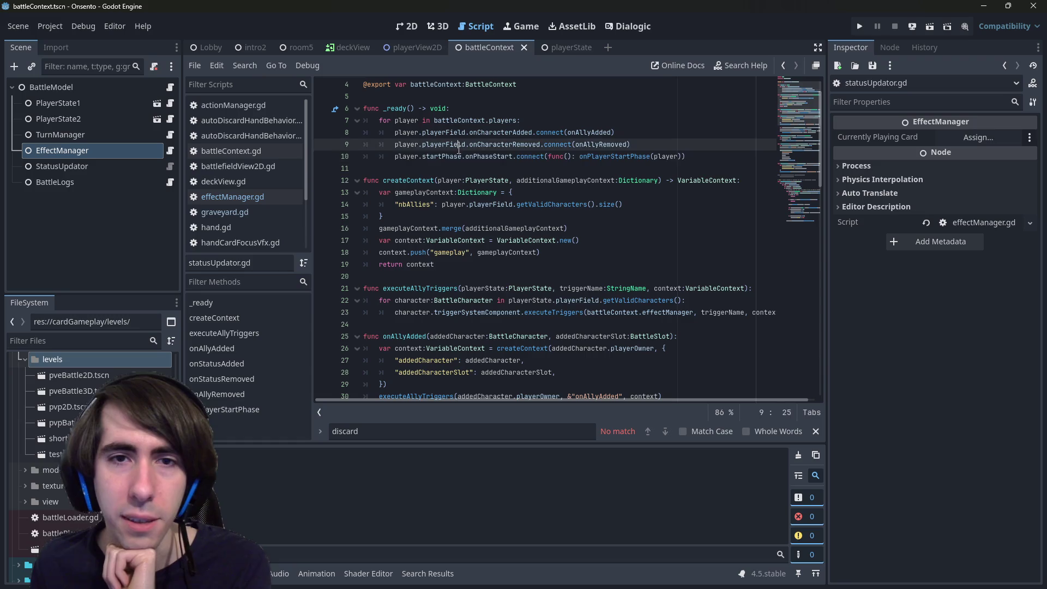
{"action": "left_click", "coordinate": [698, 157]}
{"action": "key", "text": "Return"}
{"action": "type", "text": "player."}
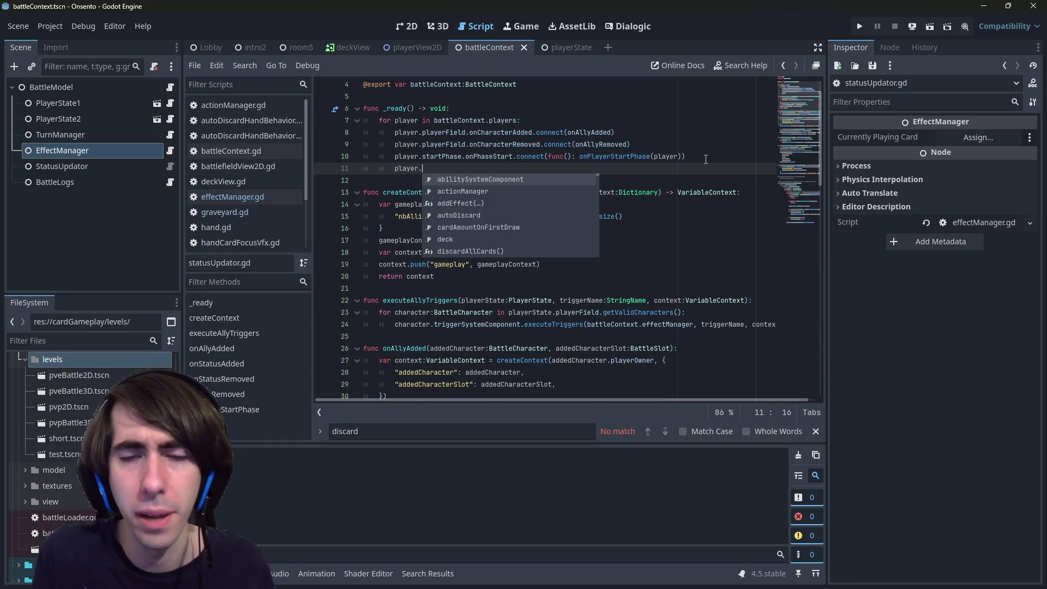
{"action": "type", "text": "onC"}
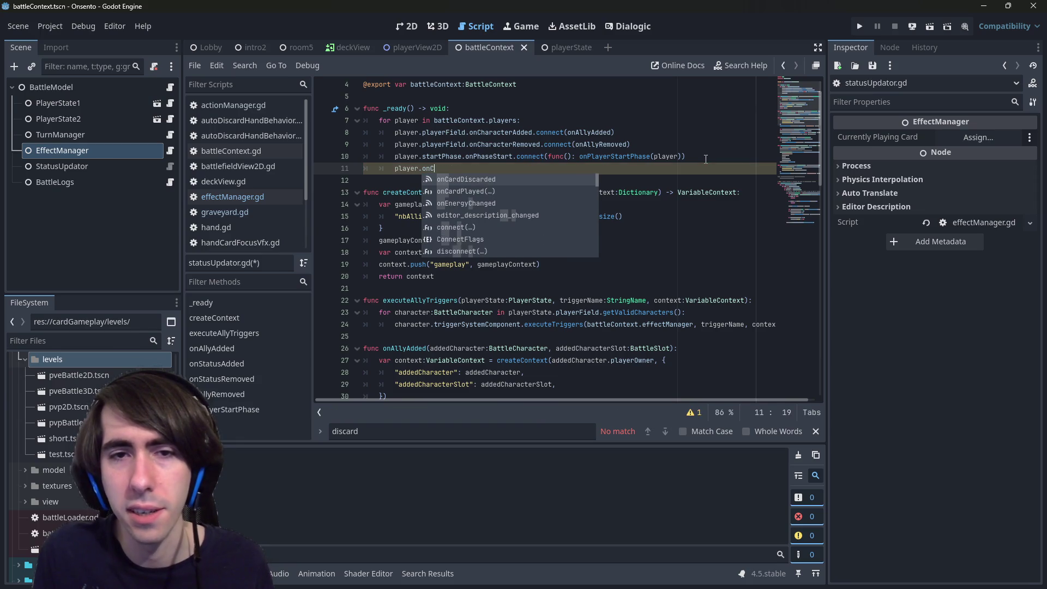
{"action": "key", "text": "Return"}
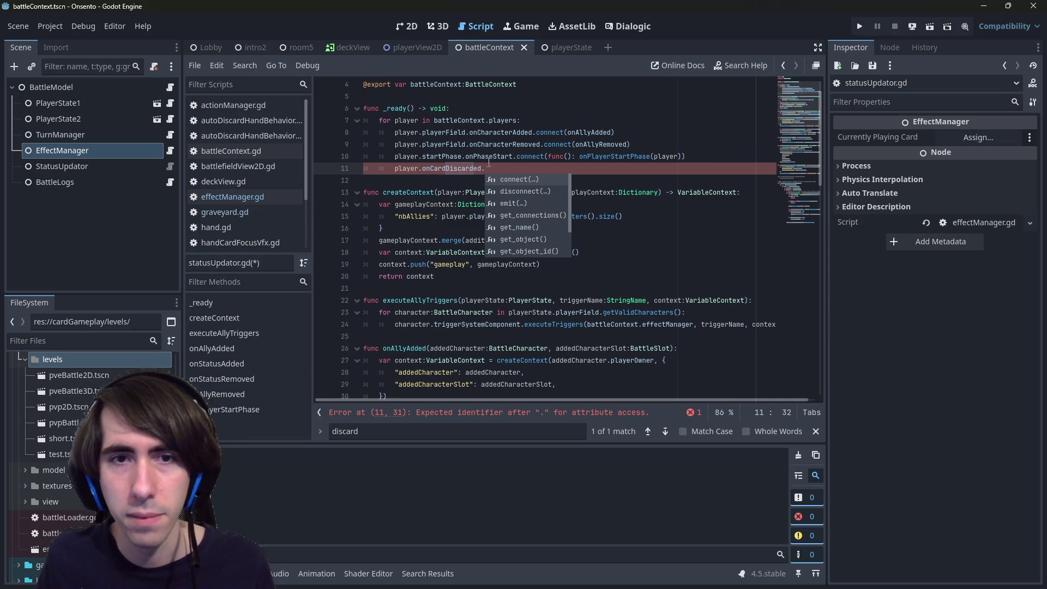
{"action": "type", "text": "connect("}
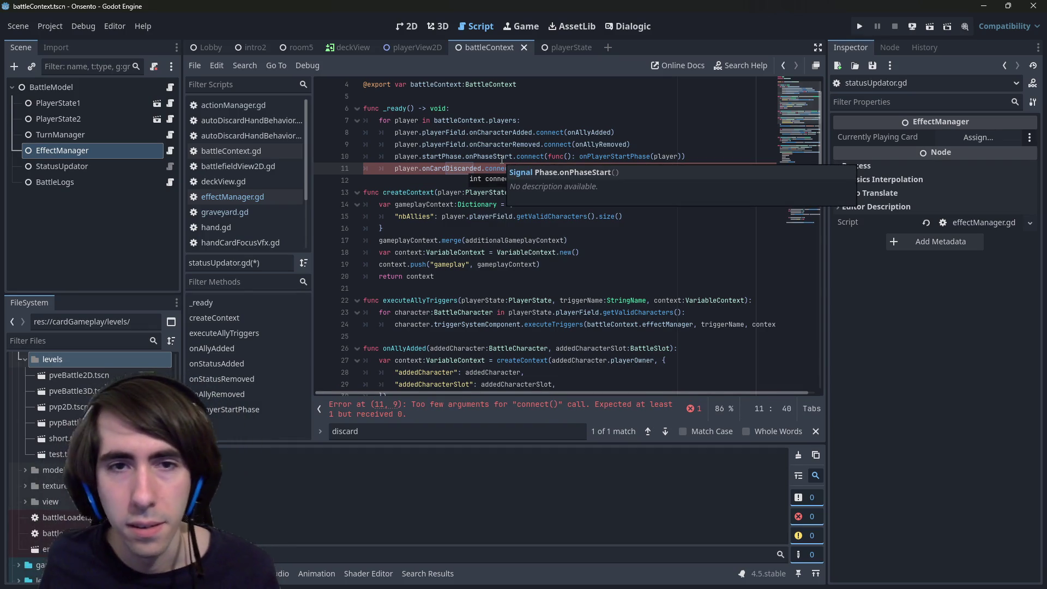
{"action": "type", "text": "onDiscard"}
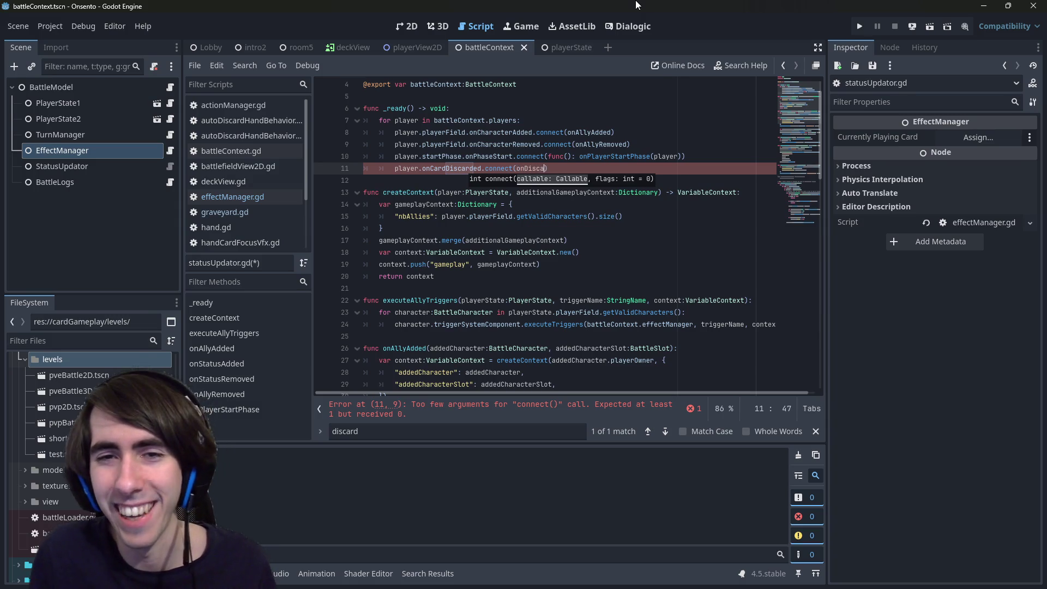
{"action": "key", "text": "ctrl+s"}
Re-enter the connect call on line 11 using the autocomplete suggestion.
{"action": "key", "text": "ctrl+Left"}
{"action": "type", "text": "func()"}
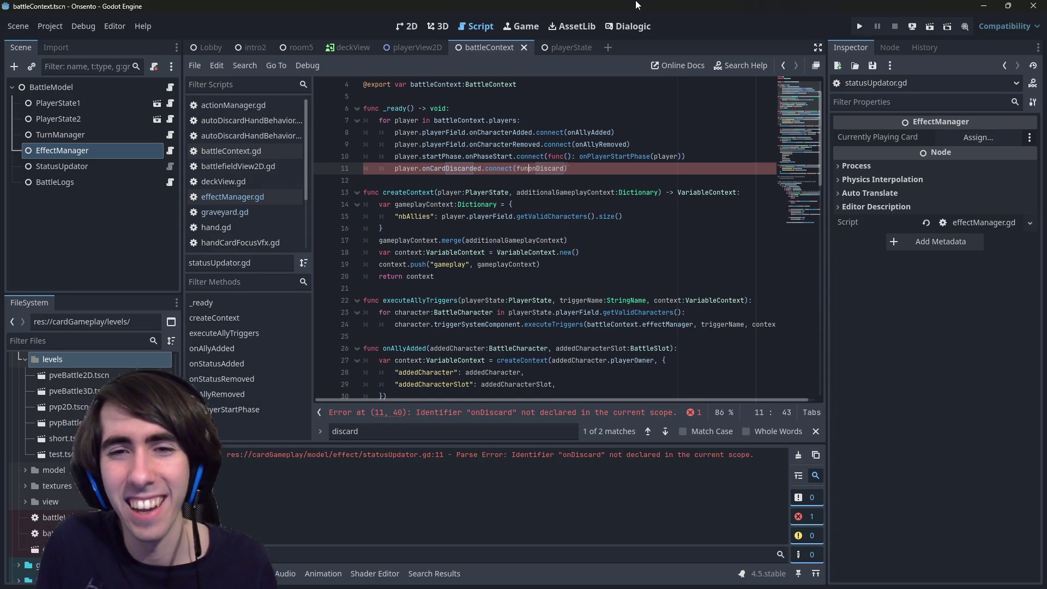
{"action": "key", "text": "ctrl+z"}
{"action": "key", "text": "ctrl+Left"}
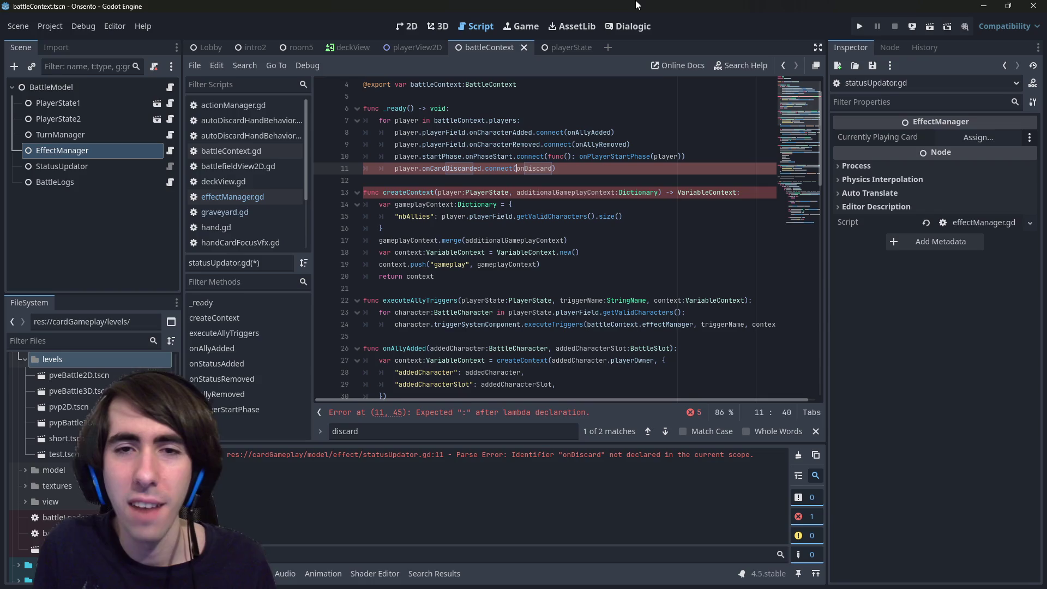
{"action": "key", "text": "ctrl+Right"}
{"action": "key", "text": "BackSpace"}
{"action": "key", "text": "BackSpace"}
{"action": "key", "text": "BackSpace"}
{"action": "type", "text": "."}
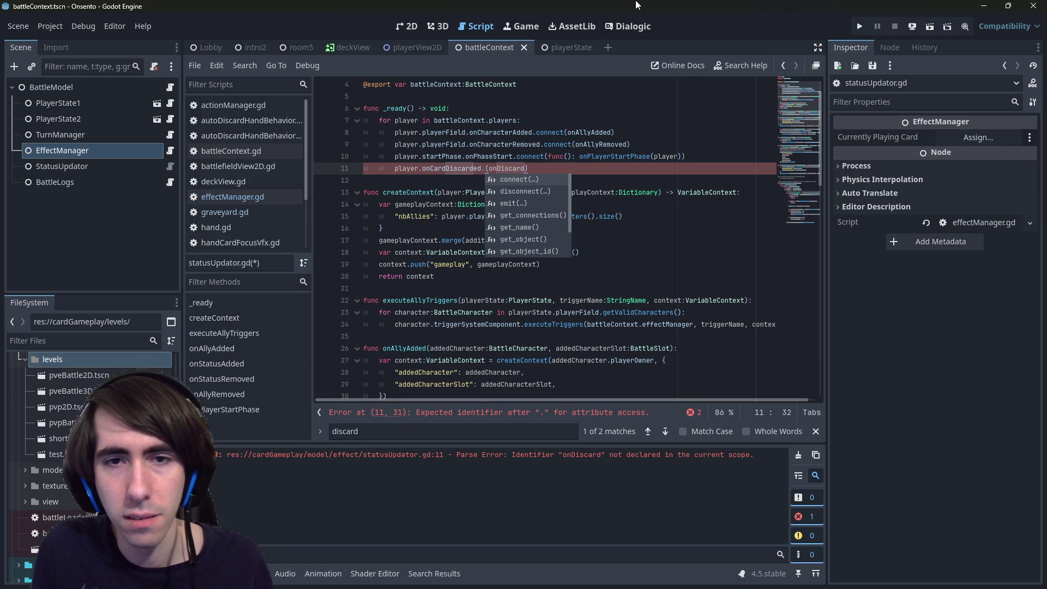
{"action": "key", "text": "Down"}
{"action": "key", "text": "Down"}
{"action": "key", "text": "Down"}
{"action": "key", "text": "Down"}
{"action": "key", "text": "Down"}
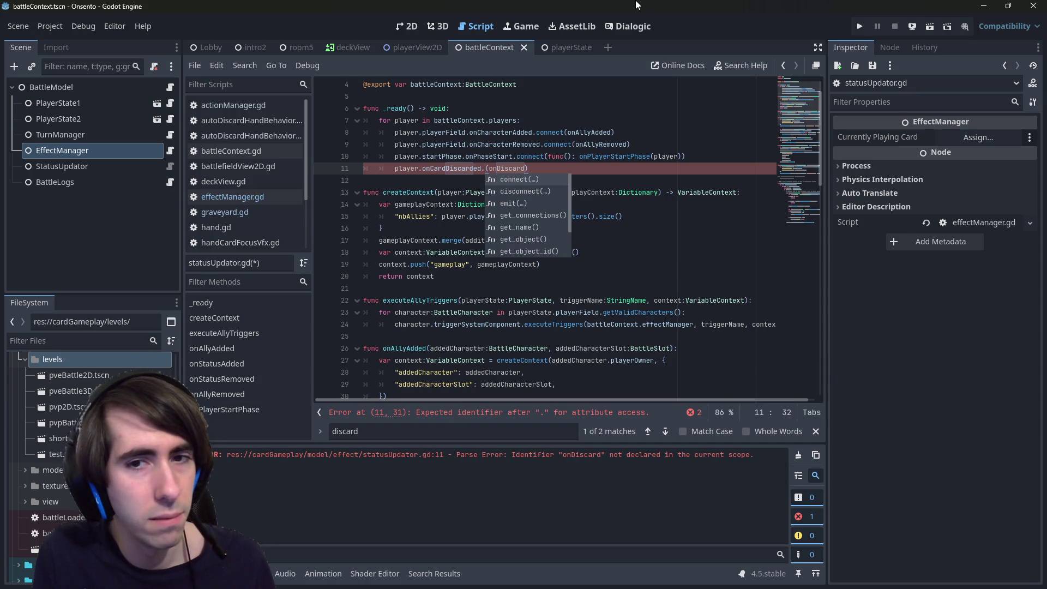
{"action": "key", "text": "Return"}
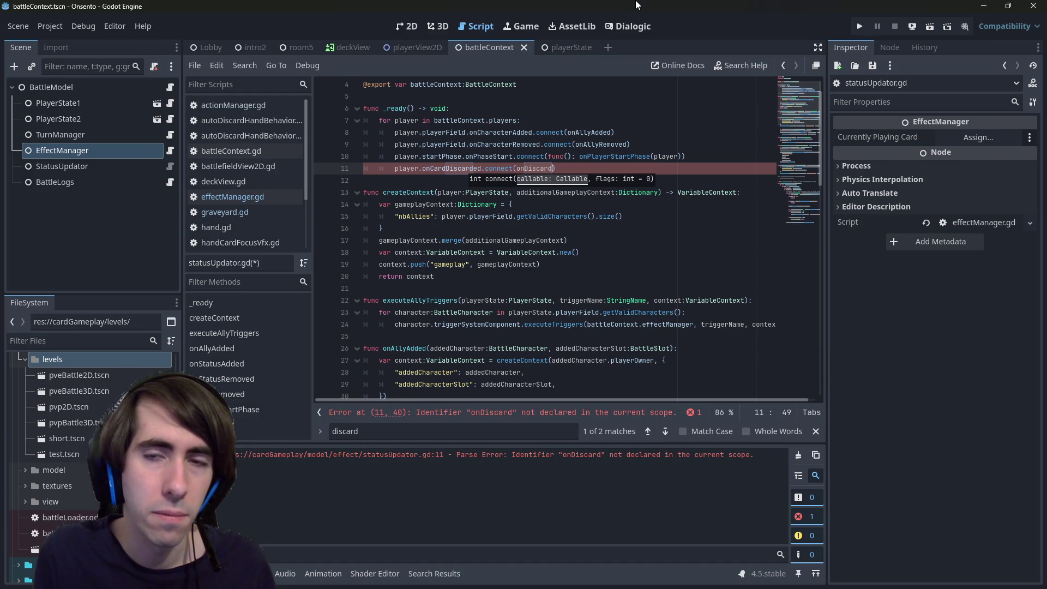
Wrap the handler in a lambda: player.onCardDiscarded.connect(func(): onDiscard(player)).
{"action": "key", "text": "ctrl+Left"}
{"action": "type", "text": "fu"}
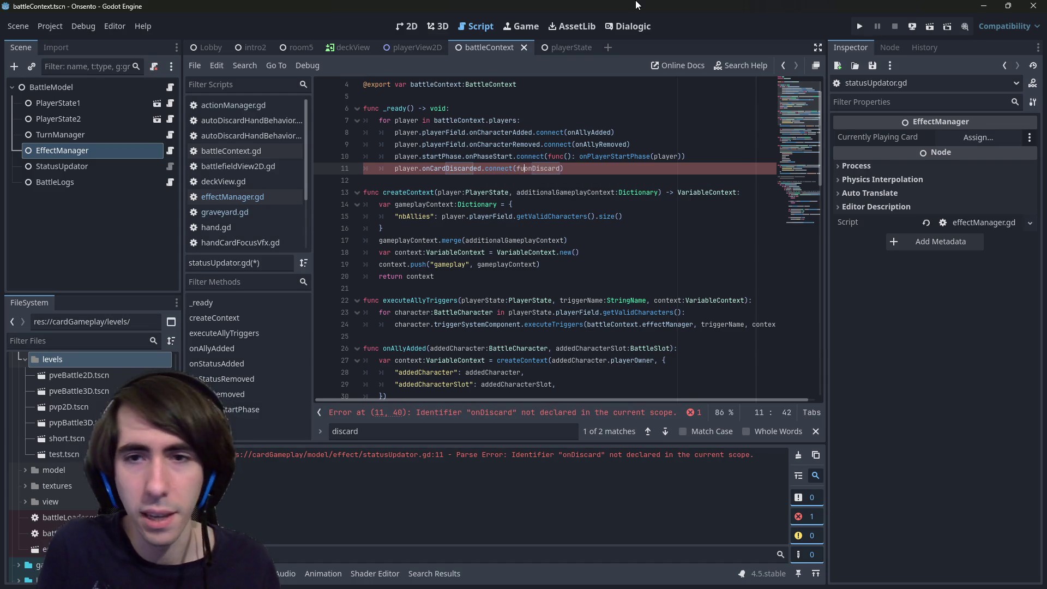
{"action": "type", "text": "nc()"}
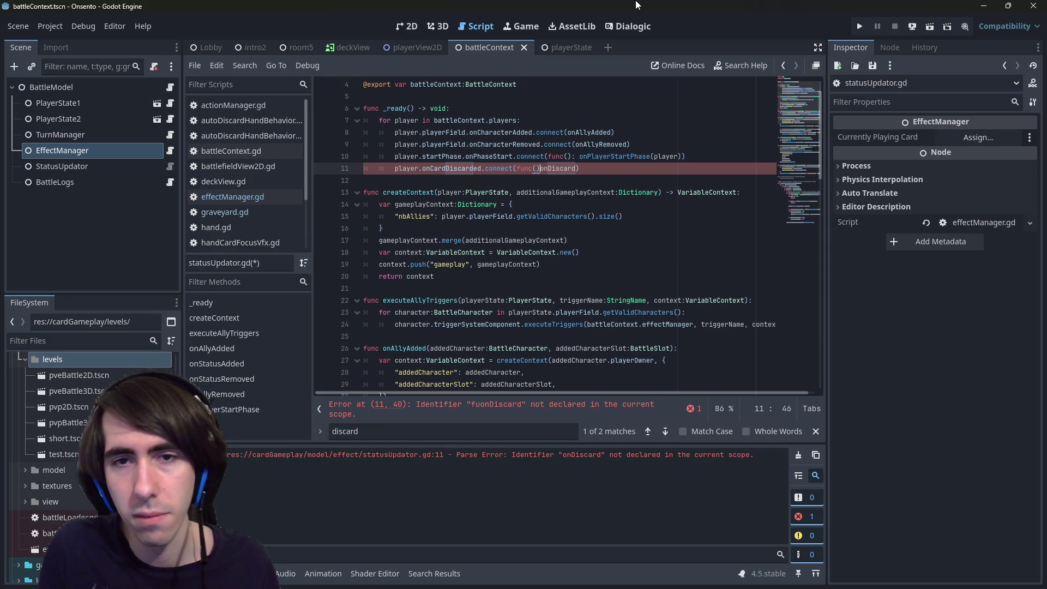
{"action": "type", "text": ":"}
{"action": "key", "text": "ctrl+Right"}
{"action": "type", "text": "("}
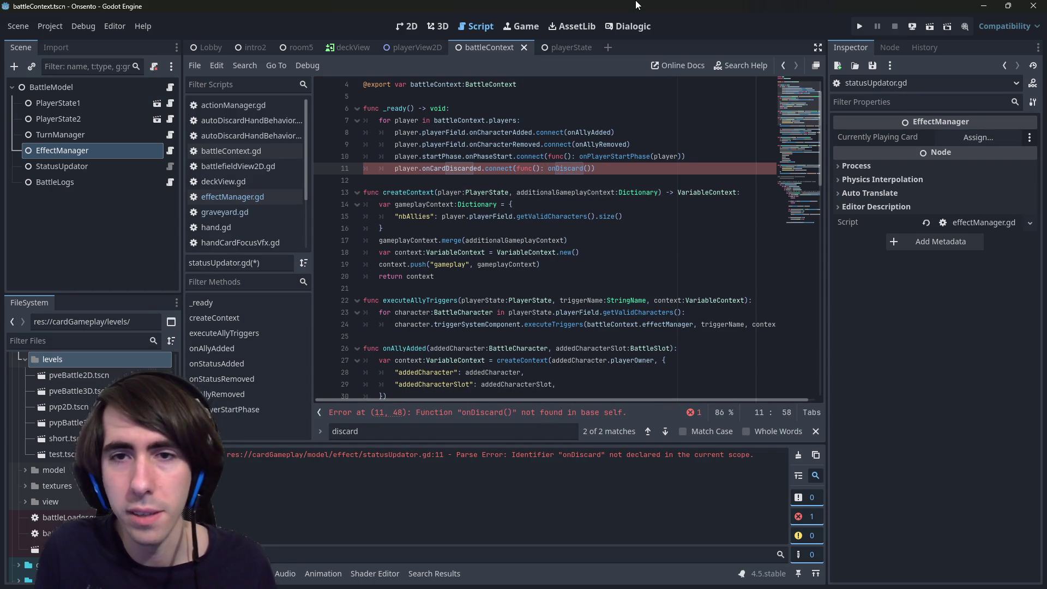
{"action": "type", "text": "player"}
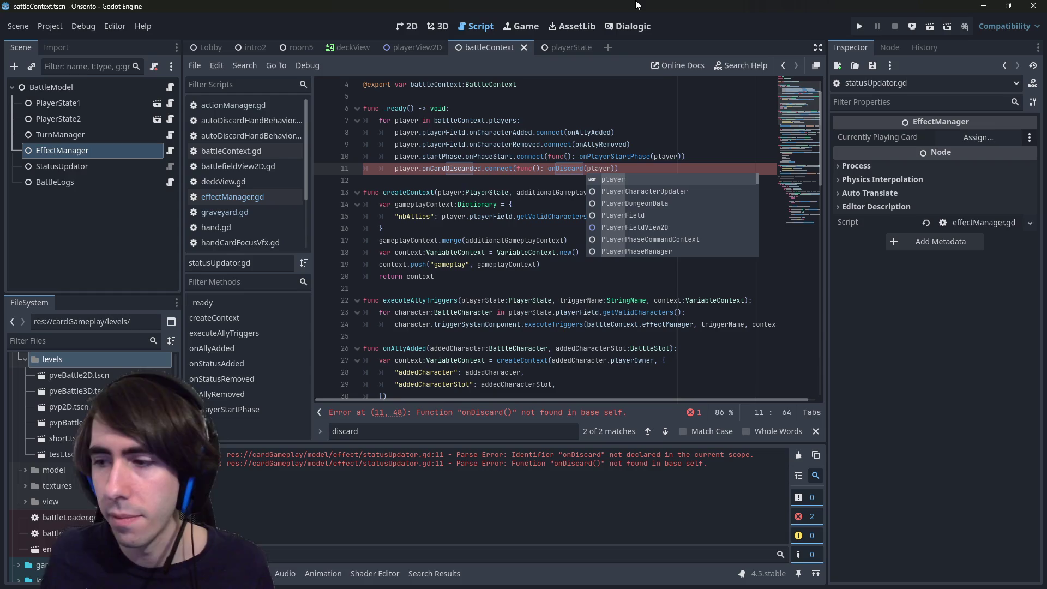
{"action": "double_click", "coordinate": [568, 173]}
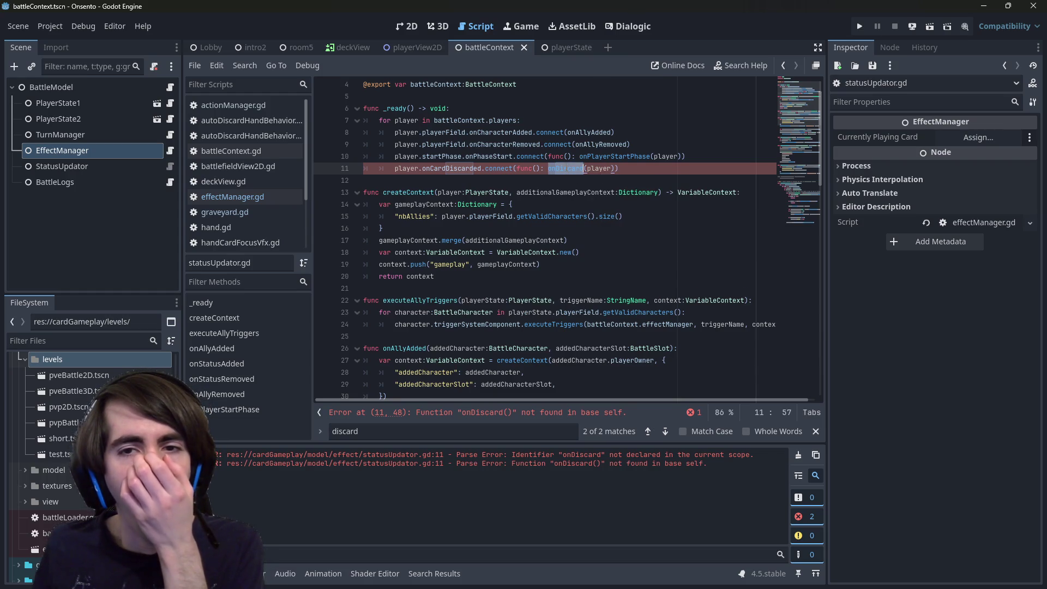
{"action": "right_click", "coordinate": [565, 167]}
{"action": "left_click", "coordinate": [597, 246]}
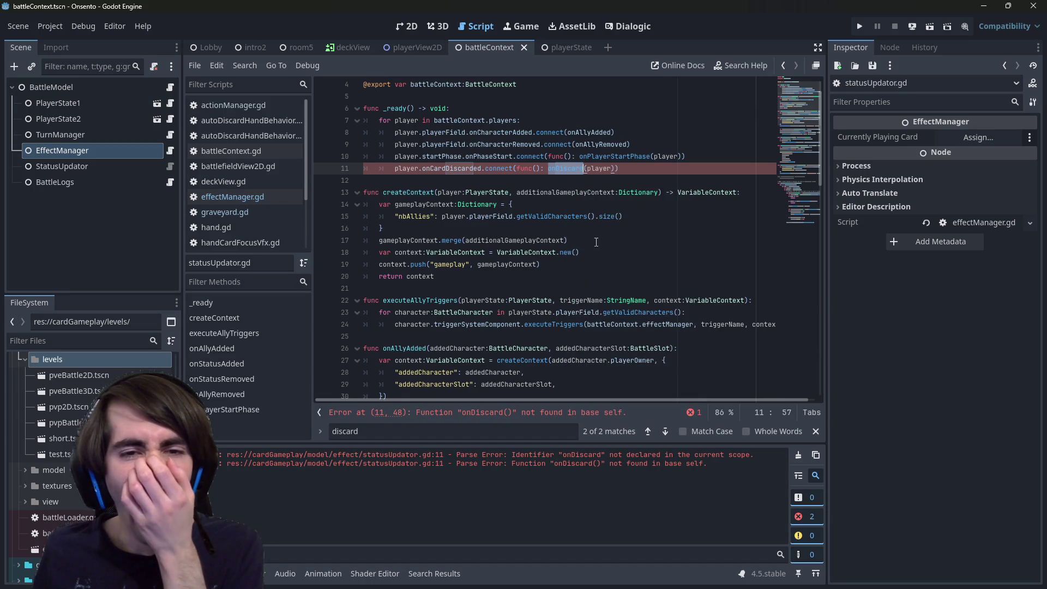
{"action": "left_click", "coordinate": [503, 181]}
Insert a new func onDiscard(): declaration above the onAllyAdded function.
{"action": "scroll", "coordinate": [503, 190], "scroll_direction": "down", "scroll_amount": 15}
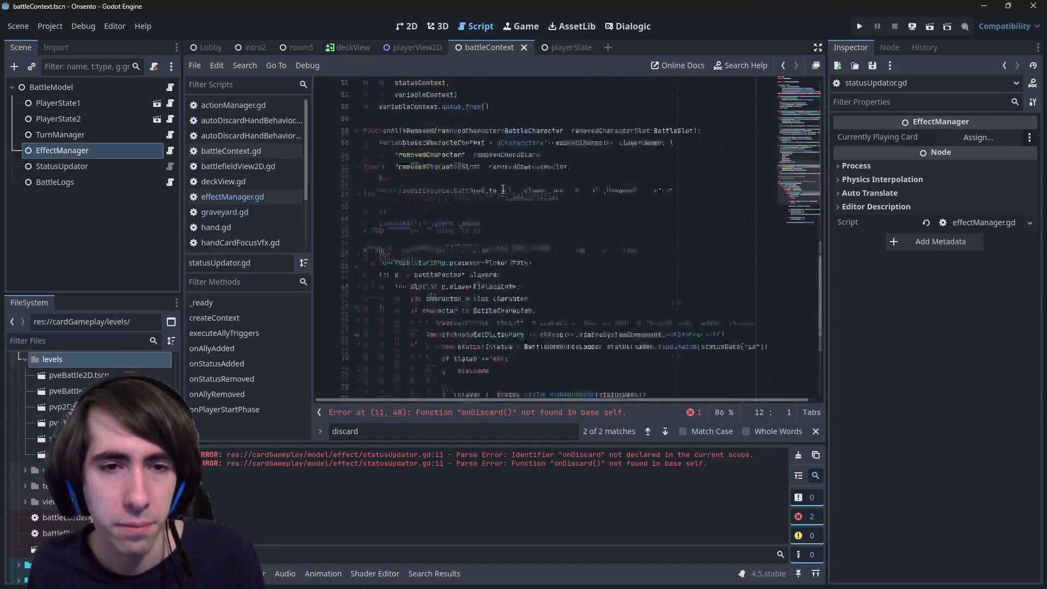
{"action": "scroll", "coordinate": [480, 218], "scroll_direction": "up", "scroll_amount": 2}
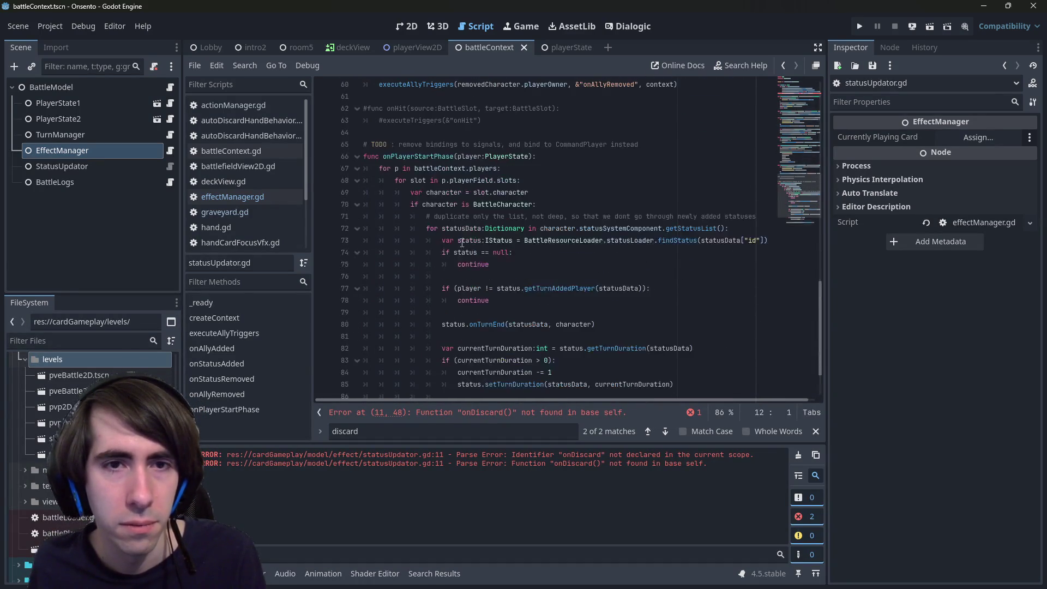
{"action": "scroll", "coordinate": [461, 240], "scroll_direction": "up", "scroll_amount": 4}
{"action": "scroll", "coordinate": [440, 240], "scroll_direction": "up", "scroll_amount": 3}
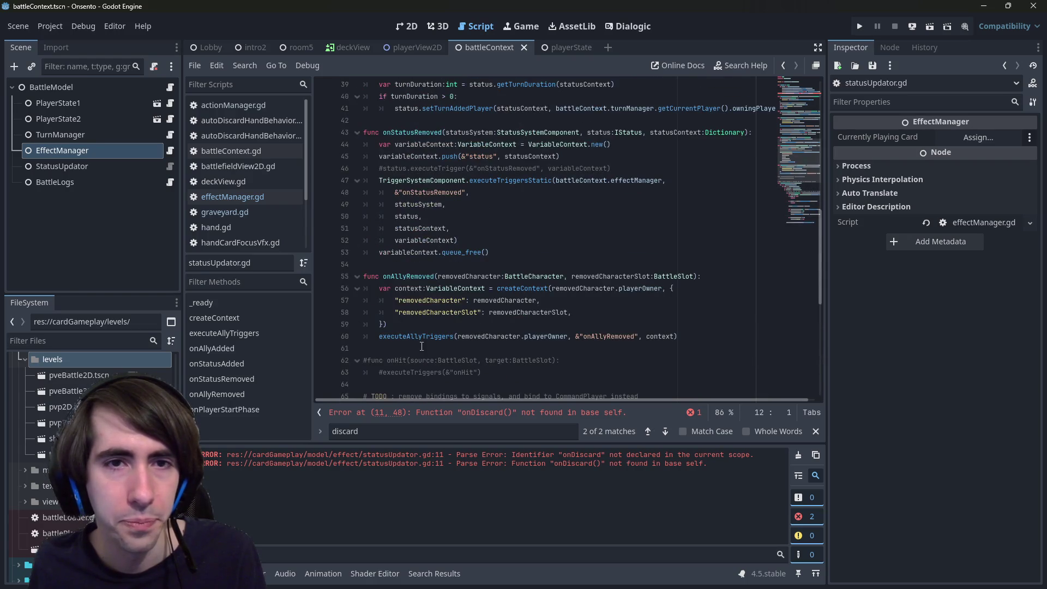
{"action": "scroll", "coordinate": [441, 164], "scroll_direction": "up", "scroll_amount": 4}
{"action": "left_click", "coordinate": [410, 192]}
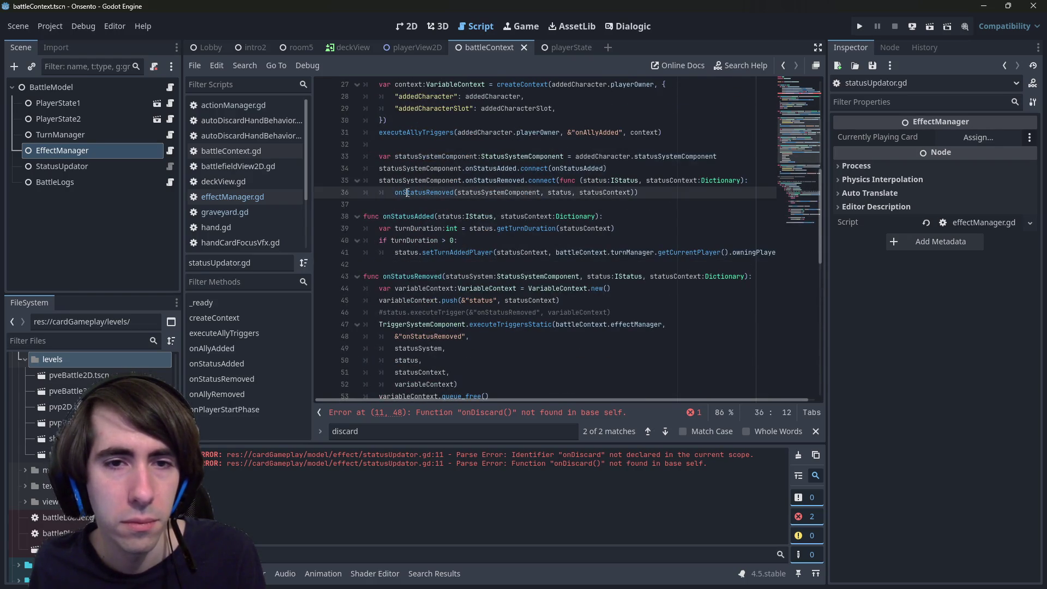
{"action": "scroll", "coordinate": [418, 204], "scroll_direction": "down", "scroll_amount": 3}
{"action": "scroll", "coordinate": [420, 185], "scroll_direction": "up", "scroll_amount": 2}
{"action": "left_click", "coordinate": [424, 171]}
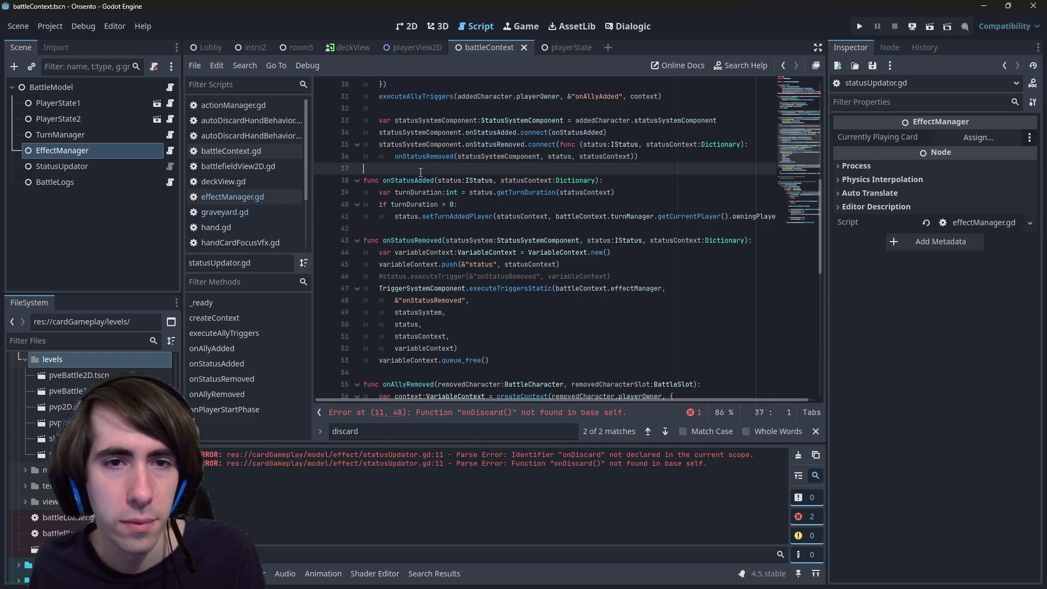
{"action": "scroll", "coordinate": [426, 177], "scroll_direction": "up", "scroll_amount": 5}
{"action": "scroll", "coordinate": [426, 180], "scroll_direction": "up", "scroll_amount": 2}
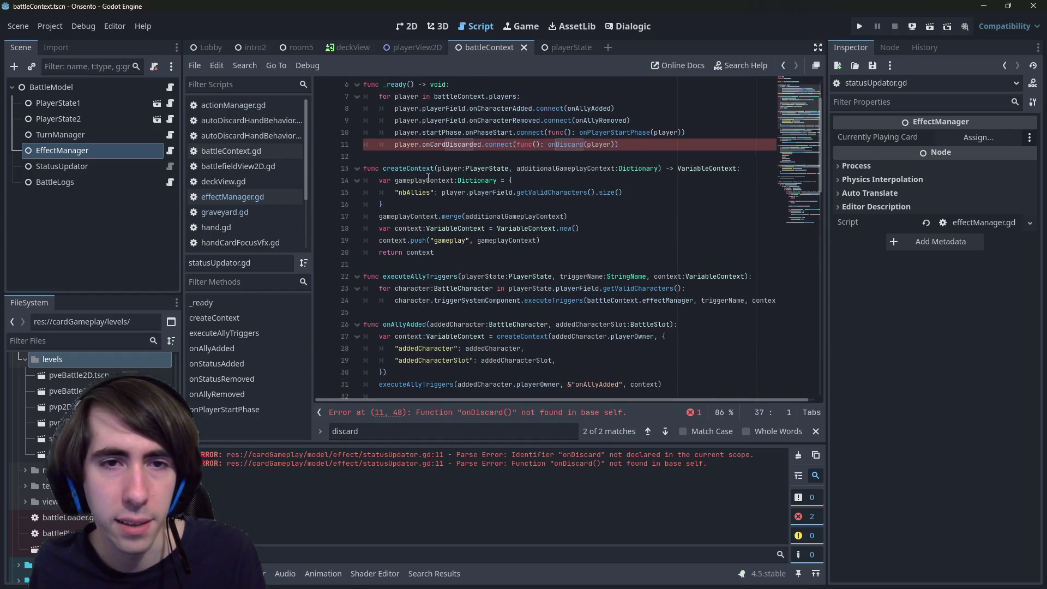
{"action": "left_click", "coordinate": [433, 284]}
{"action": "key", "text": "Return"}
{"action": "key", "text": "Return"}
{"action": "key", "text": "Up"}
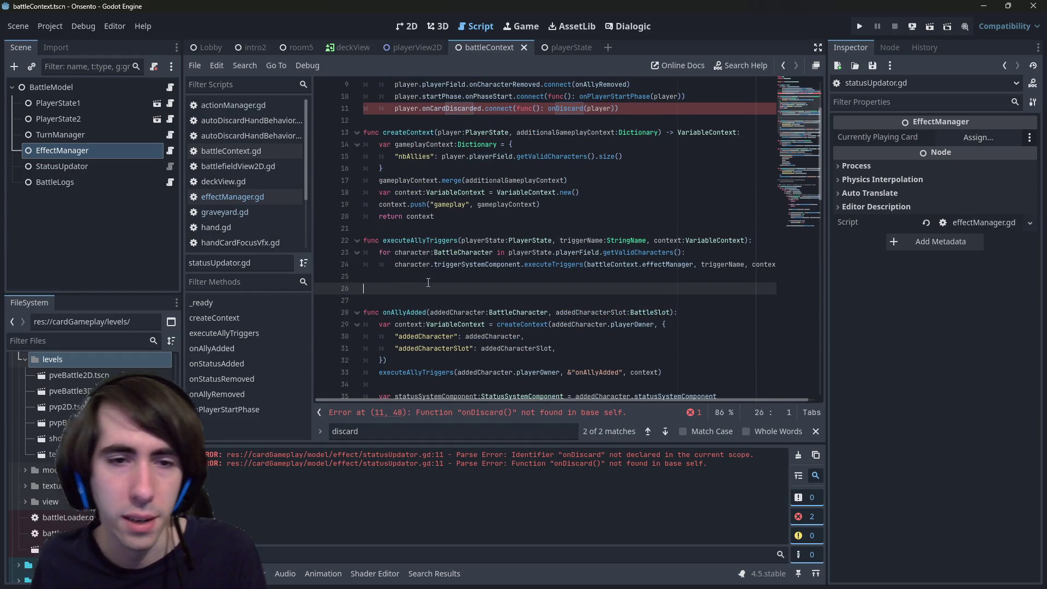
{"action": "type", "text": "func onDiscard():"}
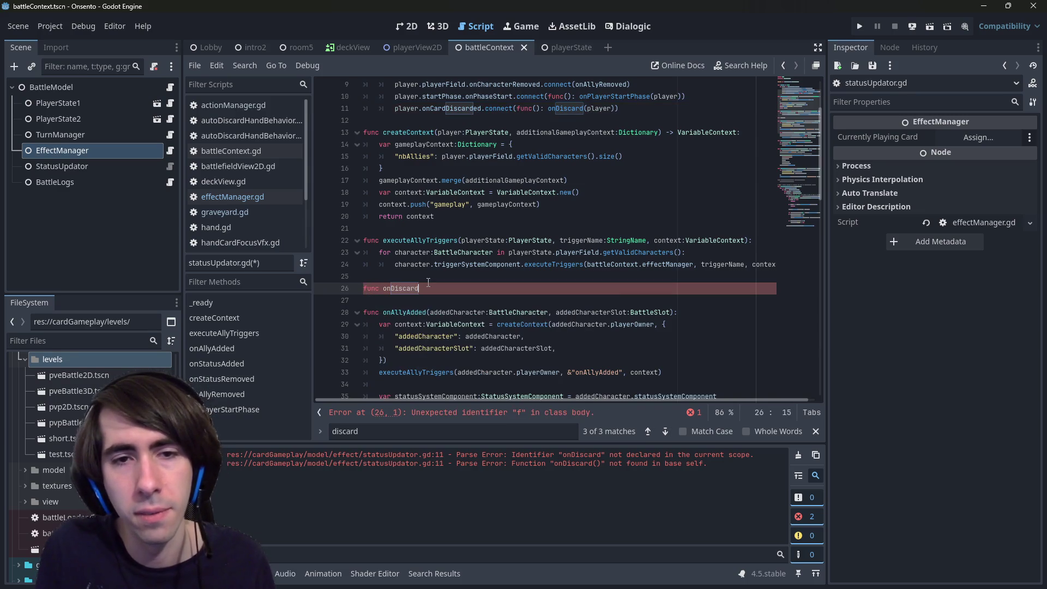
{"action": "key", "text": "Return"}
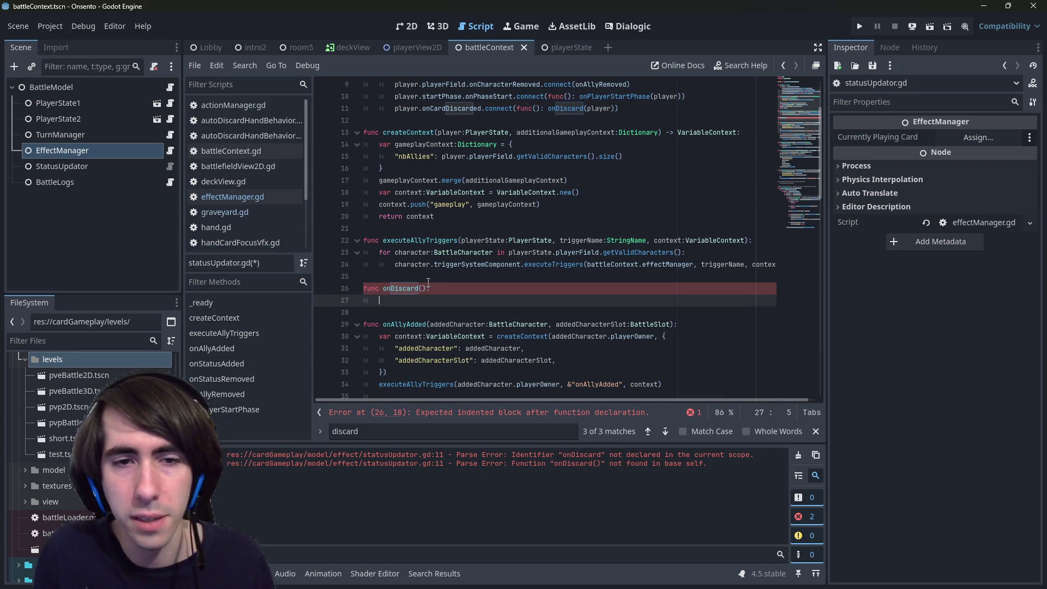
Give onDiscard the parameter player:PlayerState.
{"action": "scroll", "coordinate": [432, 281], "scroll_direction": "up", "scroll_amount": 3}
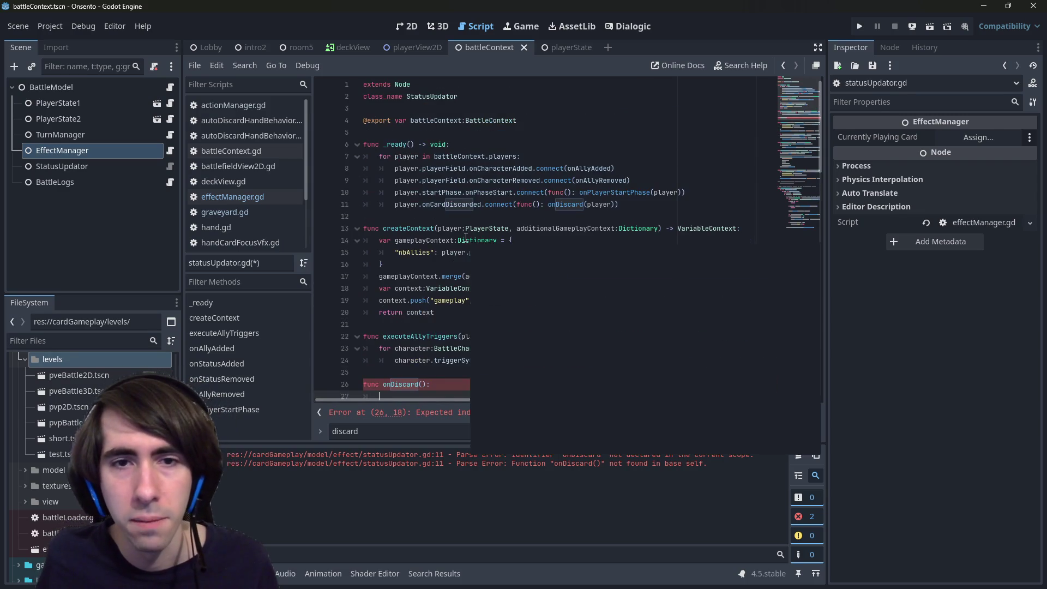
{"action": "scroll", "coordinate": [465, 220], "scroll_direction": "down", "scroll_amount": 2}
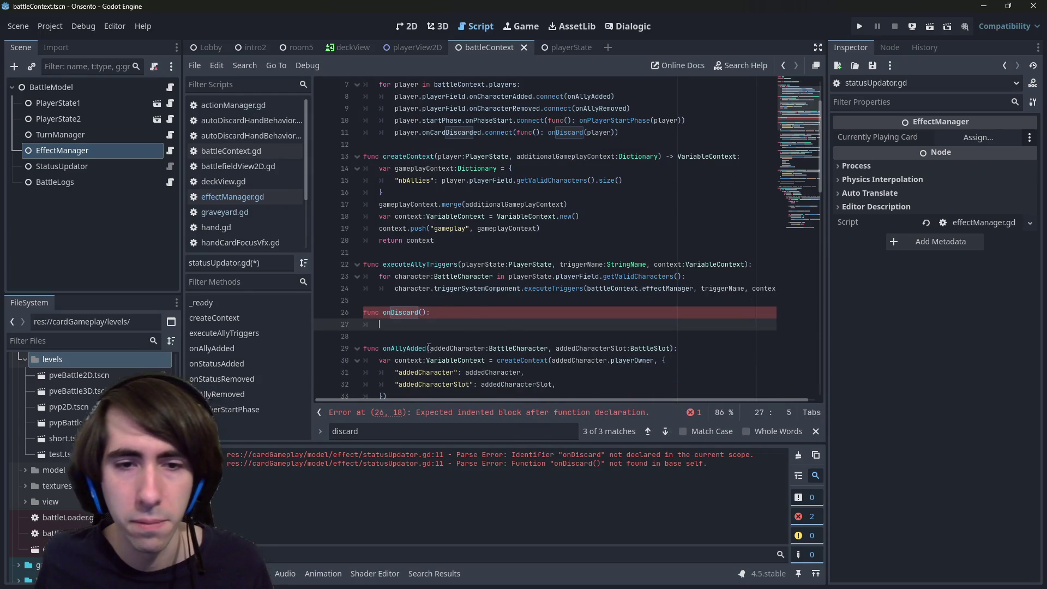
{"action": "scroll", "coordinate": [496, 325], "scroll_direction": "down", "scroll_amount": 8}
{"action": "scroll", "coordinate": [476, 321], "scroll_direction": "down", "scroll_amount": 10}
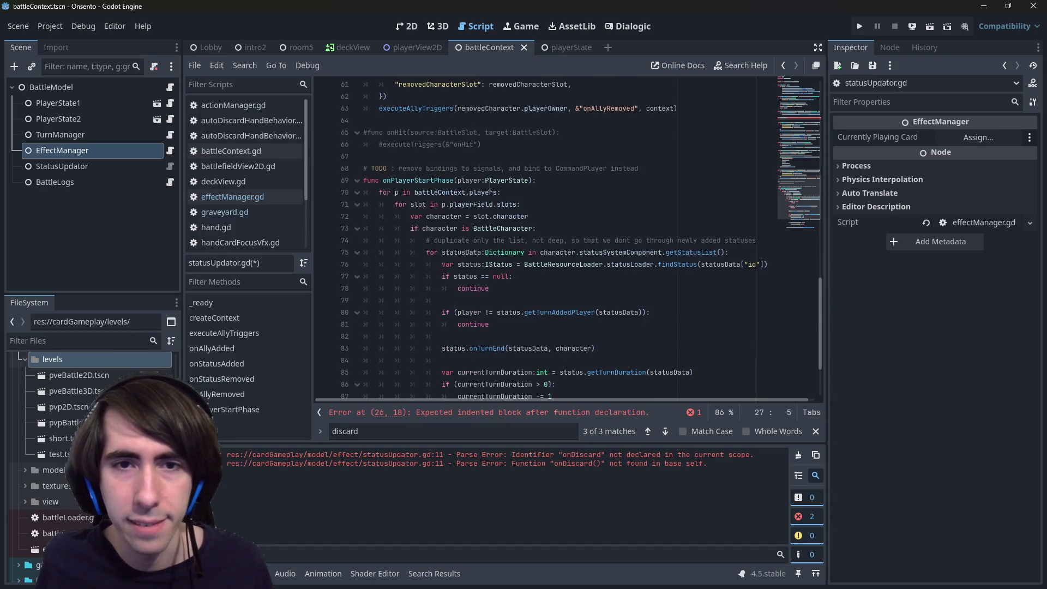
{"action": "mouse_move", "coordinate": [459, 178]}
{"action": "left_mouse_down"}
{"action": "mouse_move", "coordinate": [475, 168]}
{"action": "mouse_move", "coordinate": [528, 180]}
{"action": "left_mouse_up"}
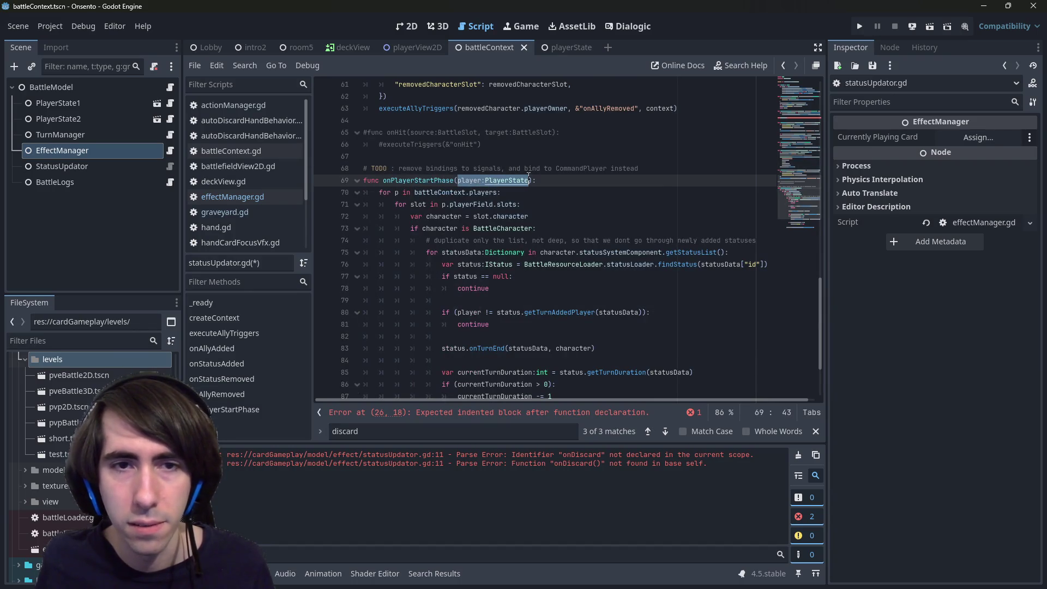
{"action": "scroll", "coordinate": [528, 187], "scroll_direction": "up", "scroll_amount": 8}
{"action": "scroll", "coordinate": [521, 188], "scroll_direction": "up", "scroll_amount": 6}
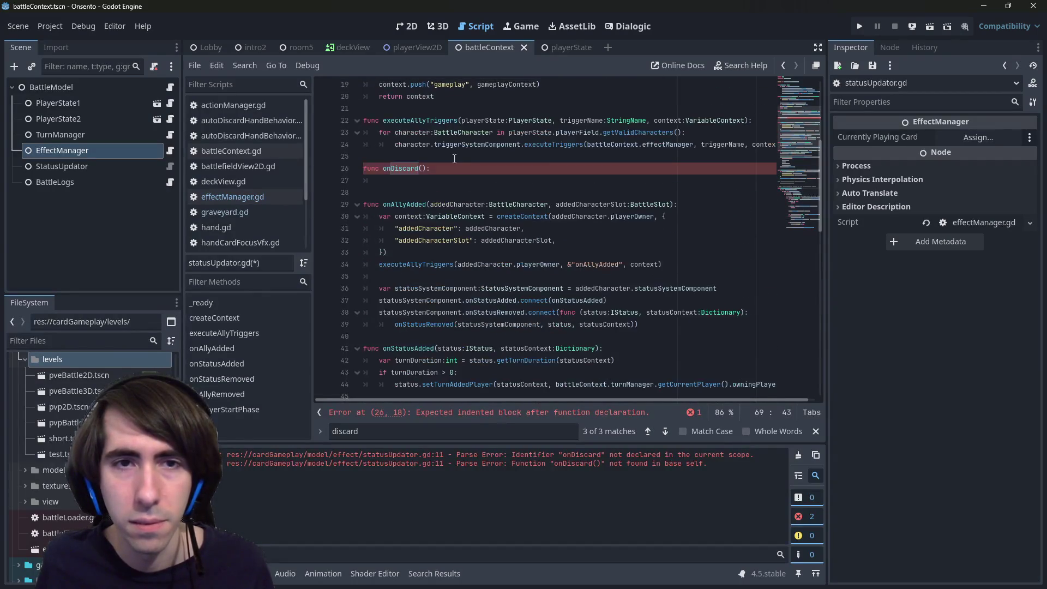
{"action": "left_click", "coordinate": [422, 168]}
{"action": "type", "text": "player:PlayerState"}
Make onDiscard's body call executeAllyTriggers(player, "&OnDiscard", using the copied function name.
{"action": "scroll", "coordinate": [447, 225], "scroll_direction": "up", "scroll_amount": 2}
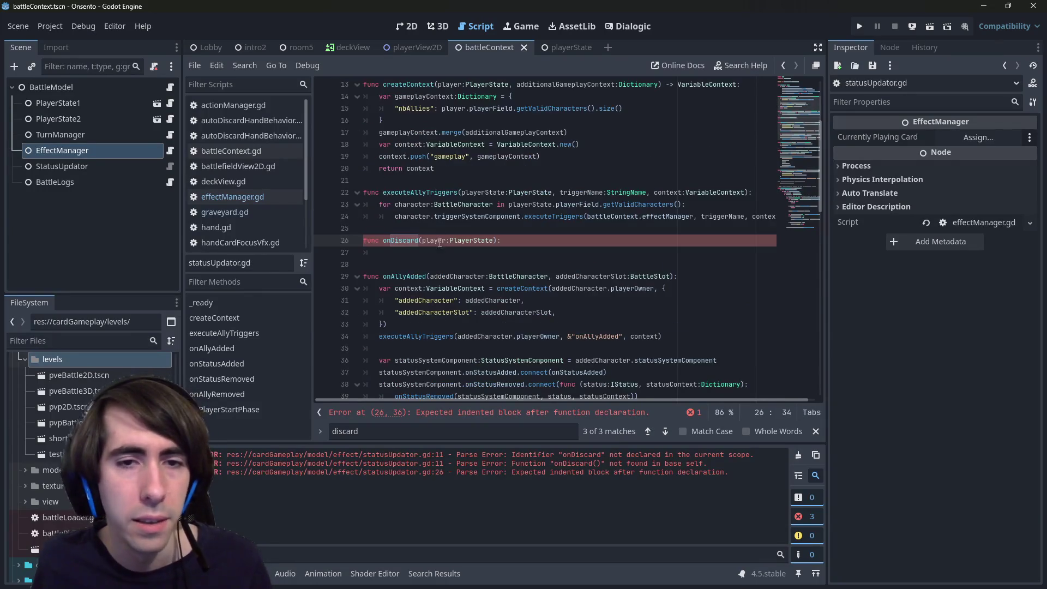
{"action": "key", "text": "Down"}
{"action": "type", "text": "pl"}
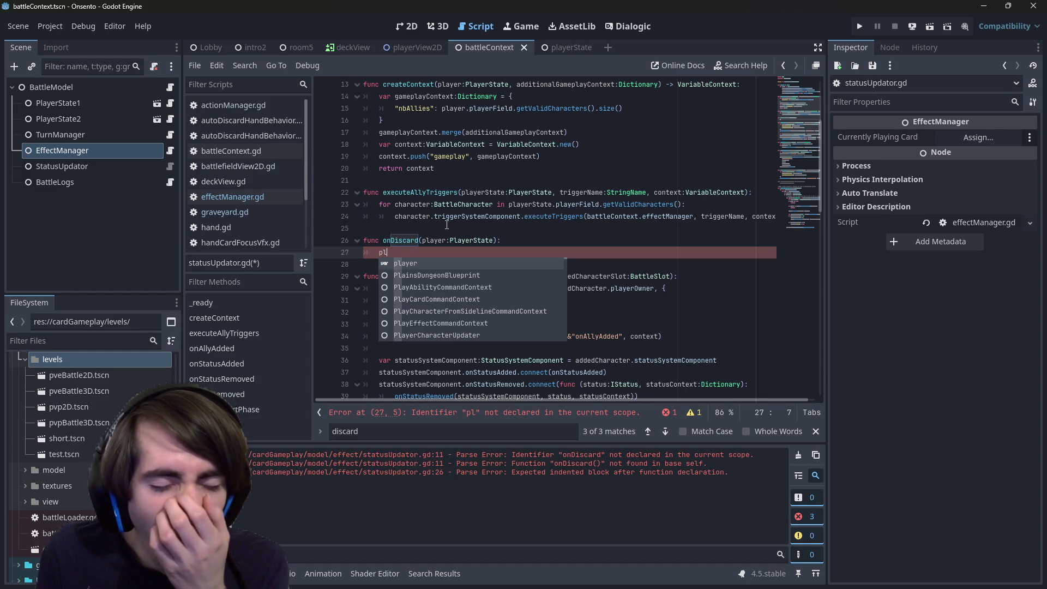
{"action": "key", "text": "BackSpace"}
{"action": "key", "text": "BackSpace"}
{"action": "double_click", "coordinate": [442, 192]}
{"action": "key", "text": "ctrl+c"}
{"action": "left_click", "coordinate": [379, 252]}
{"action": "key", "text": "ctrl+v"}
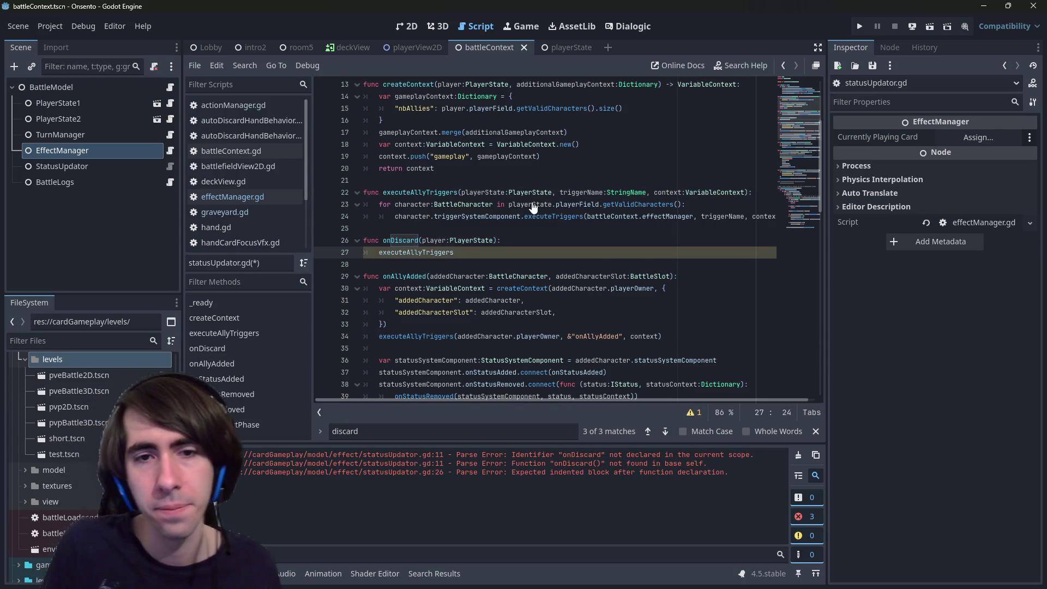
{"action": "type", "text": "(player, "}
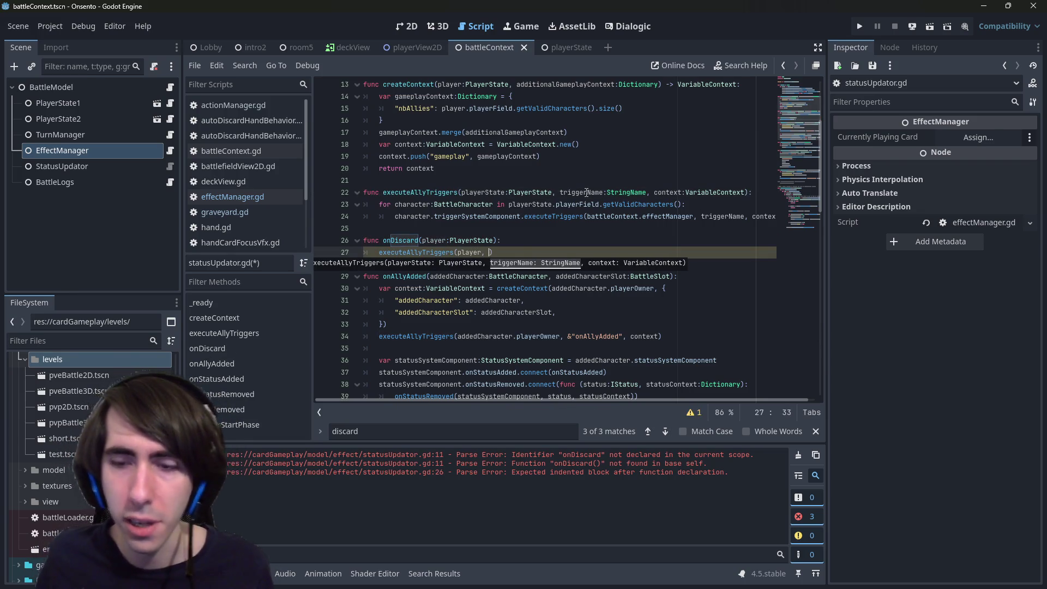
{"action": "type", "text": "\""}
{"action": "type", "text": "&"}
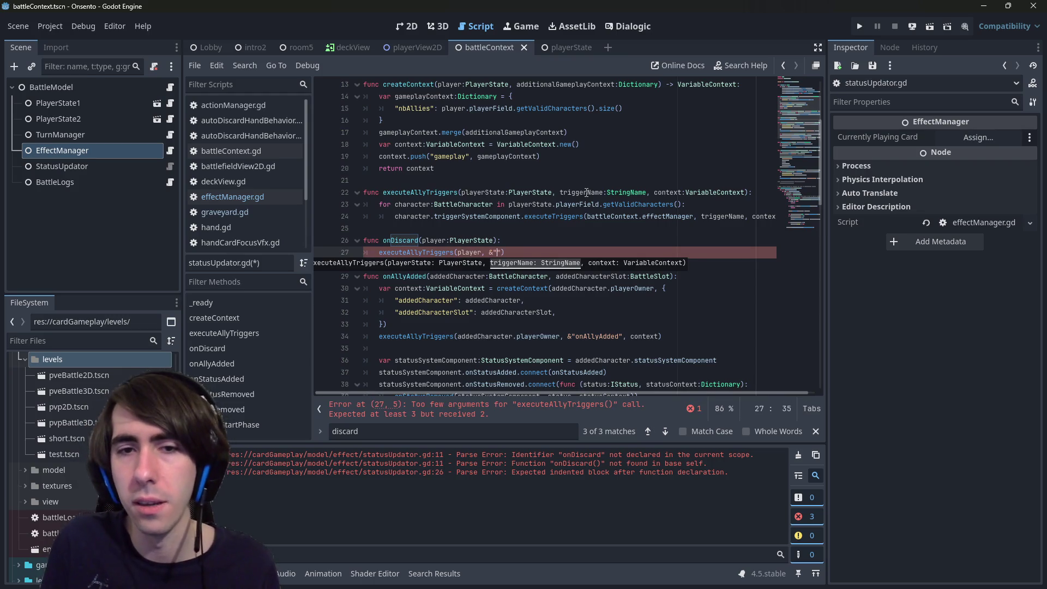
{"action": "type", "text": "OnDiscard\","}
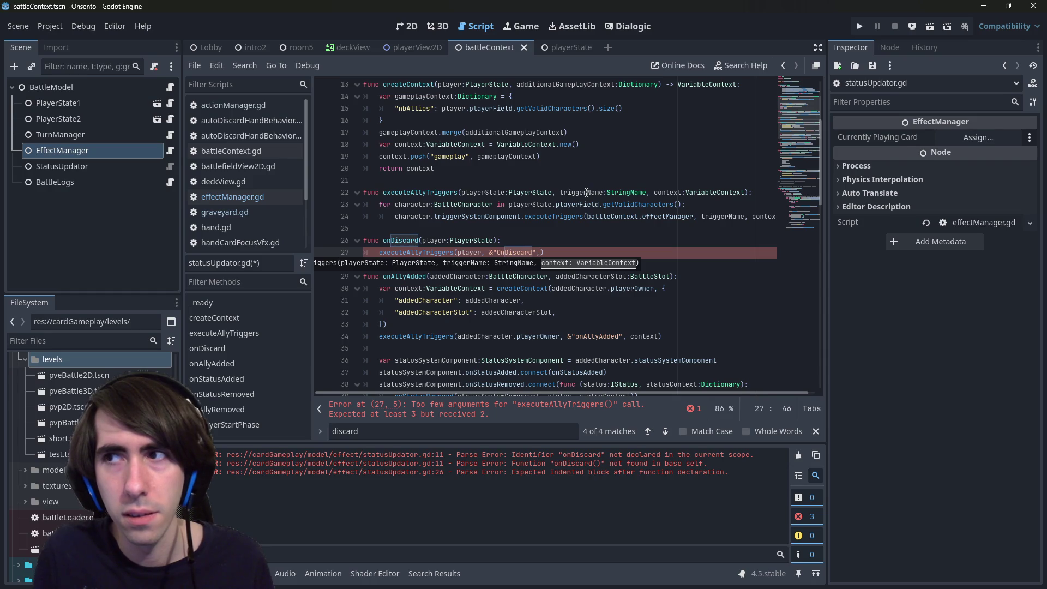
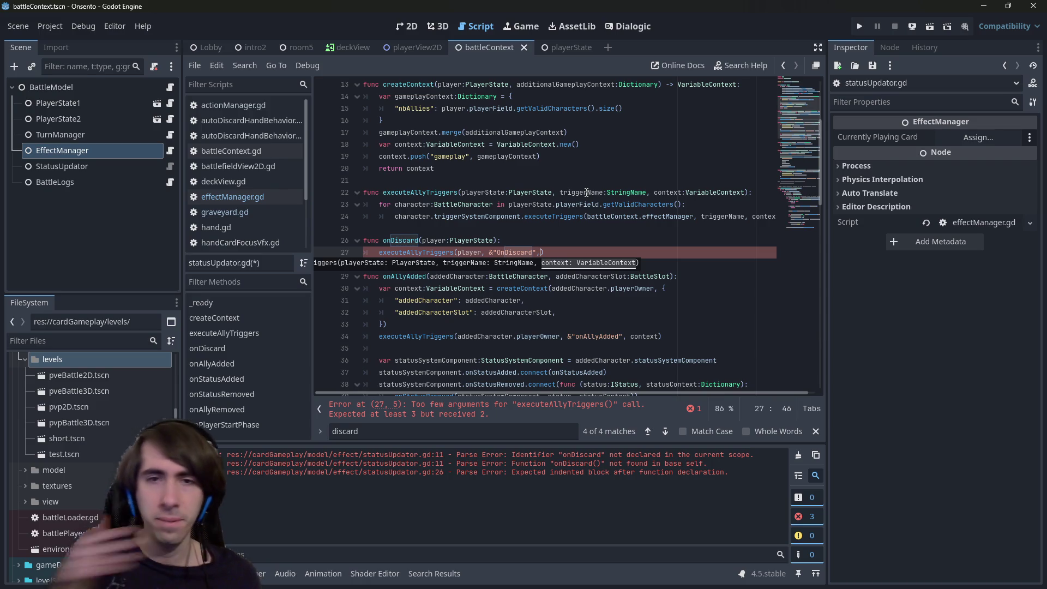
In onDiscard, loop over player.hand.cards as SpellCardBattleInstance and call card.getTags() in the body.
{"action": "left_click", "coordinate": [541, 240]}
{"action": "key", "text": "Return"}
{"action": "type", "text": "for "}
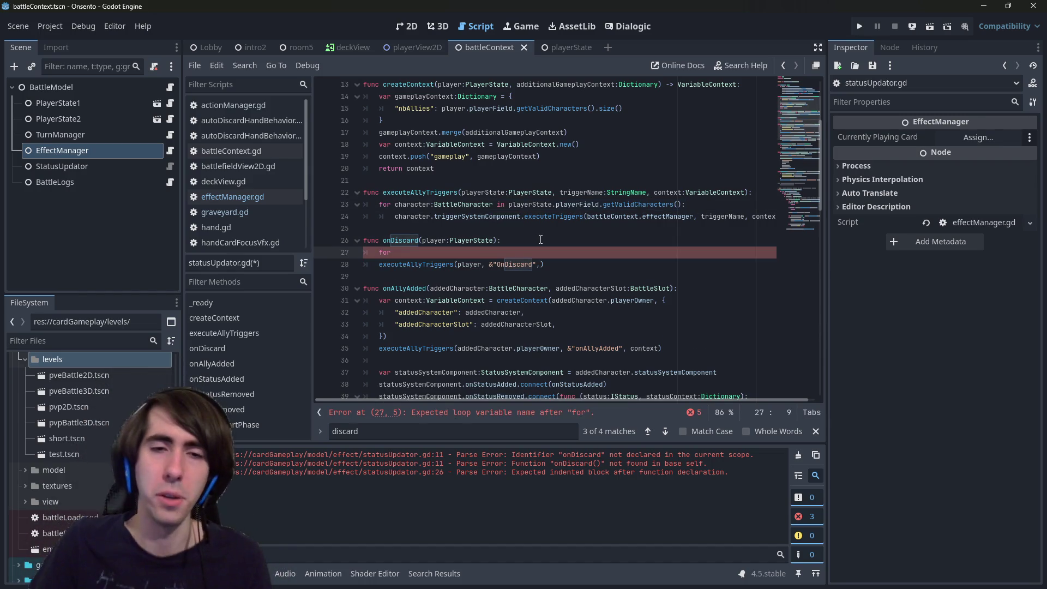
{"action": "type", "text": "card:"}
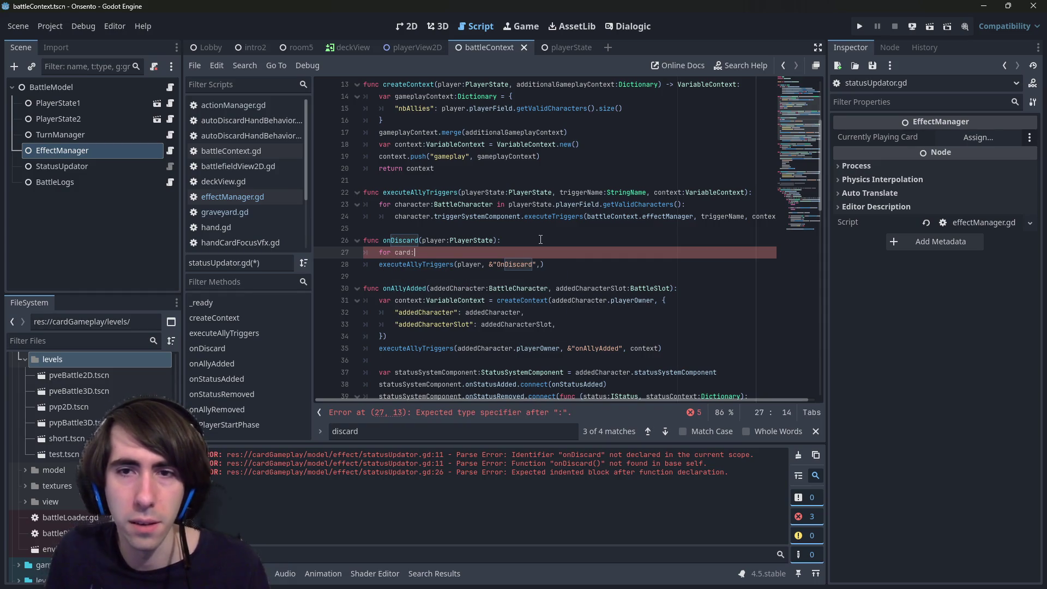
{"action": "type", "text": "SpellCardBattleInstance in player."}
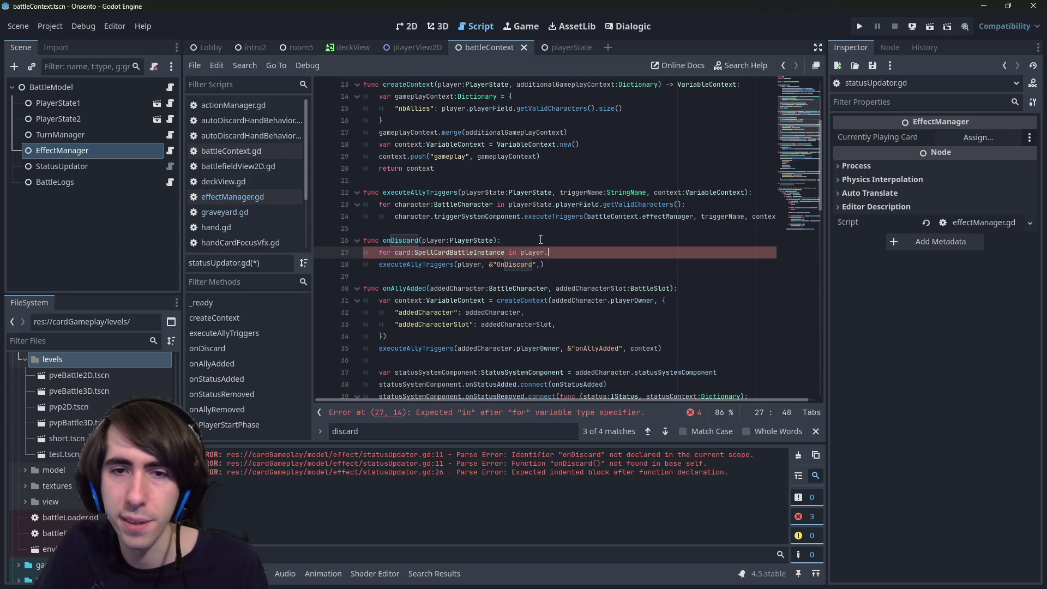
{"action": "type", "text": "hand."}
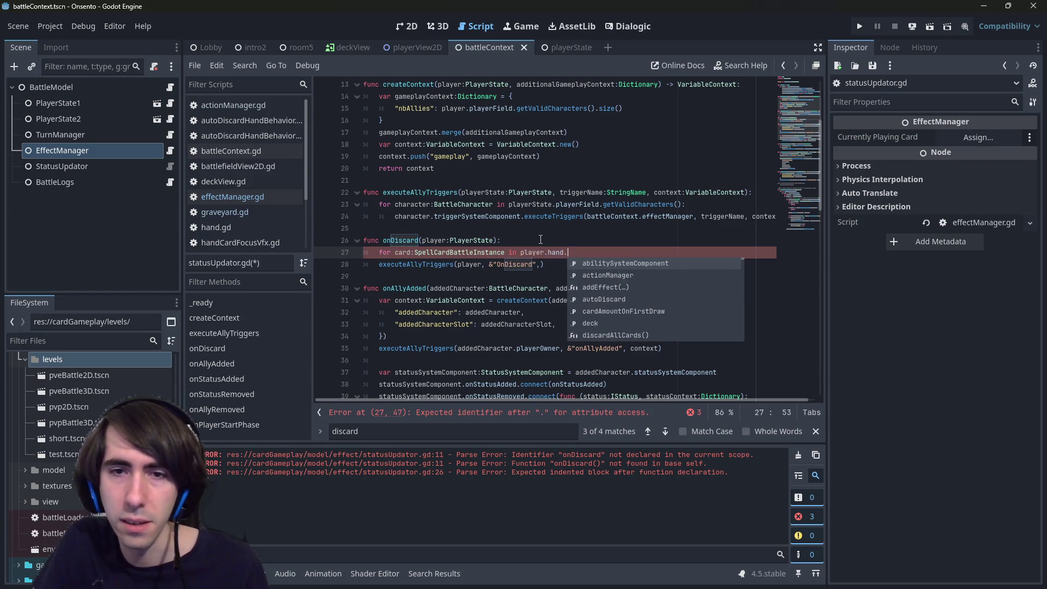
{"action": "type", "text": "cards:"}
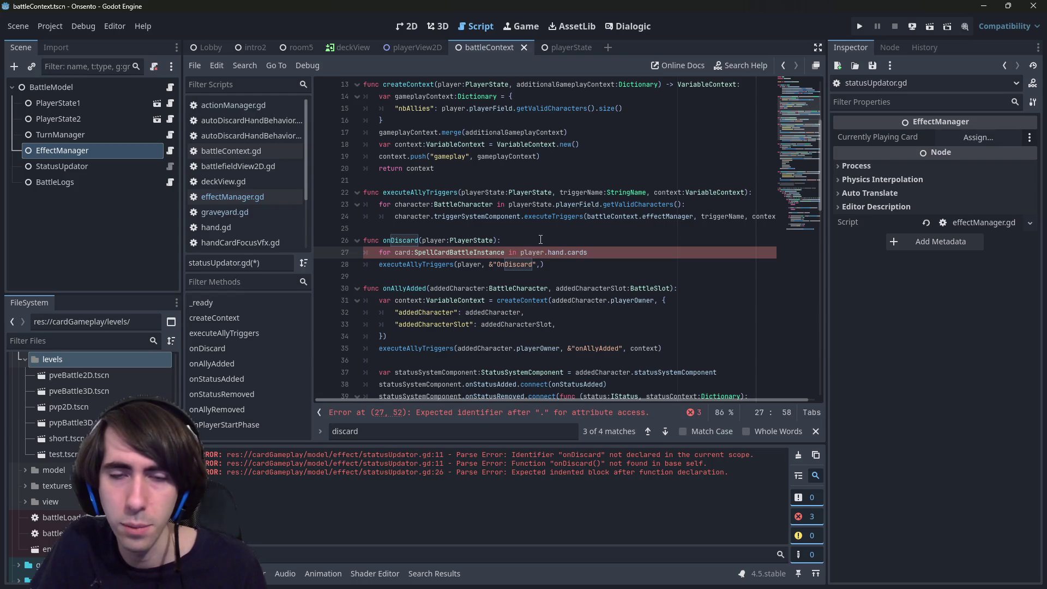
{"action": "key", "text": "Return"}
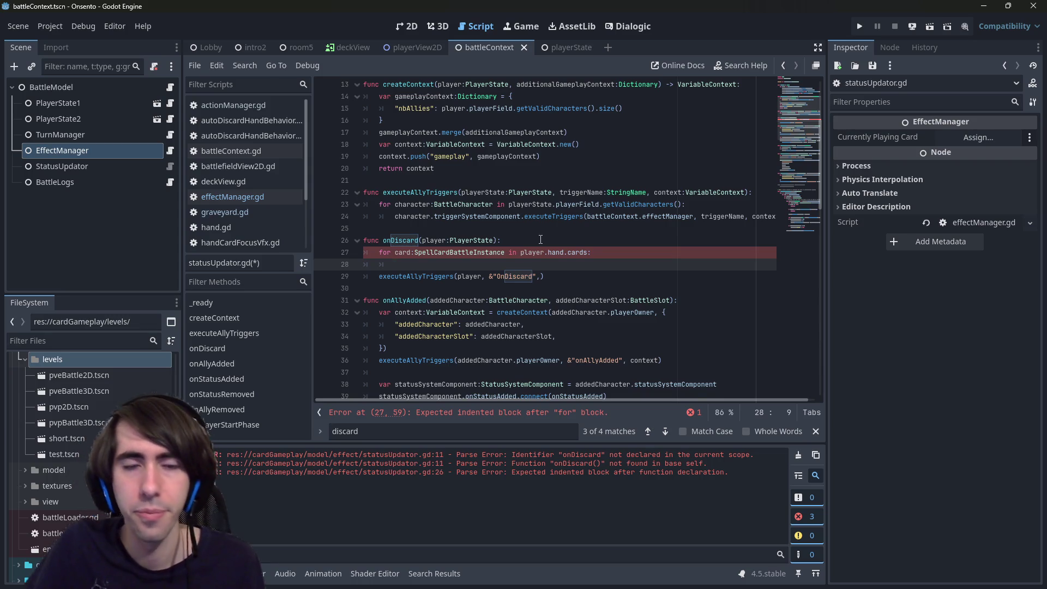
{"action": "type", "text": "card.tags"}
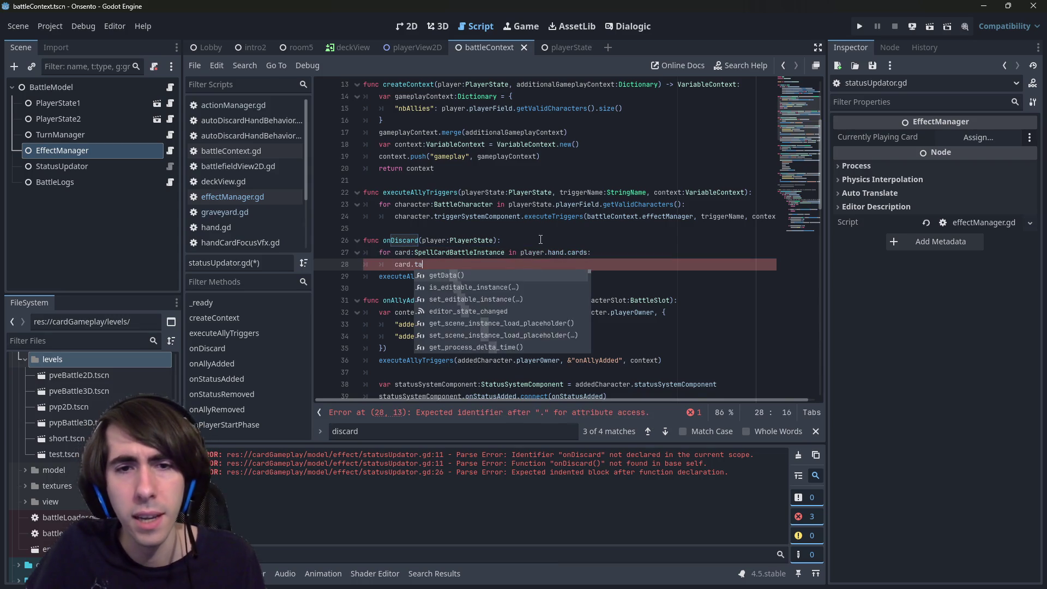
{"action": "key", "text": "Return"}
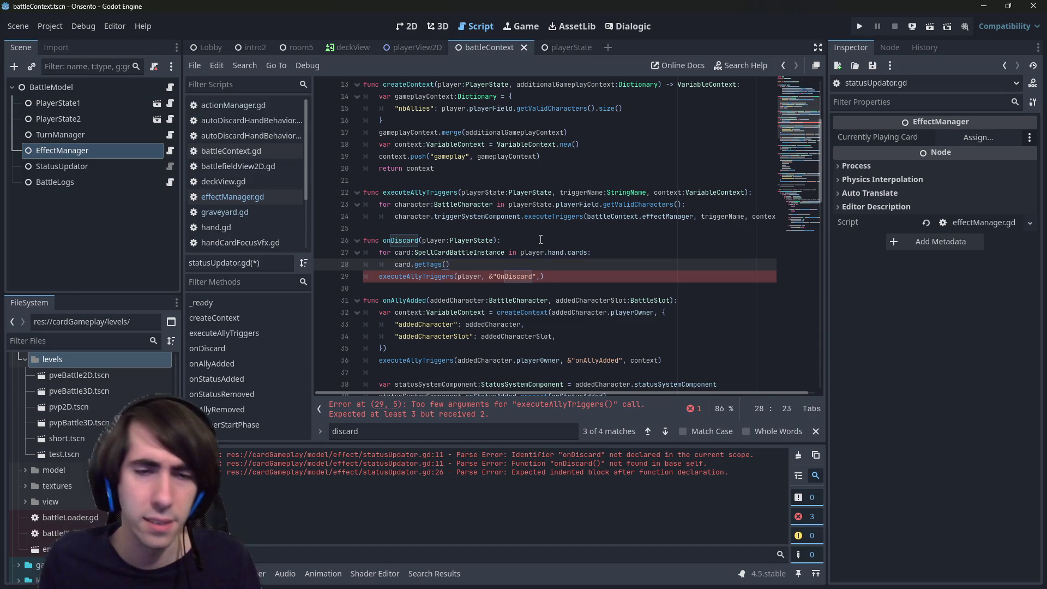
Inspect getTags' definition in spellCardBattleInstance.gd, then return to statusUpdator.gd and bring up Quick Open.
{"action": "left_click", "coordinate": [426, 264], "text": "ctrl"}
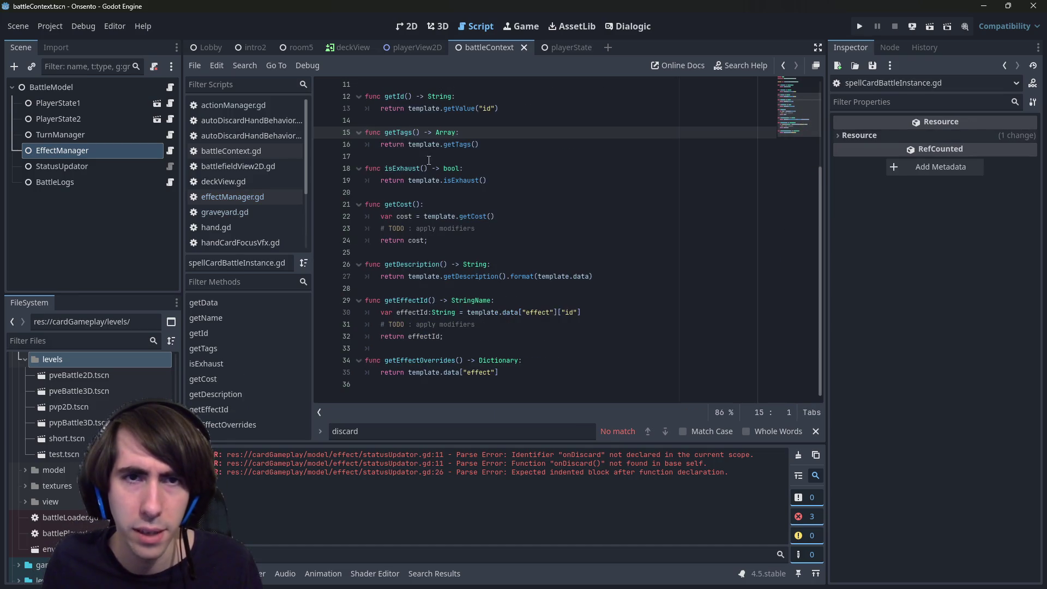
{"action": "scroll", "coordinate": [465, 164], "scroll_direction": "up", "scroll_amount": 3}
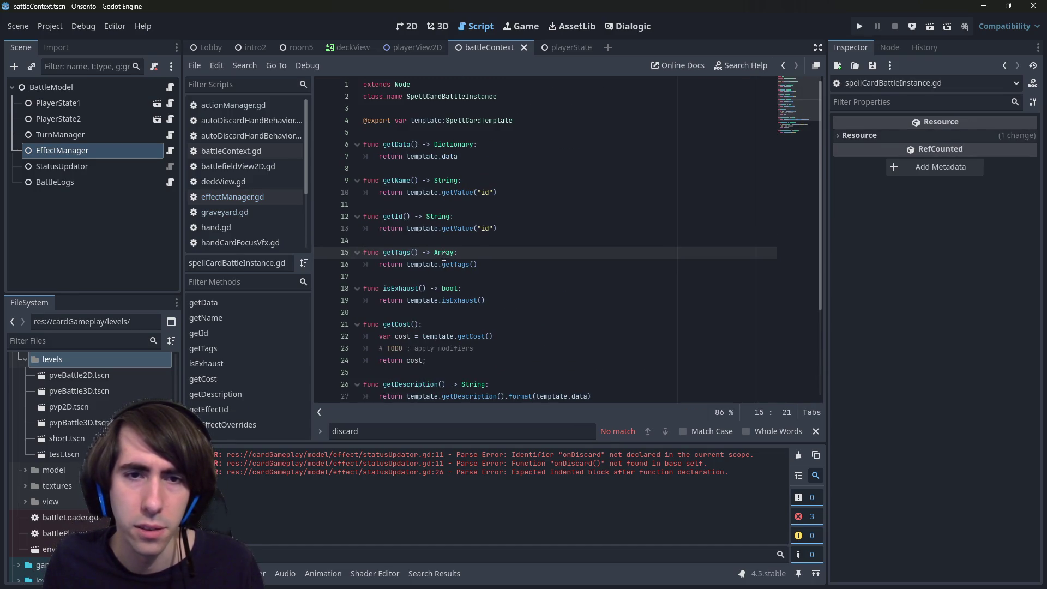
{"action": "key", "text": "alt+Left"}
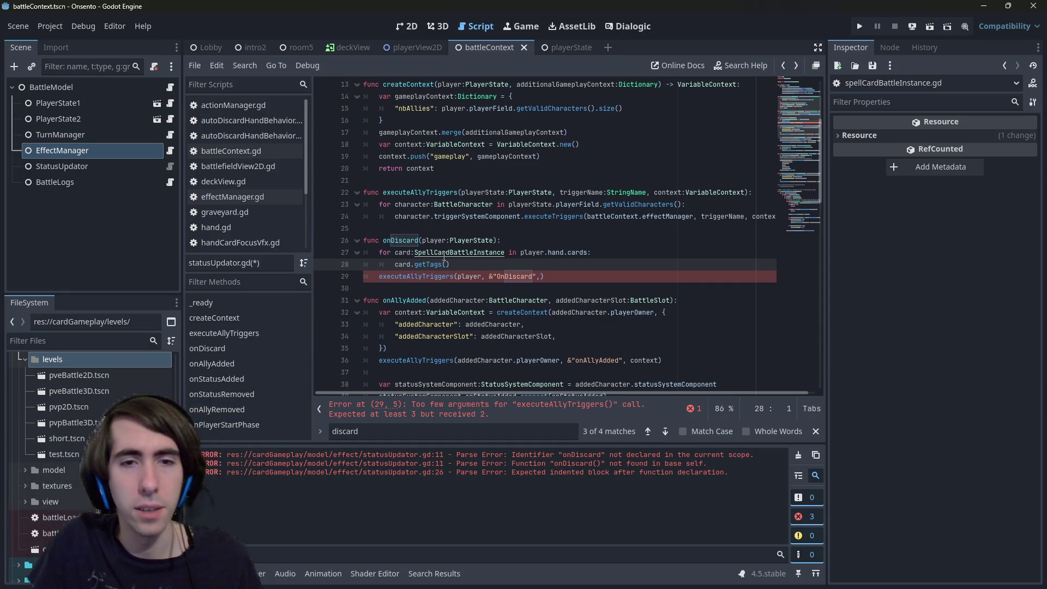
{"action": "key", "text": "shift+alt+o"}
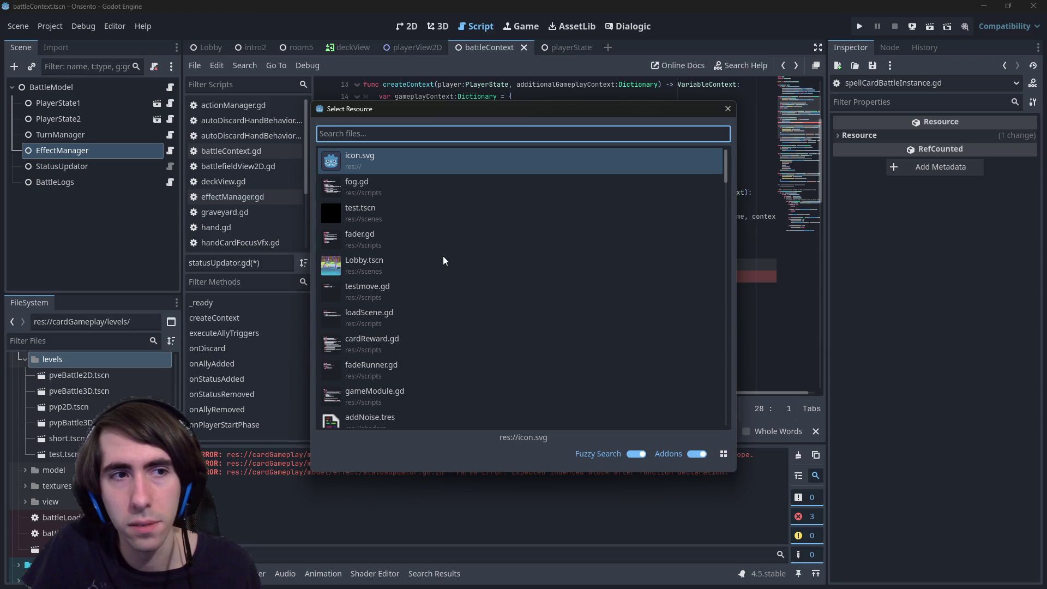
Search Quick Open for 'handcutt' and open handCutter.json.
{"action": "key", "text": "Escape"}
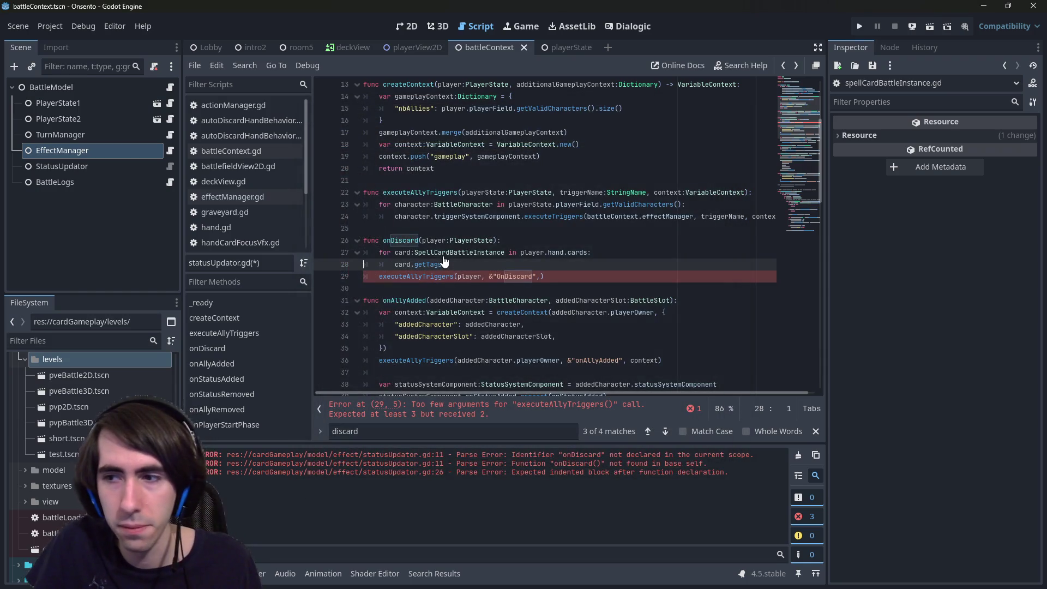
{"action": "key", "text": "shift+alt+o"}
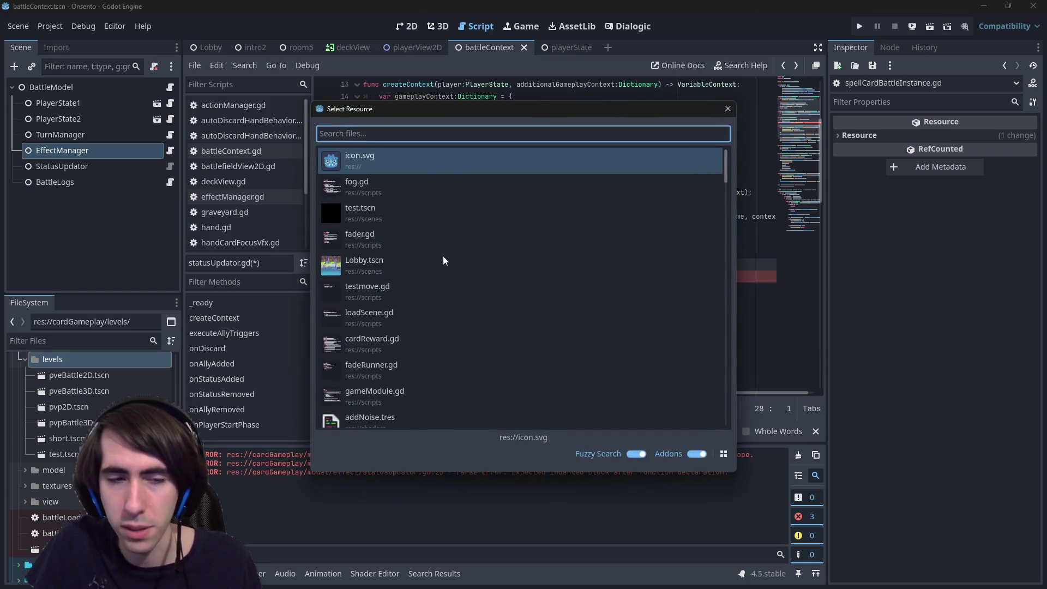
{"action": "type", "text": "handcutte"}
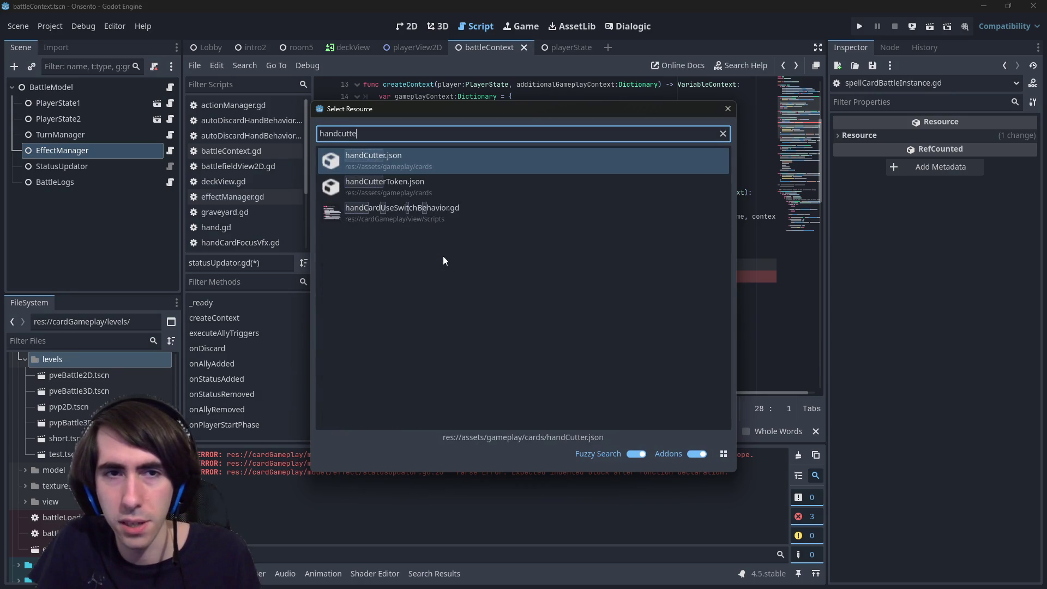
{"action": "key", "text": "Return"}
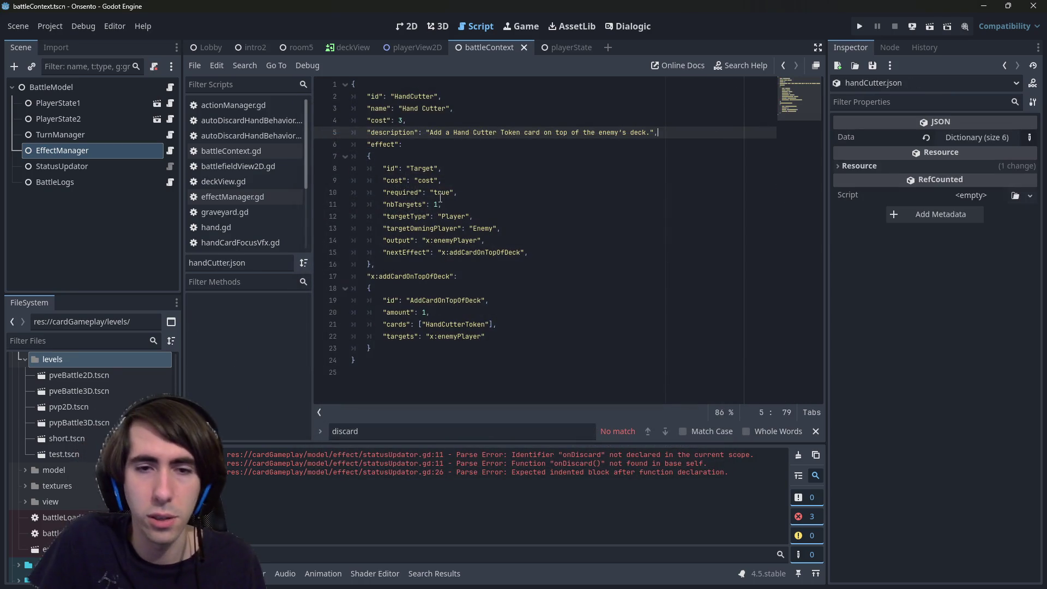
Open handCutterToken.json and inspect its Exhaust tag on the tags line.
{"action": "key", "text": "shift+alt+o"}
{"action": "type", "text": "handcu"}
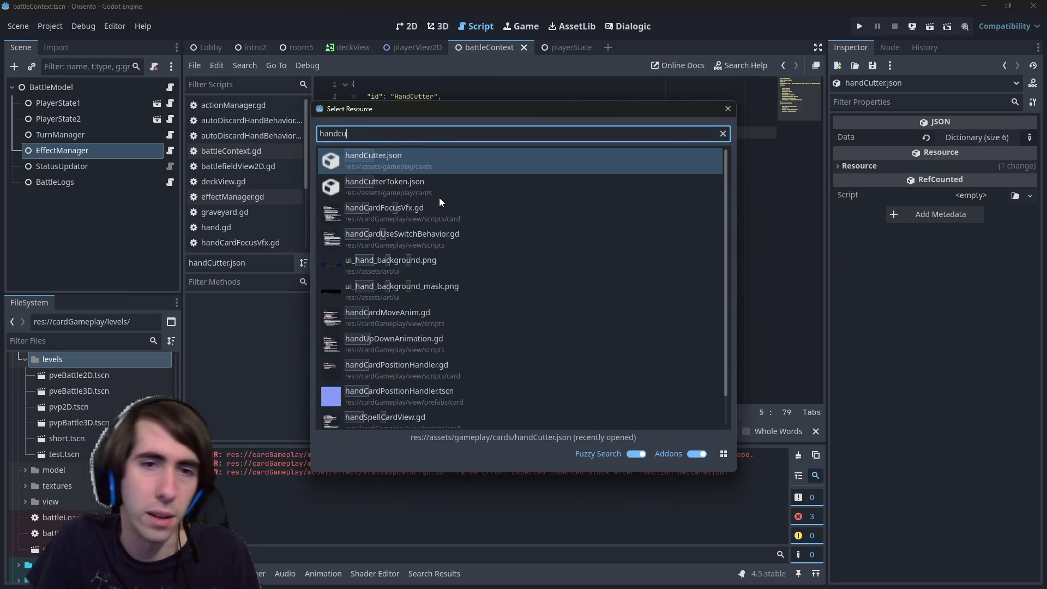
{"action": "left_click", "coordinate": [440, 198]}
{"action": "key", "text": "Return"}
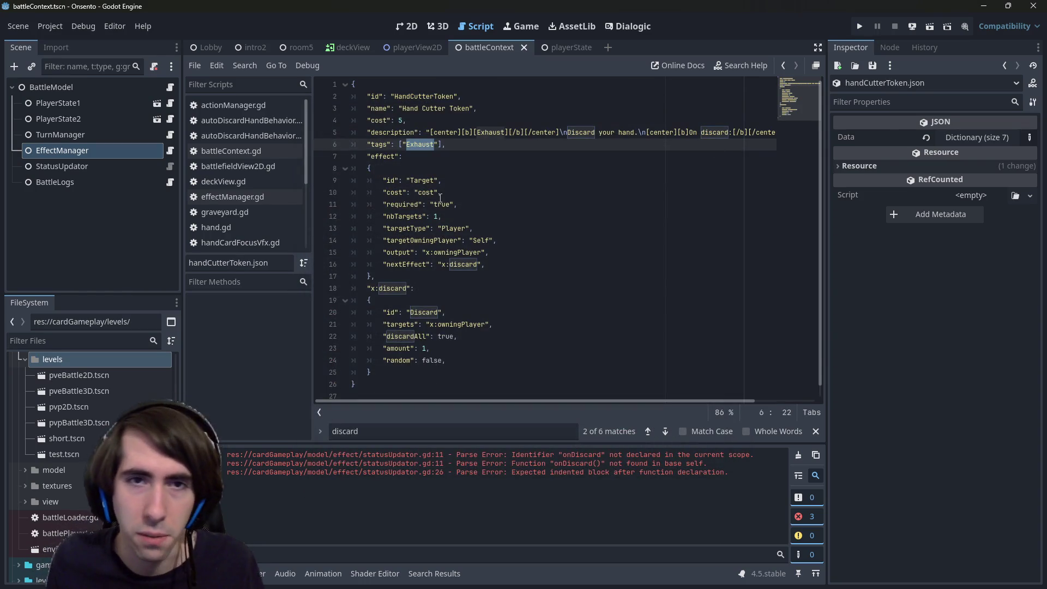
{"action": "scroll", "coordinate": [440, 198], "scroll_direction": "down", "scroll_amount": 1}
{"action": "left_click", "coordinate": [513, 257]}
{"action": "scroll", "coordinate": [515, 257], "scroll_direction": "up", "scroll_amount": 1}
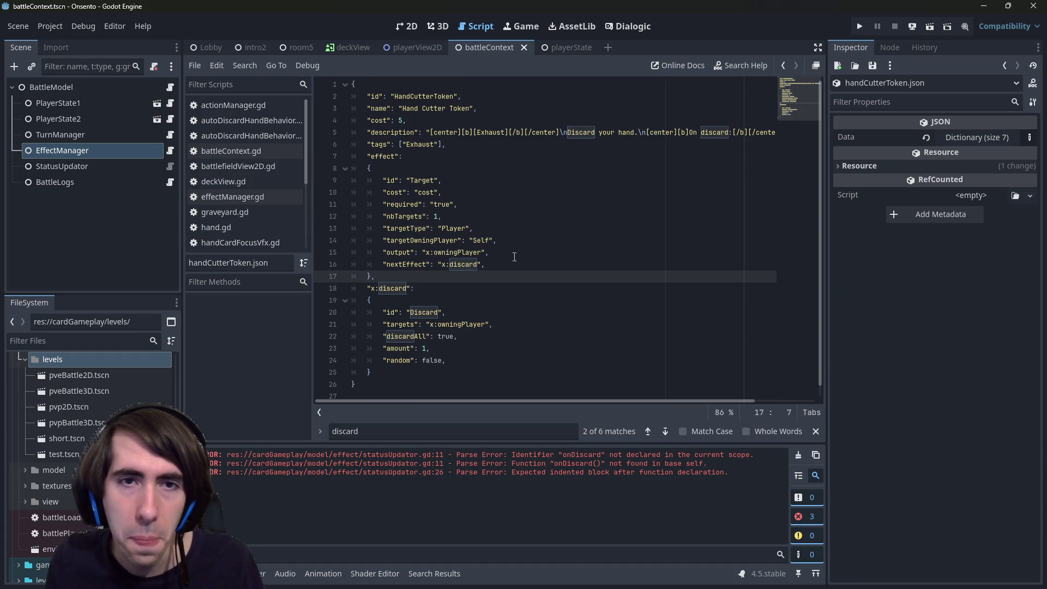
{"action": "double_click", "coordinate": [434, 144]}
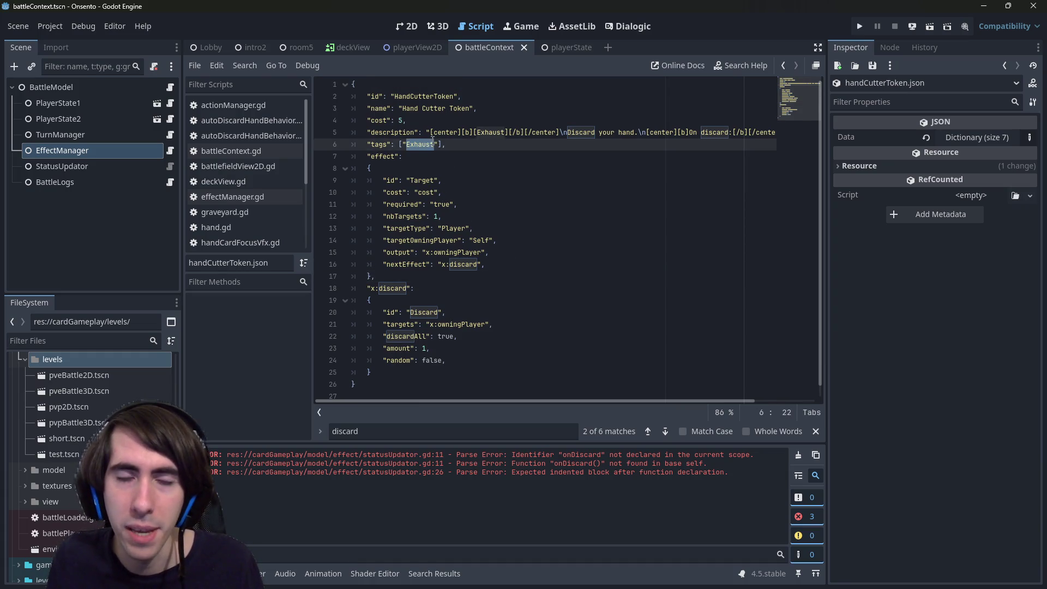
{"action": "left_click", "coordinate": [460, 144]}
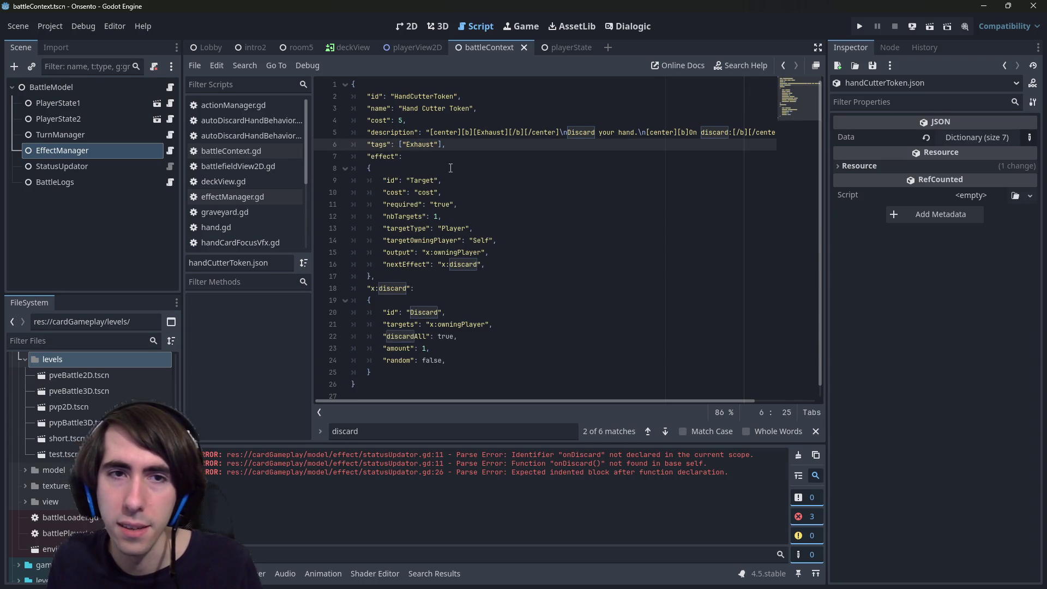
Add an empty "onDiscard": { }, block after the tags line and save.
{"action": "key", "text": "Return"}
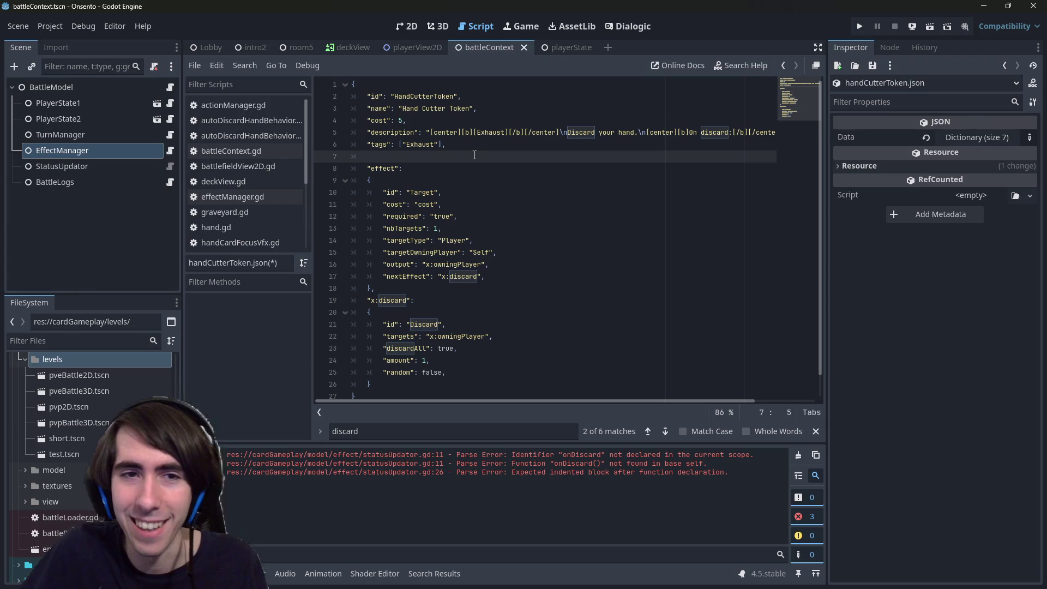
{"action": "type", "text": "\"onDiscard"}
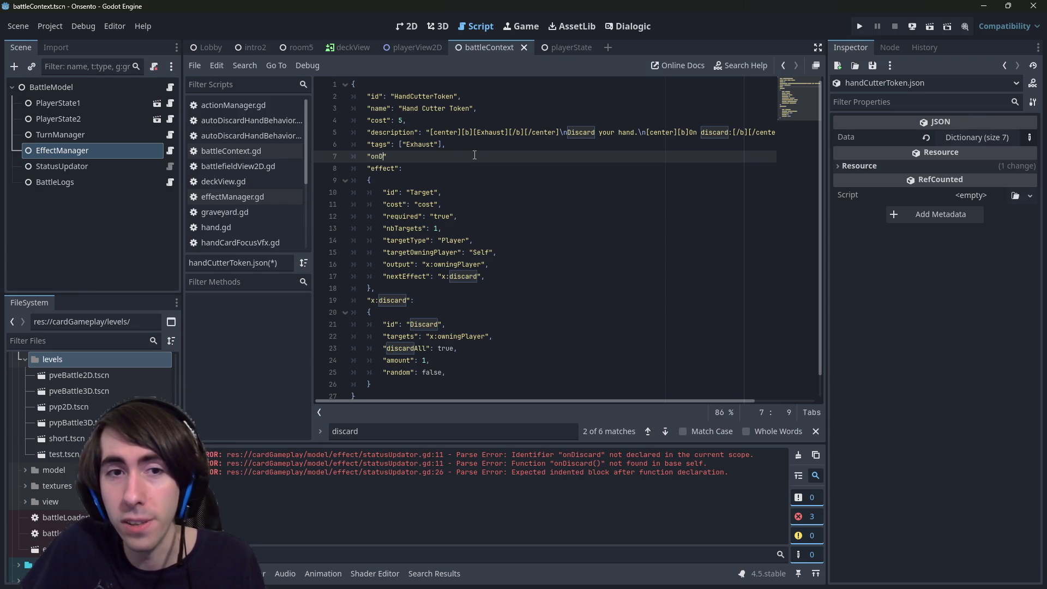
{"action": "type", "text": "\":"}
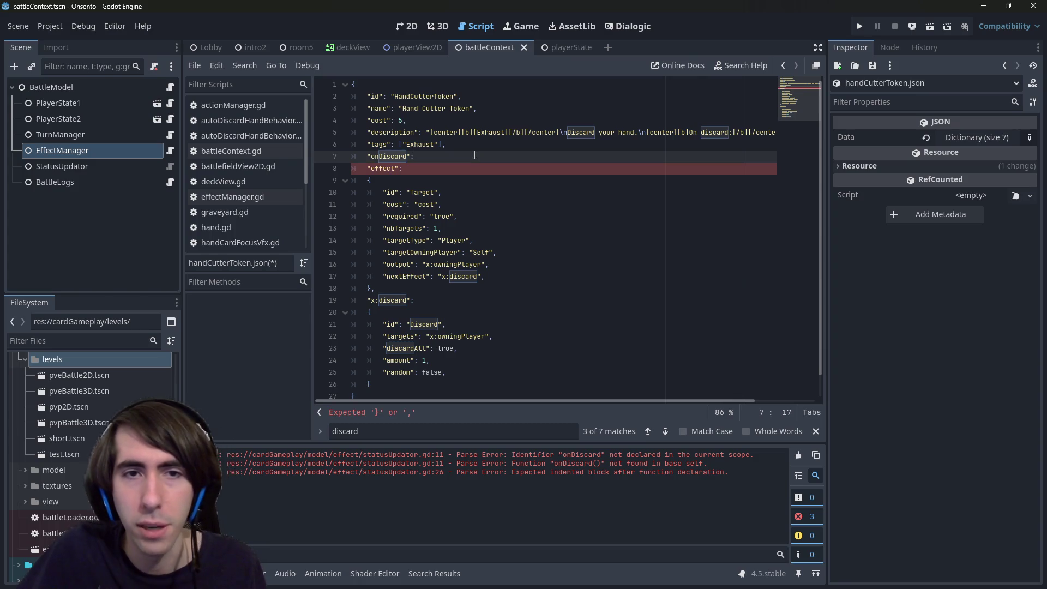
{"action": "key", "text": "Return"}
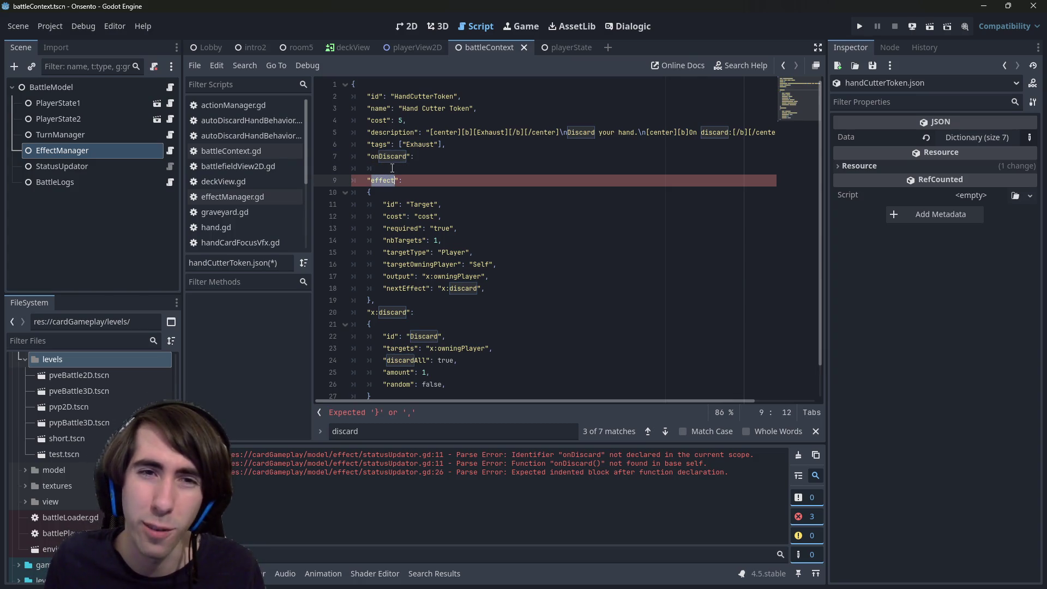
{"action": "key", "text": "BackSpace"}
{"action": "type", "text": "{"}
{"action": "key", "text": "Return"}
{"action": "key", "text": "Down"}
{"action": "type", "text": ","}
{"action": "key", "text": "ctrl+s"}
Save handCutterToken.json again, leaving the caret inside the empty onDiscard block.
{"action": "left_click", "coordinate": [463, 180]}
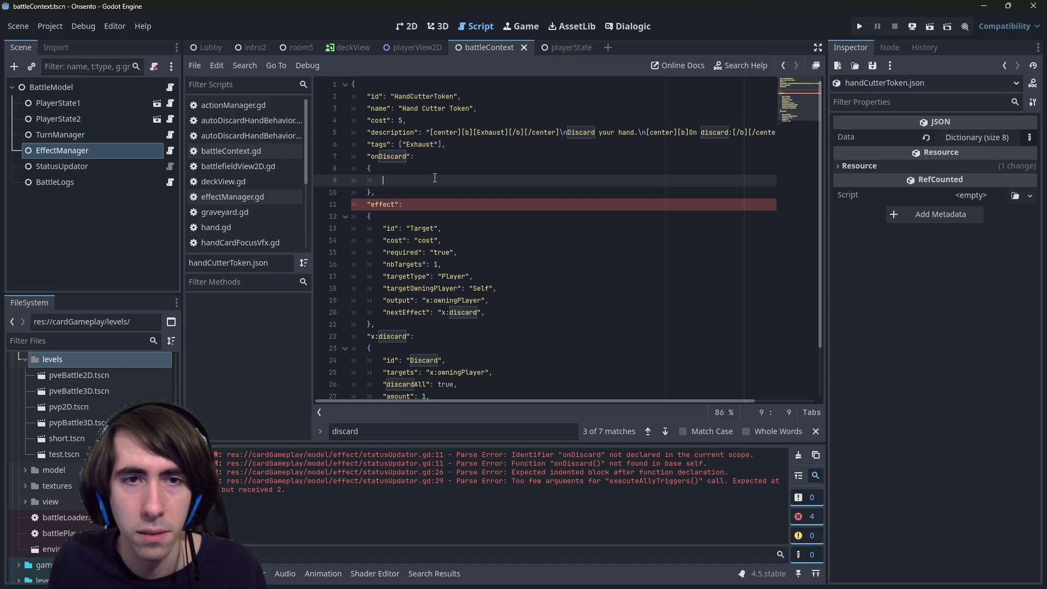
{"action": "key", "text": "ctrl+s"}
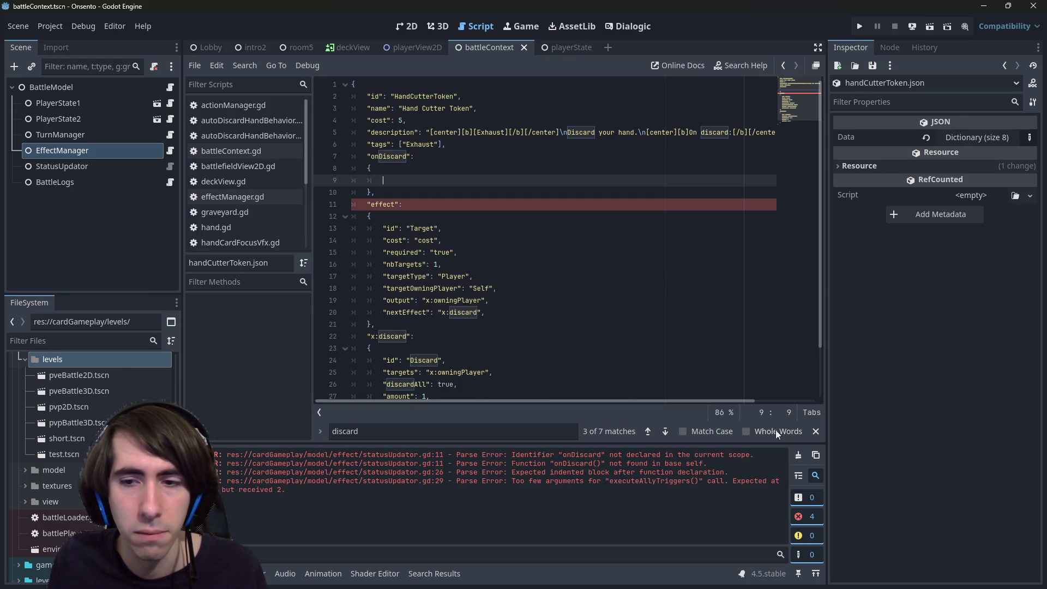
{"action": "left_click", "coordinate": [415, 205]}
{"action": "key", "text": "ctrl+s"}
{"action": "left_click", "coordinate": [503, 180]}
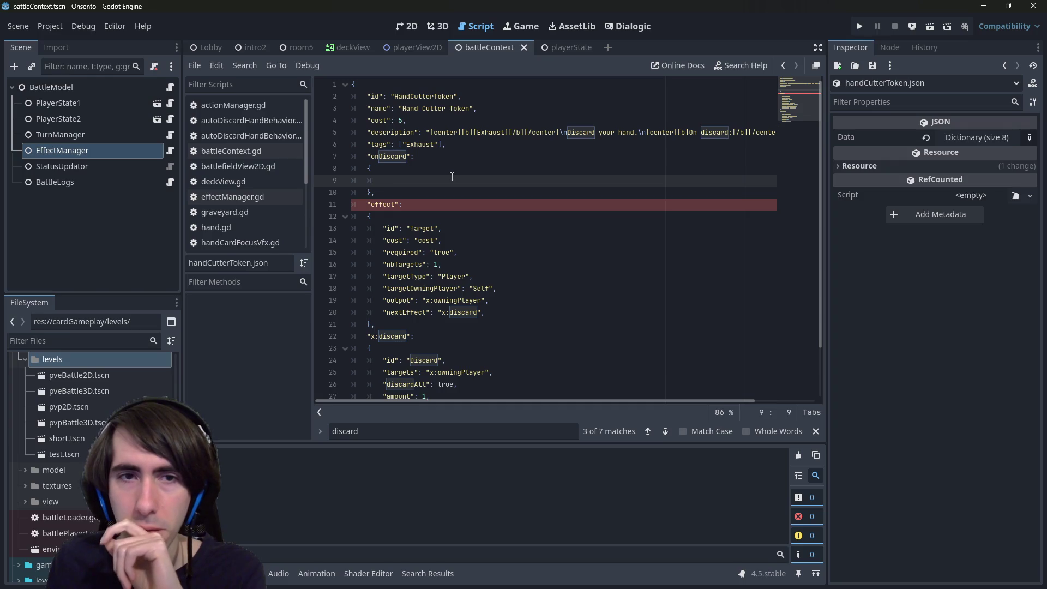
Give the onDiscard block the entry "id": "Forward".
{"action": "double_click", "coordinate": [408, 156]}
{"action": "left_click", "coordinate": [415, 176]}
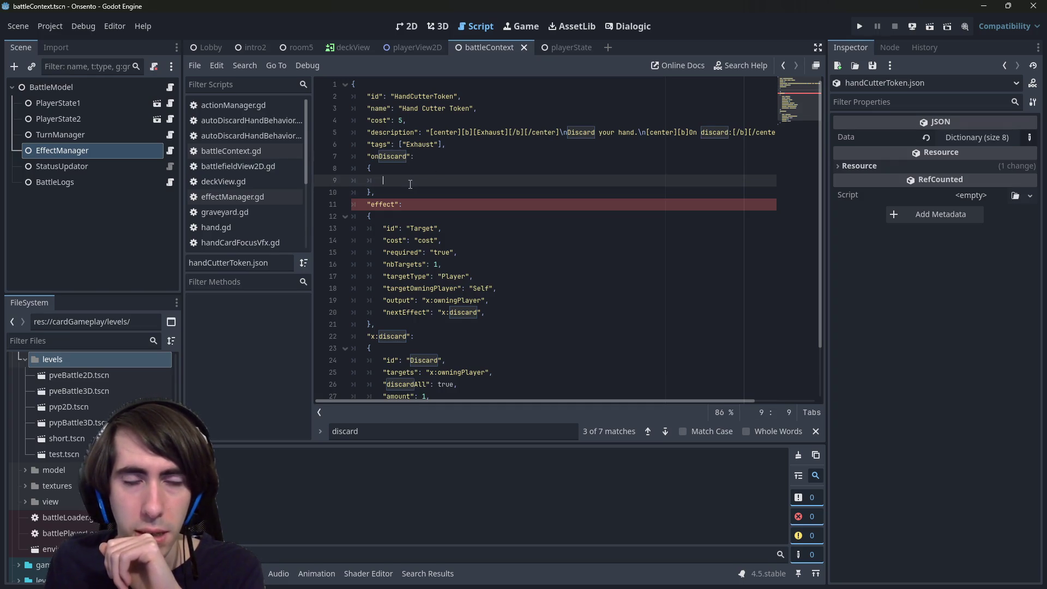
{"action": "type", "text": "\"id\":"}
{"action": "type", "text": " \""}
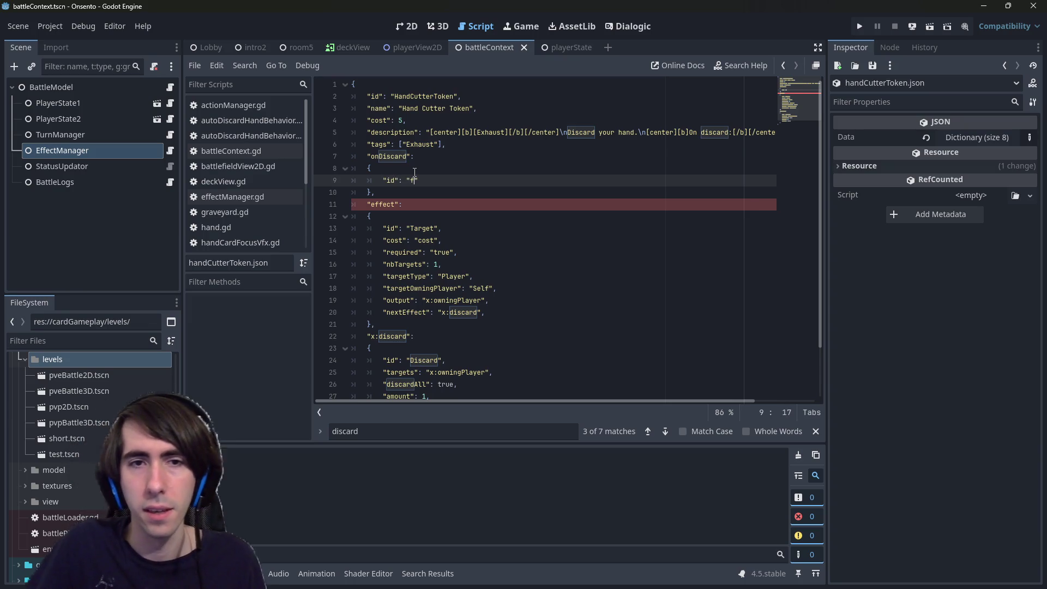
{"action": "type", "text": "Forward\","}
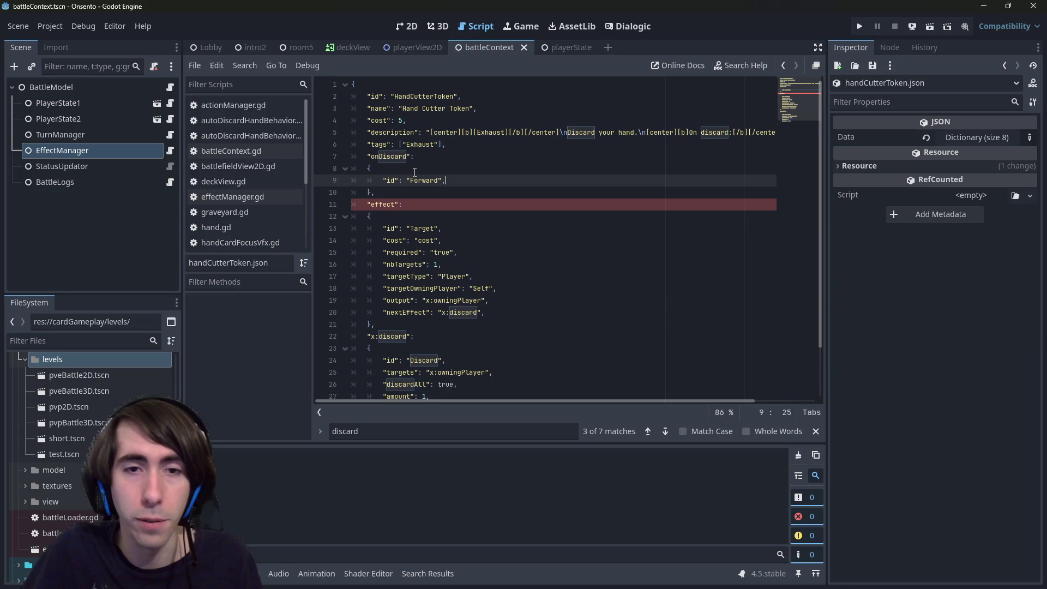
{"action": "key", "text": "Return"}
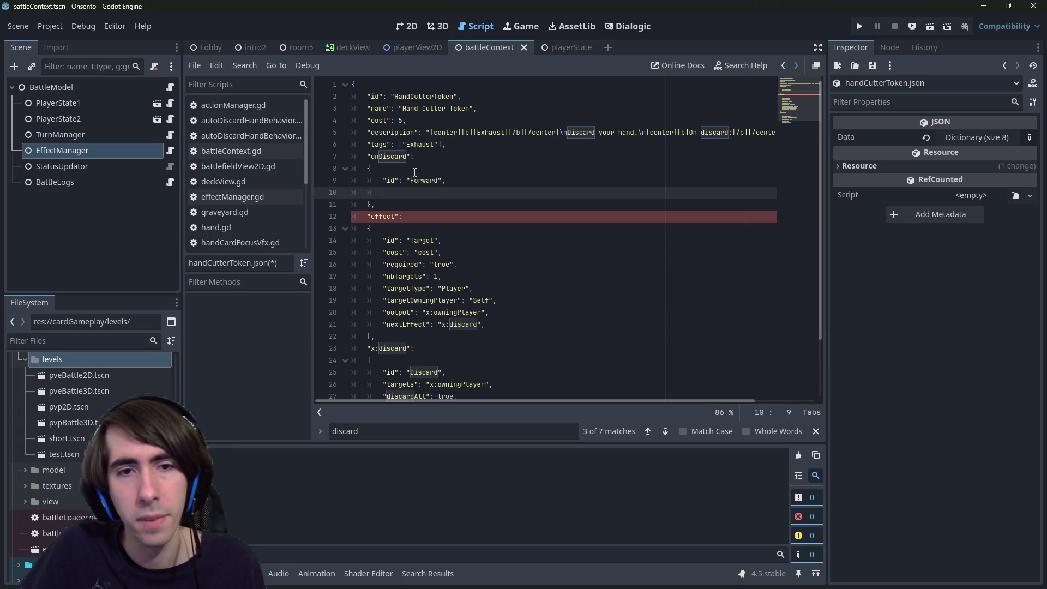
Copy the nextEffect line from line 21 into onDiscard, change x:discard to effect, and save.
{"action": "left_click_drag", "start_coordinate": [485, 324], "coordinate": [284, 322]}
{"action": "key", "text": "ctrl+c"}
{"action": "left_click", "coordinate": [393, 192]}
{"action": "key", "text": "ctrl+v"}
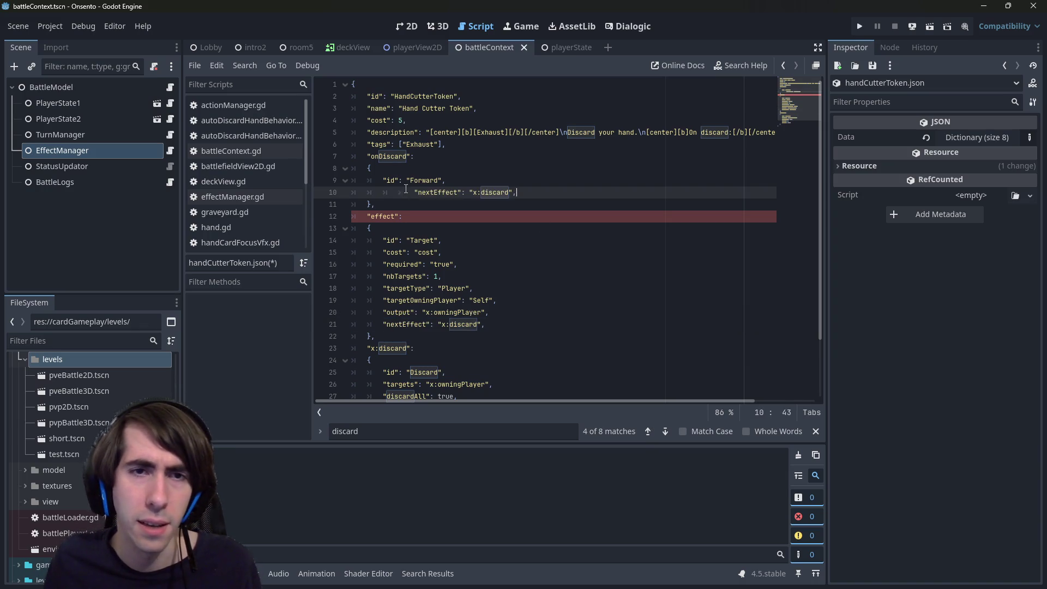
{"action": "double_click", "coordinate": [463, 192]}
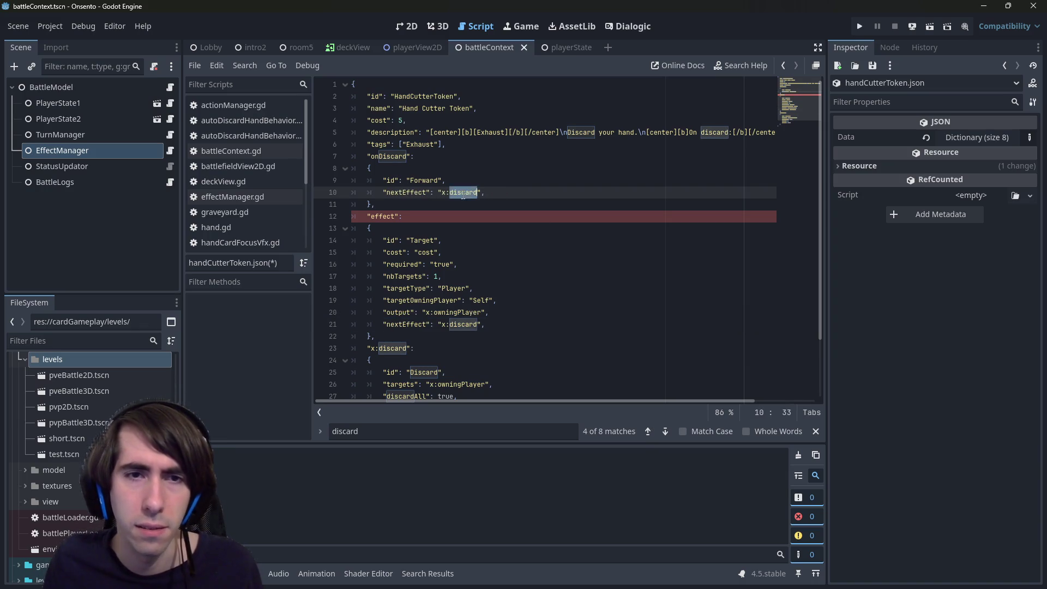
{"action": "left_click", "coordinate": [387, 209]}
{"action": "left_click_drag", "start_coordinate": [442, 192], "coordinate": [478, 193]}
{"action": "type", "text": "effect"}
{"action": "key", "text": "ctrl+s"}
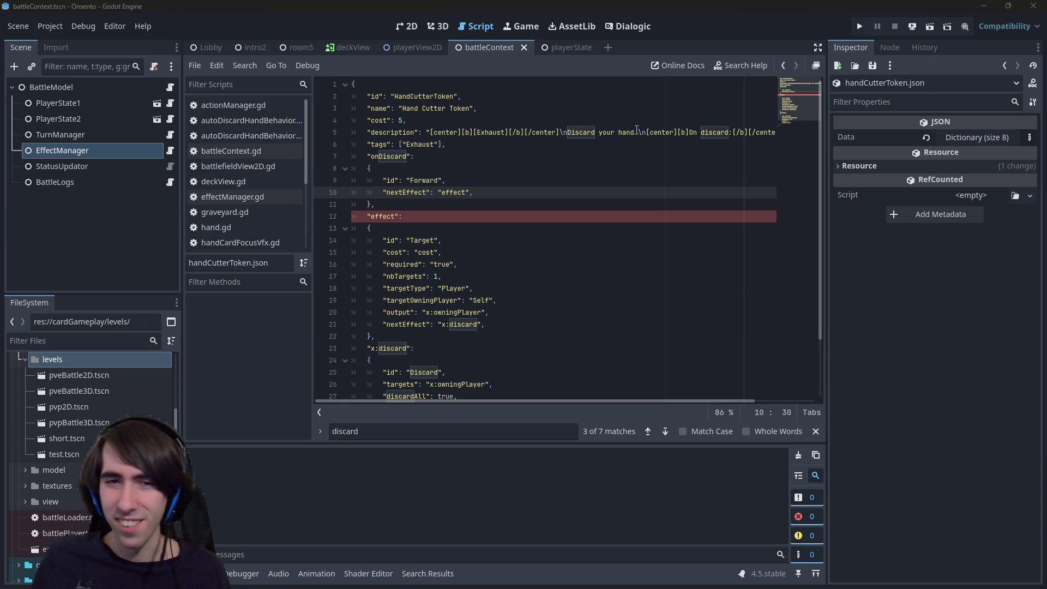
Replace the onDiscard object with the plain string "effect", then bring up effectManager.gd.
{"action": "left_click", "coordinate": [598, 320]}
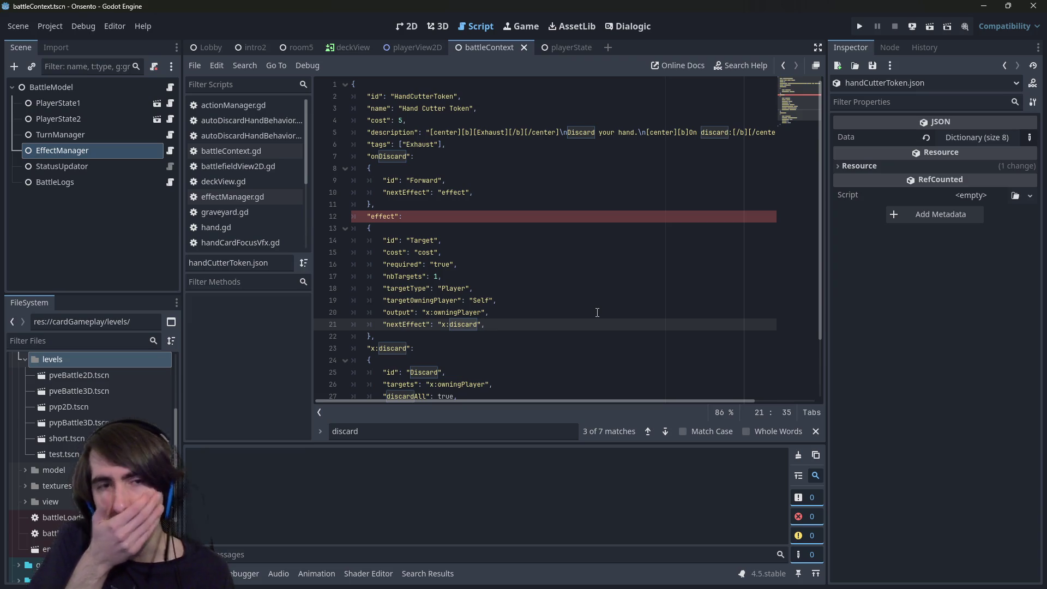
{"action": "left_click", "coordinate": [462, 202]}
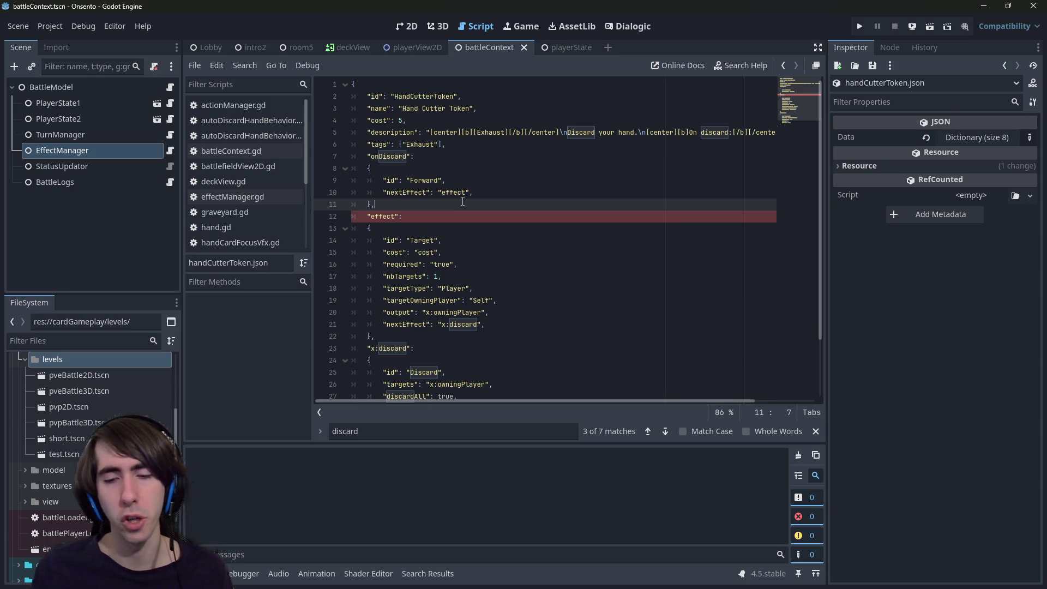
{"action": "left_click_drag", "start_coordinate": [463, 201], "coordinate": [446, 158]}
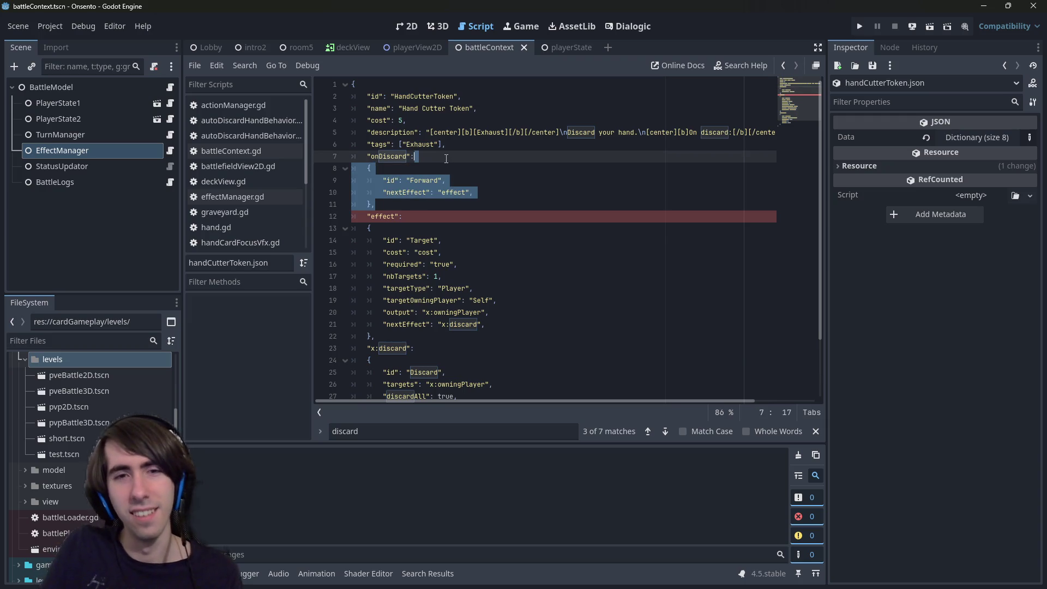
{"action": "key", "text": "BackSpace"}
{"action": "type", "text": "effect\","}
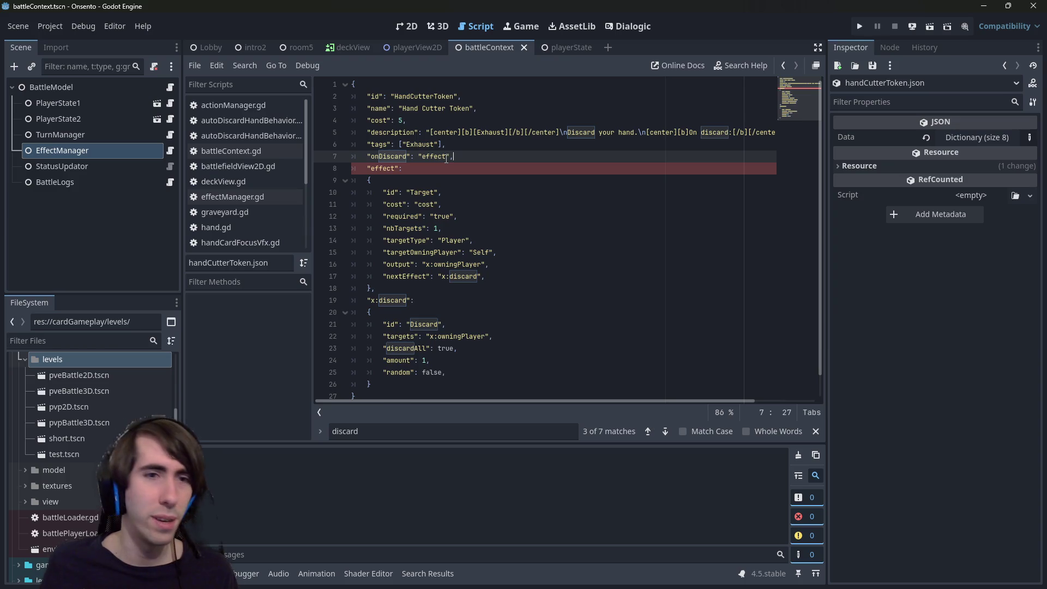
{"action": "left_click", "coordinate": [170, 150]}
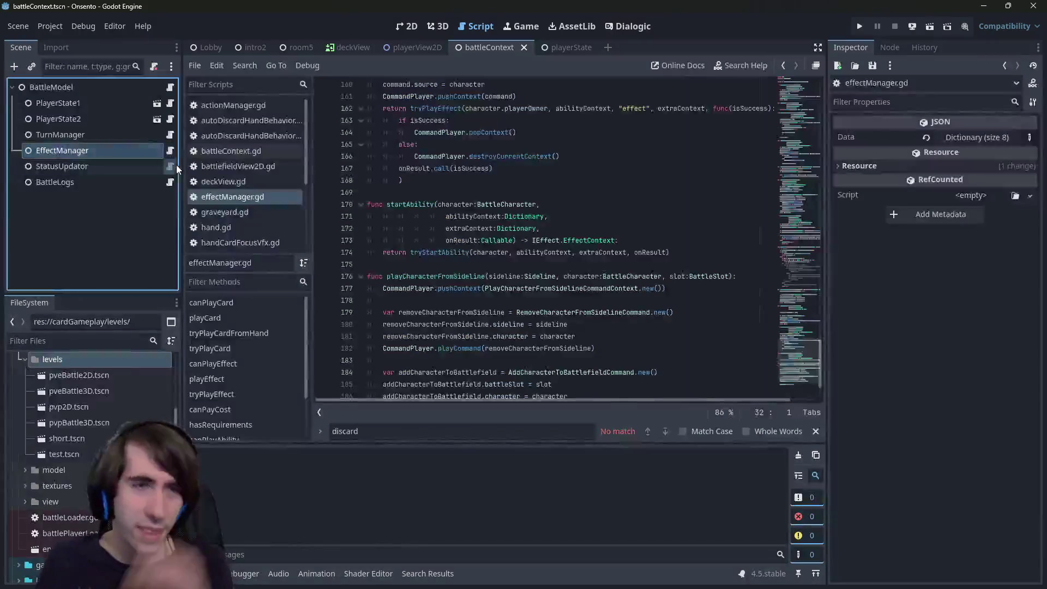
Prefix line 28's card.getTags() with var in statusUpdator.gd and save all files.
{"action": "left_click", "coordinate": [171, 166]}
{"action": "left_click", "coordinate": [595, 264]}
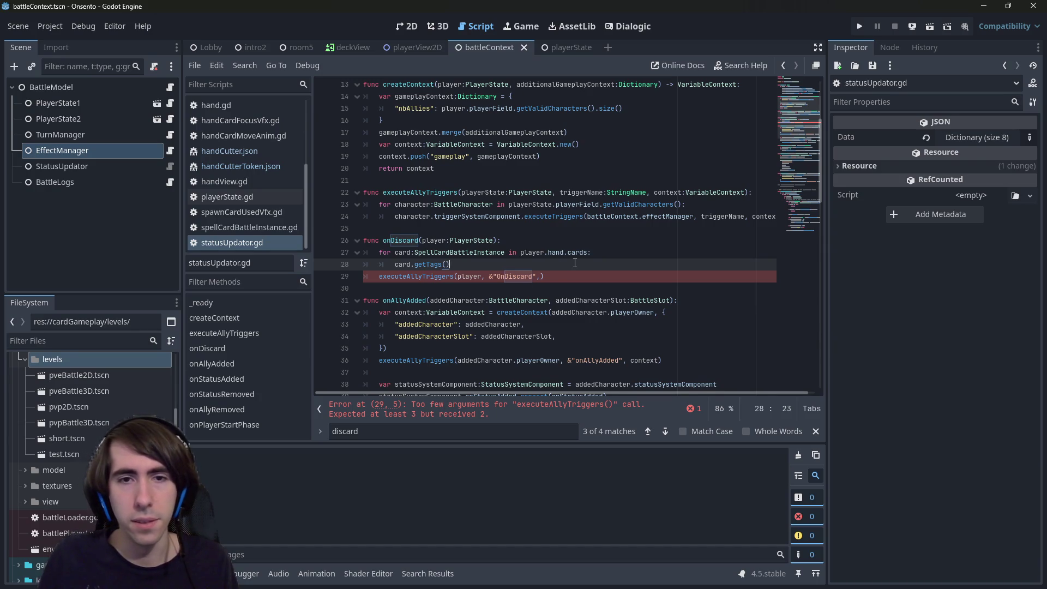
{"action": "key", "text": "Home"}
{"action": "type", "text": "var"}
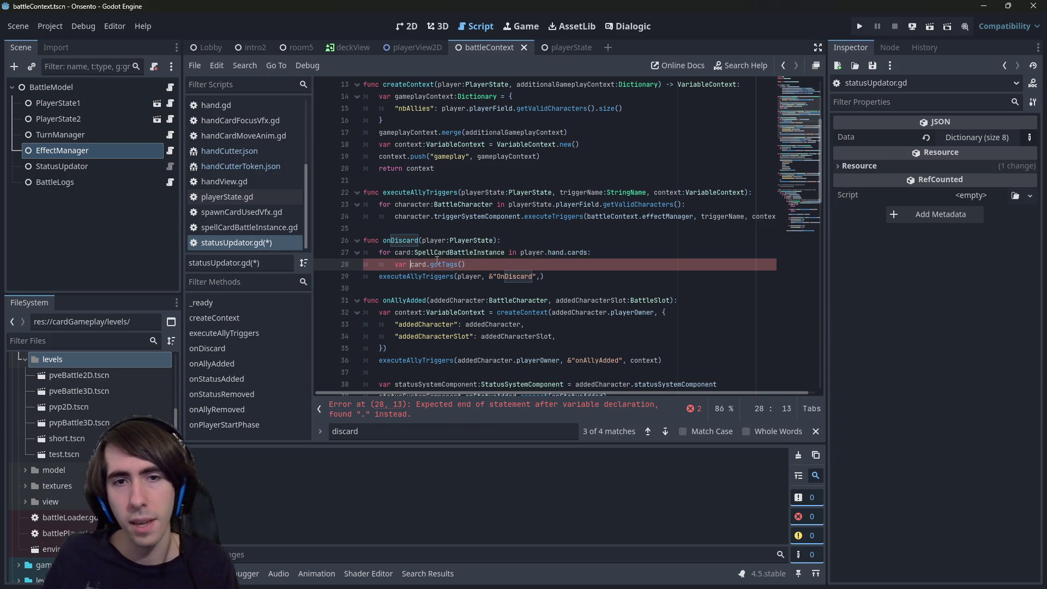
{"action": "key", "text": "alt+Left"}
{"action": "key", "text": "alt+Left"}
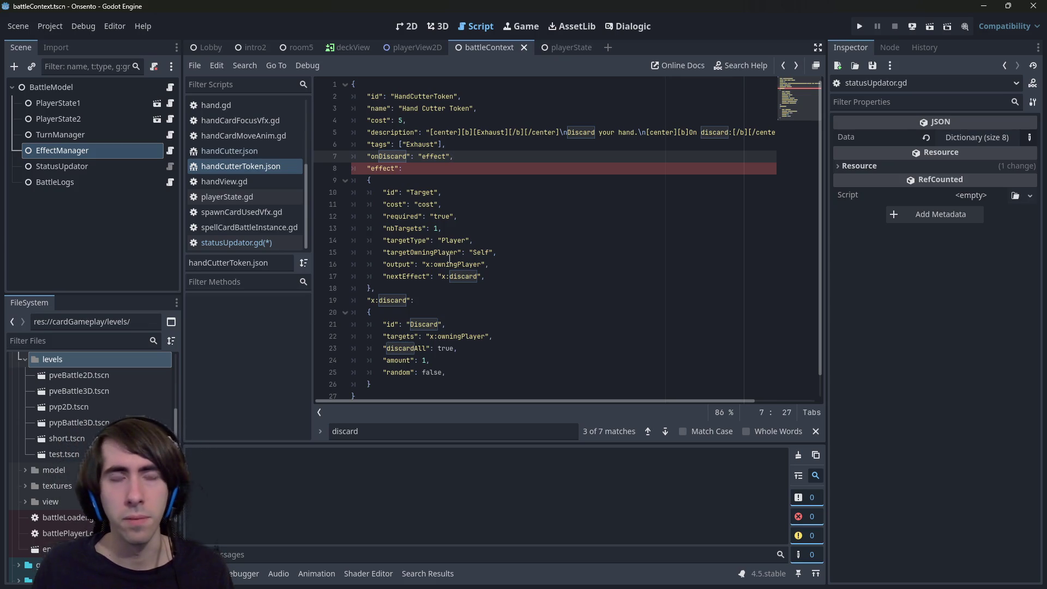
{"action": "key", "text": "ctrl+s"}
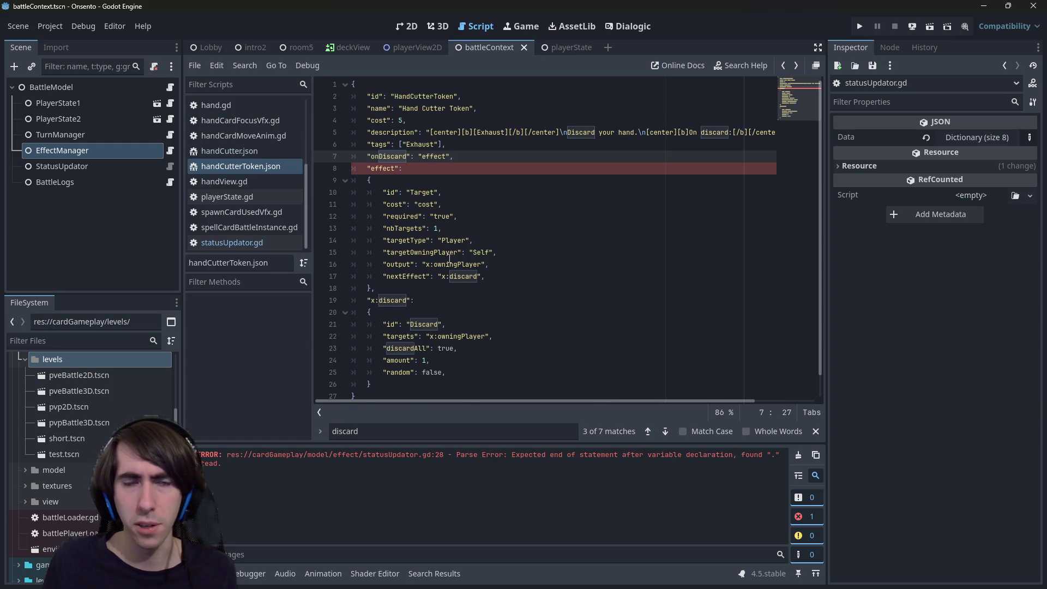
{"action": "key", "text": "alt+Left"}
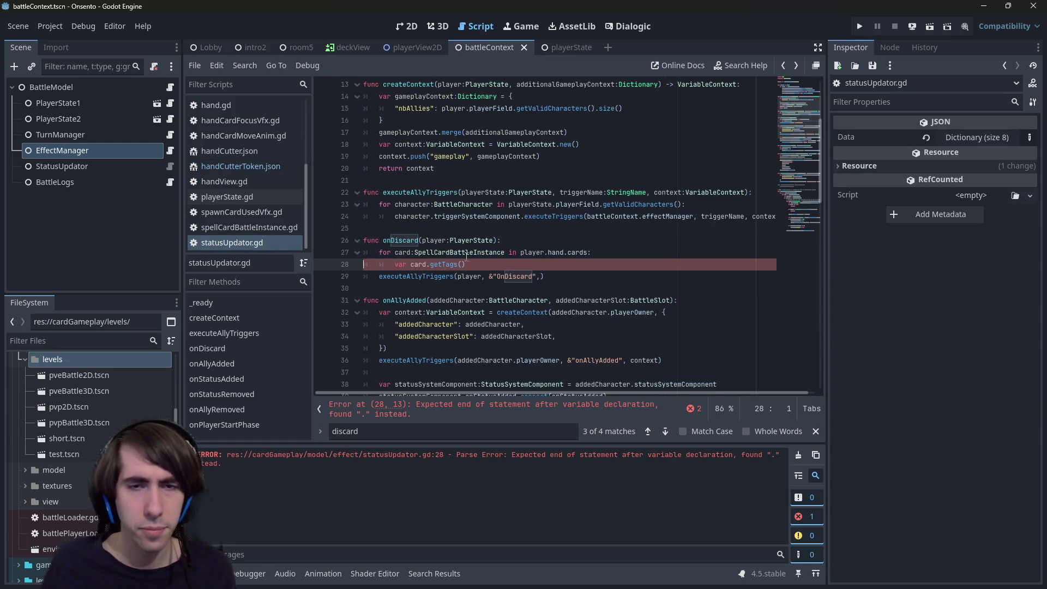
Rewrite line 28 as card.getData().get(" using autocomplete.
{"action": "left_click", "coordinate": [508, 264]}
{"action": "key", "text": "BackSpace"}
{"action": "key", "text": "BackSpace"}
{"action": "key", "text": "BackSpace"}
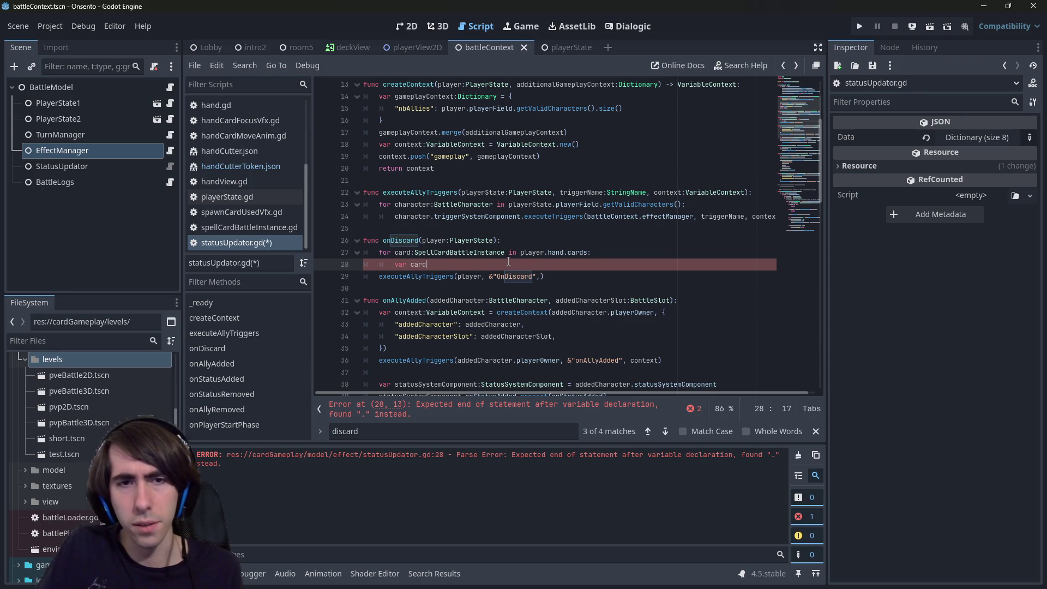
{"action": "key", "text": "BackSpace"}
{"action": "key", "text": "BackSpace"}
{"action": "key", "text": "BackSpace"}
{"action": "type", "text": "card."}
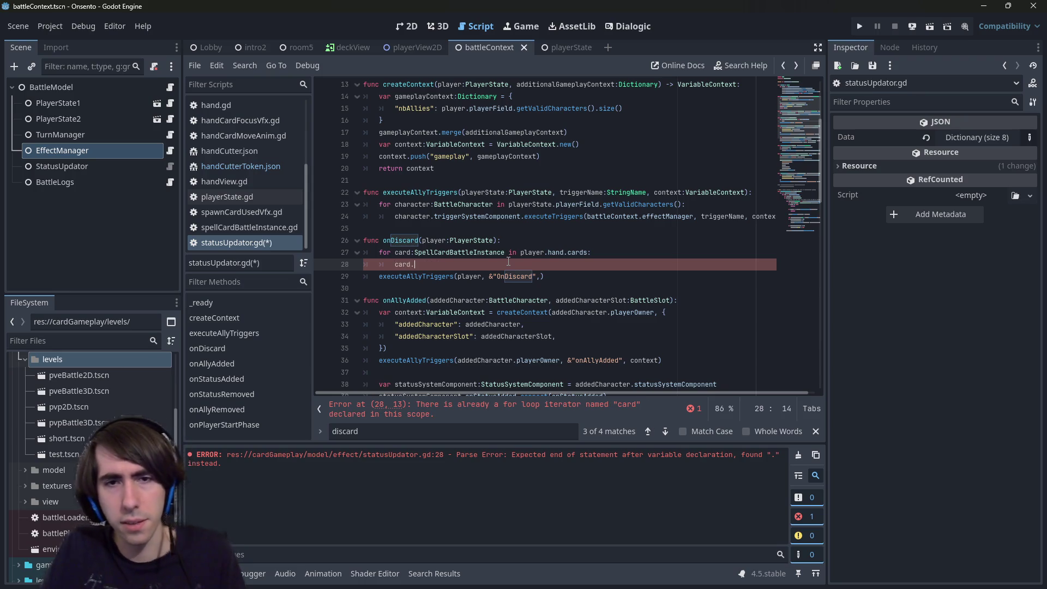
{"action": "type", "text": "getD"}
{"action": "key", "text": "Return"}
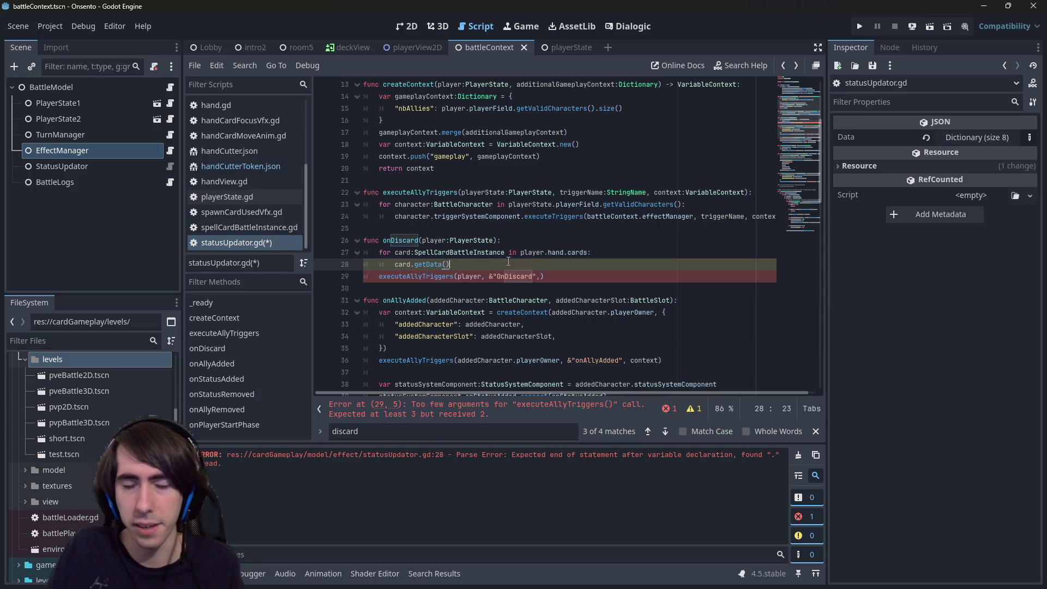
{"action": "type", "text": ".find"}
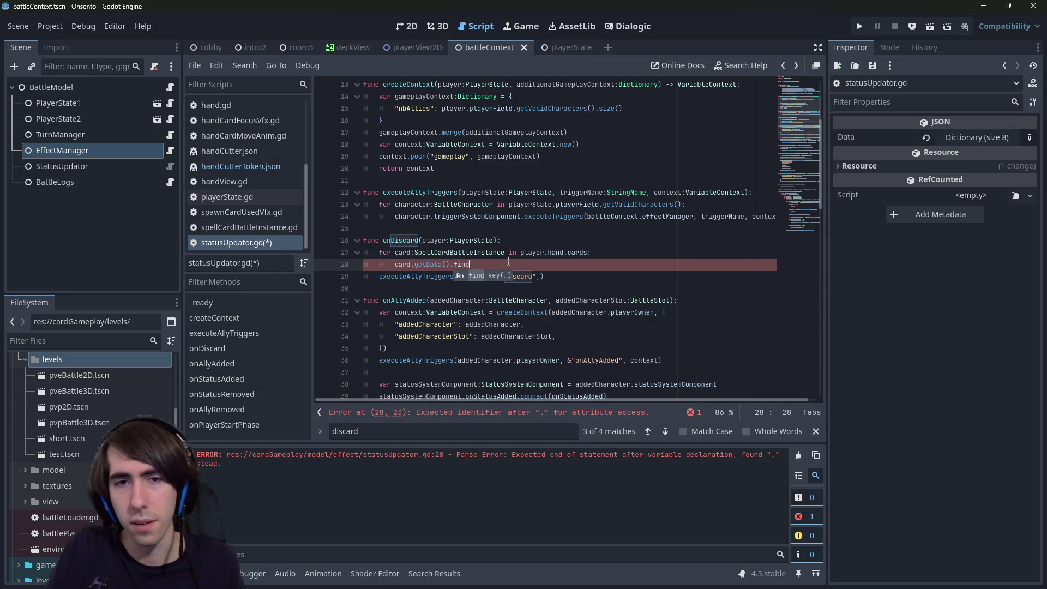
{"action": "key", "text": "BackSpace"}
{"action": "key", "text": "BackSpace"}
{"action": "key", "text": "BackSpace"}
{"action": "key", "text": "BackSpace"}
{"action": "type", "text": "get"}
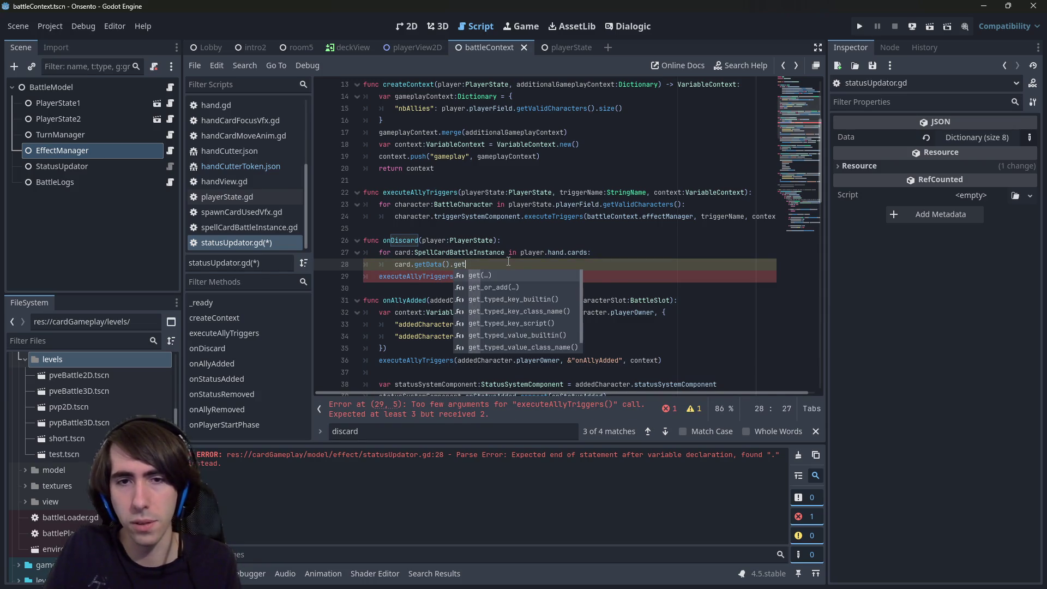
{"action": "key", "text": "Return"}
{"action": "type", "text": "\""}
Complete it as var onDiscard:String = card.getData().get("onDiscard", null) and save.
{"action": "key", "text": "alt+Left"}
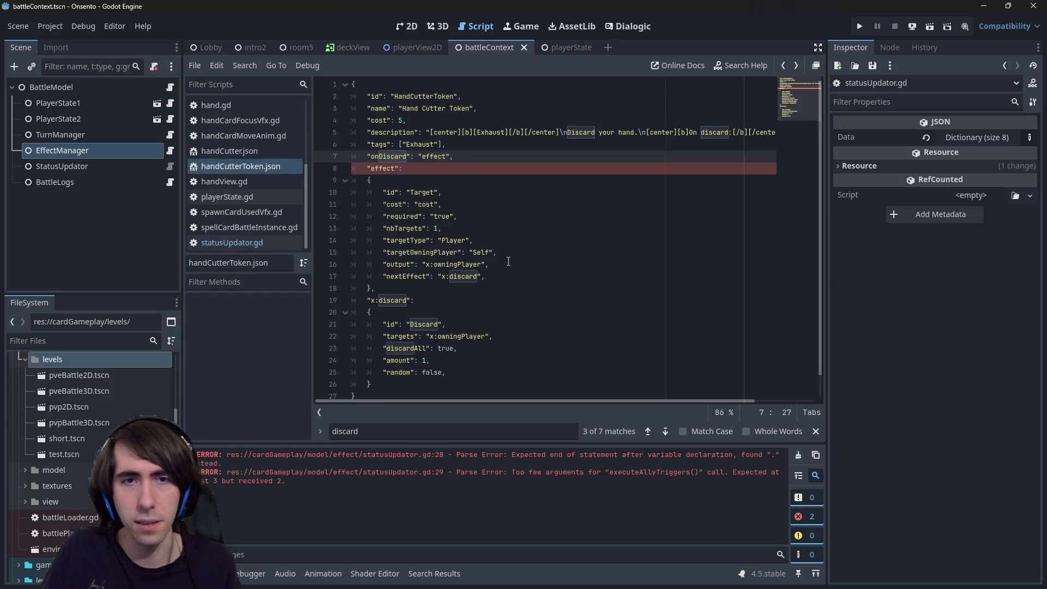
{"action": "key", "text": "alt+Right"}
{"action": "type", "text": "onDiscard\", "}
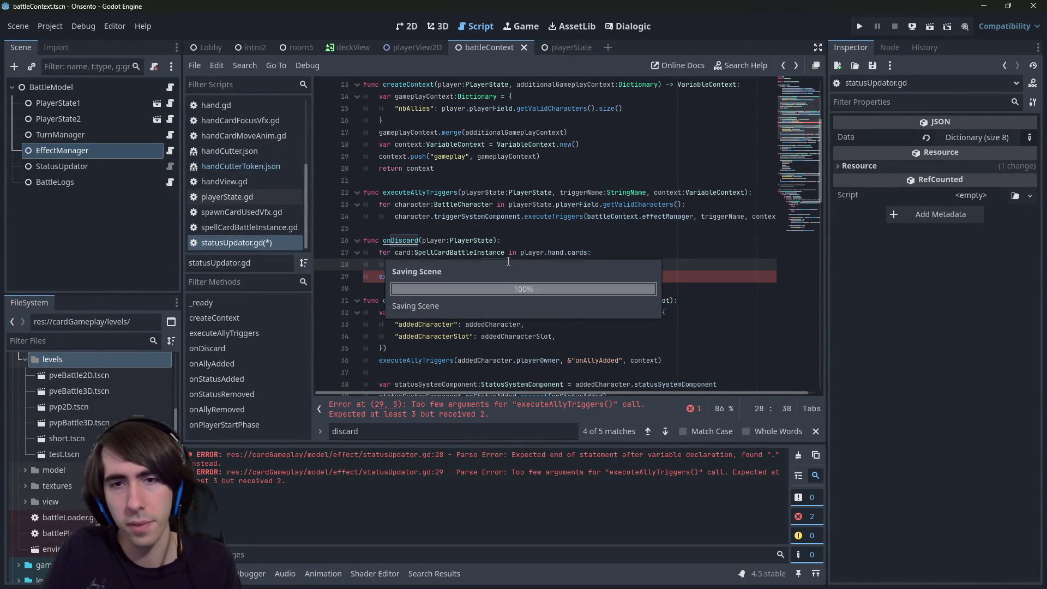
{"action": "type", "text": "null"}
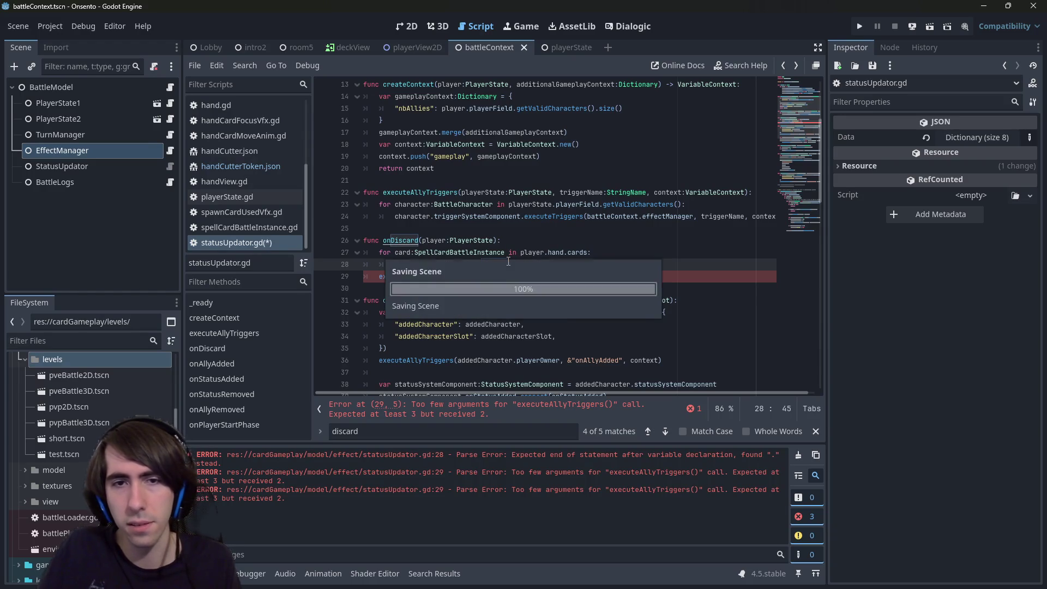
{"action": "key", "text": "Home"}
{"action": "type", "text": "var onDiscard:"}
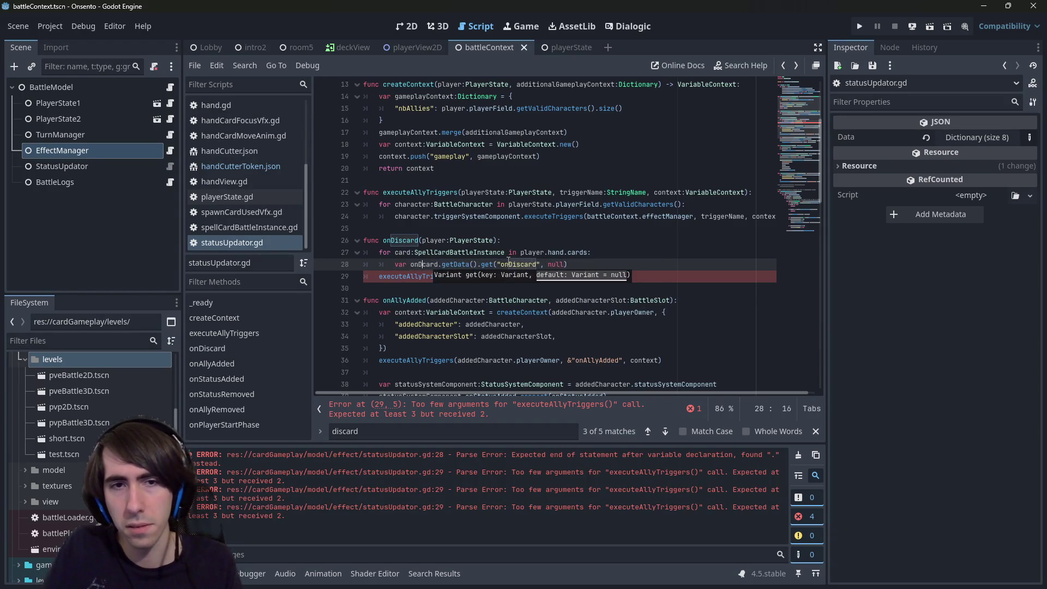
{"action": "type", "text": "String ="}
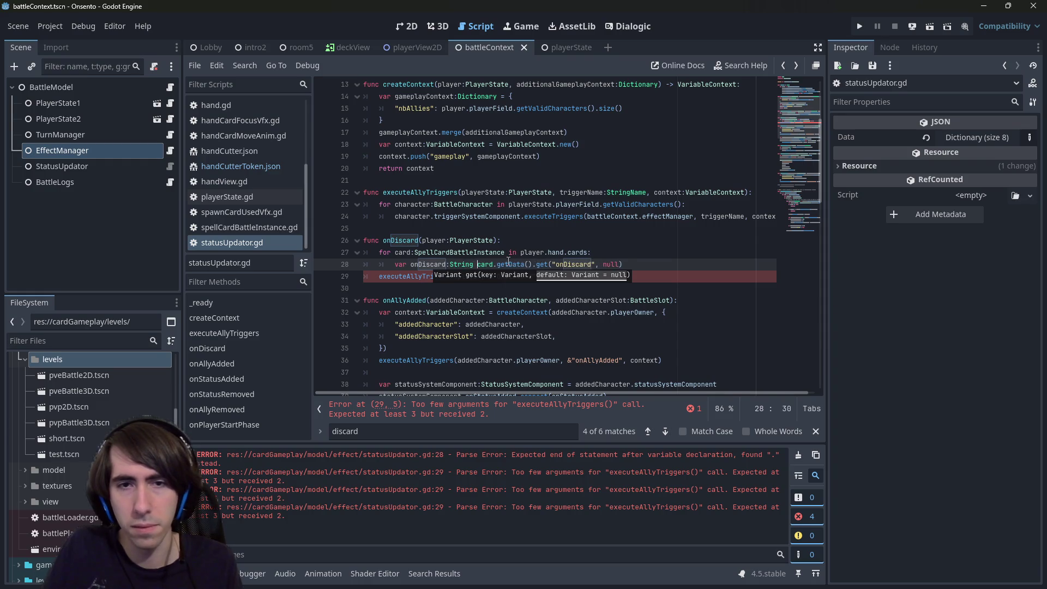
{"action": "key", "text": "ctrl+s"}
Go to the reported error and insert a blank line above executeAllyTriggers.
{"action": "key", "text": "Escape"}
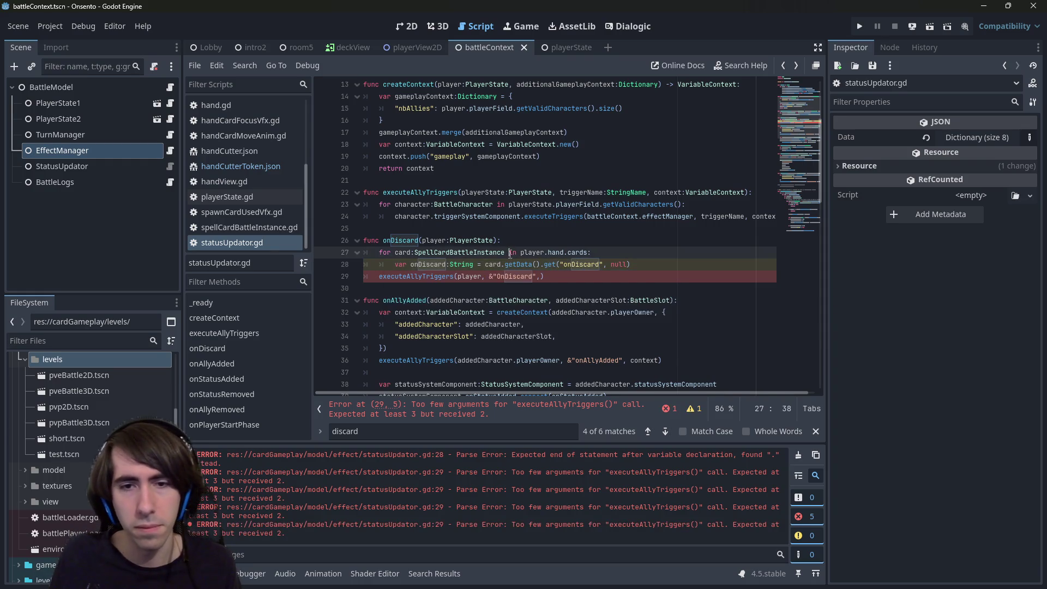
{"action": "left_click", "coordinate": [485, 419]}
{"action": "left_click", "coordinate": [665, 216]}
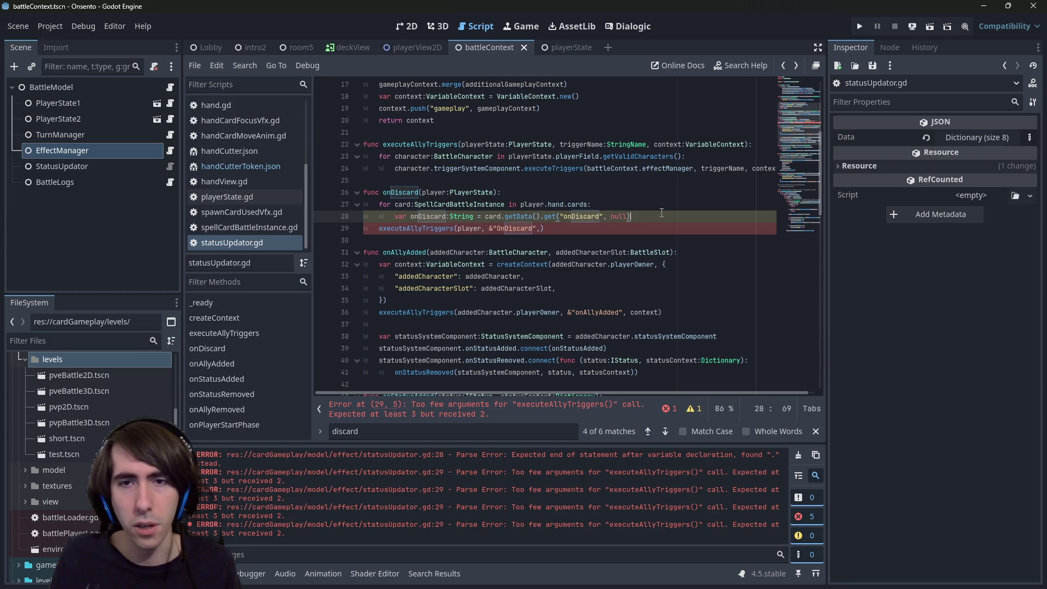
{"action": "left_click", "coordinate": [606, 410]}
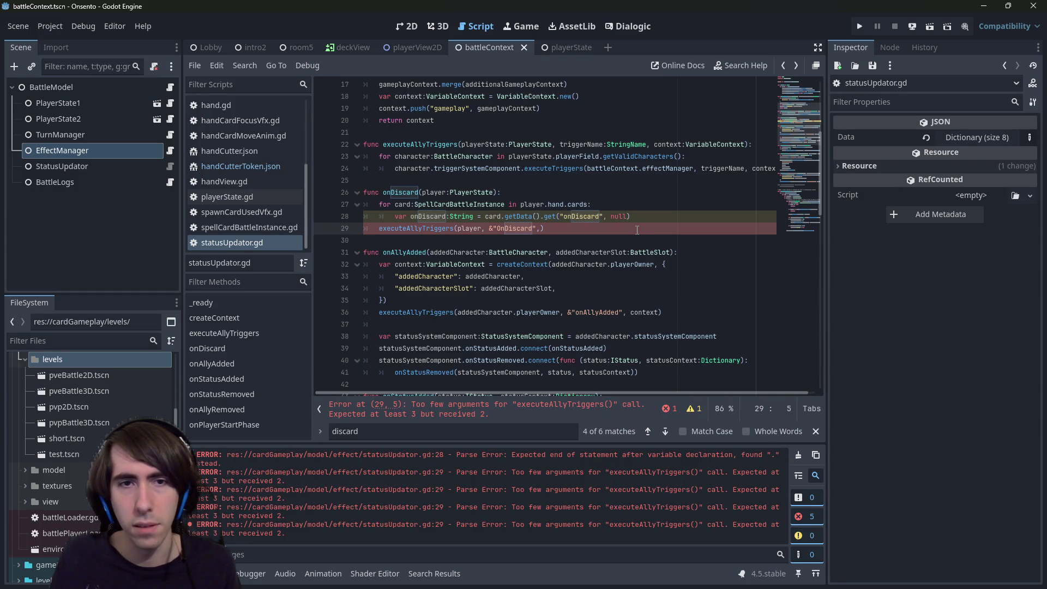
{"action": "key", "text": "Return"}
Comment out the executeAllyTriggers call and save statusUpdator.gd.
{"action": "left_click", "coordinate": [588, 244]}
{"action": "key", "text": "ctrl+k"}
{"action": "key", "text": "ctrl+s"}
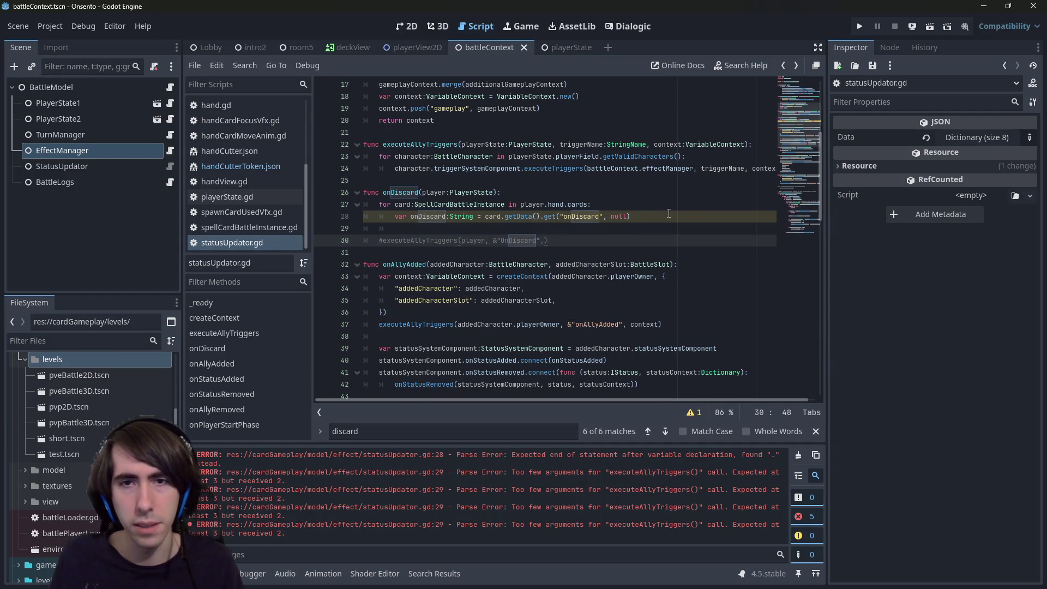
Put onDiscard on a new line below the lookup and drop the String type from its declaration.
{"action": "left_click", "coordinate": [675, 214]}
{"action": "key", "text": "Return"}
{"action": "double_click", "coordinate": [431, 217]}
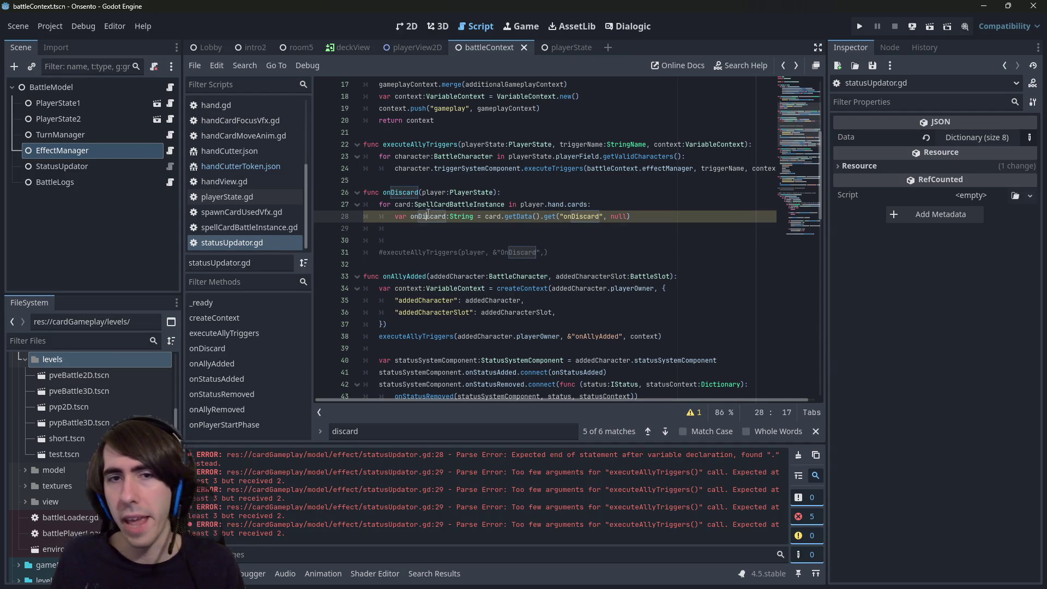
{"action": "key", "text": "ctrl+c"}
{"action": "left_click", "coordinate": [435, 226]}
{"action": "key", "text": "ctrl+v"}
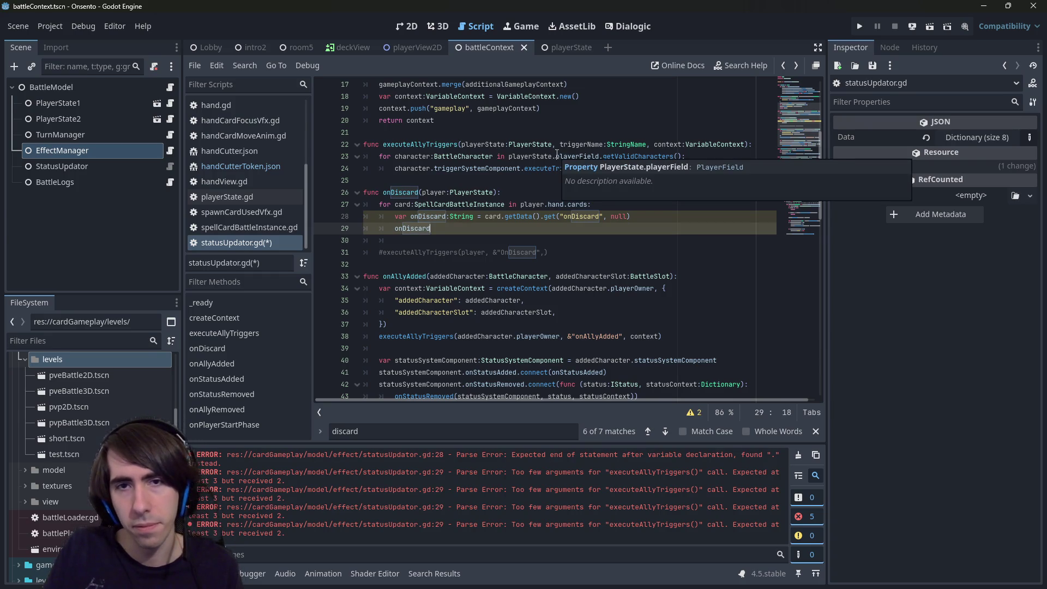
{"action": "key", "text": "Up"}
{"action": "key", "text": "ctrl+Right"}
{"action": "key", "text": "ctrl+Right"}
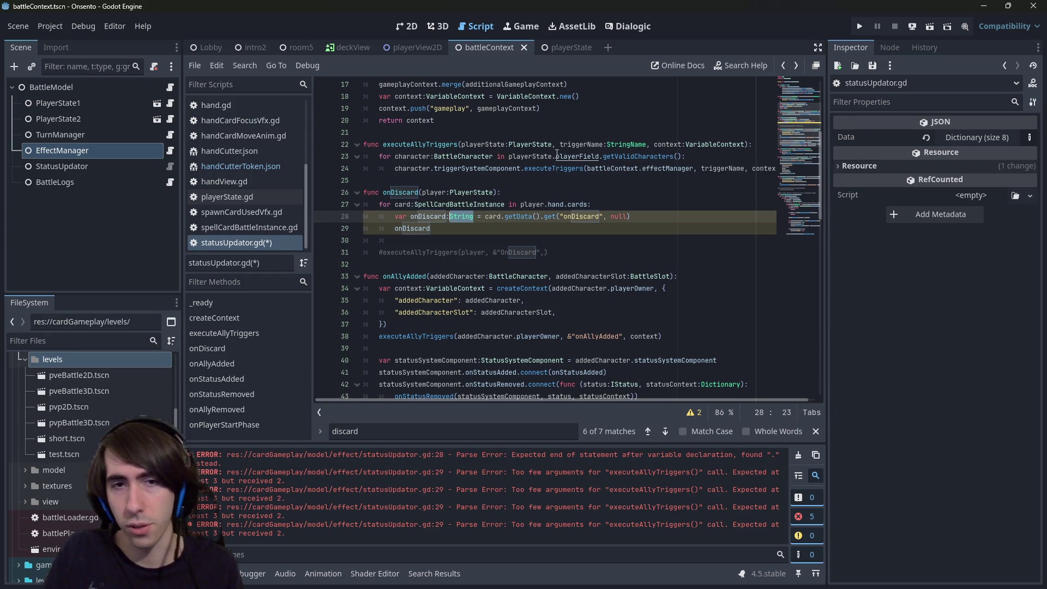
{"action": "key", "text": "BackSpace"}
{"action": "key", "text": "BackSpace"}
{"action": "key", "text": "ctrl+s"}
{"action": "key", "text": "Down"}
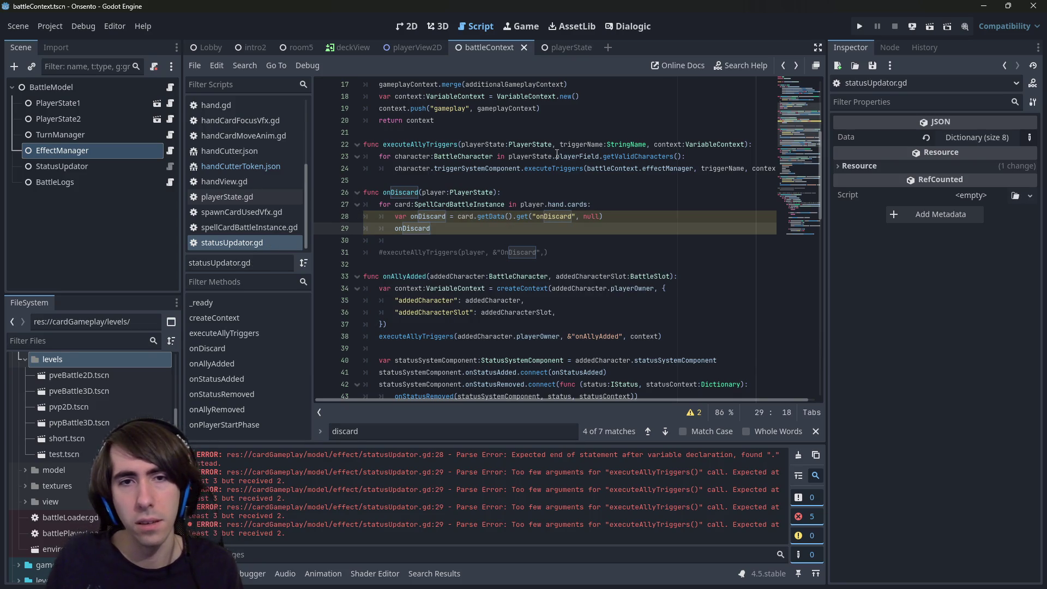
Wrap the onDiscard line in an 'if onDiscard is String:' check and save.
{"action": "key", "text": "ctrl+shift+Return"}
{"action": "type", "text": "if onDiscard ="}
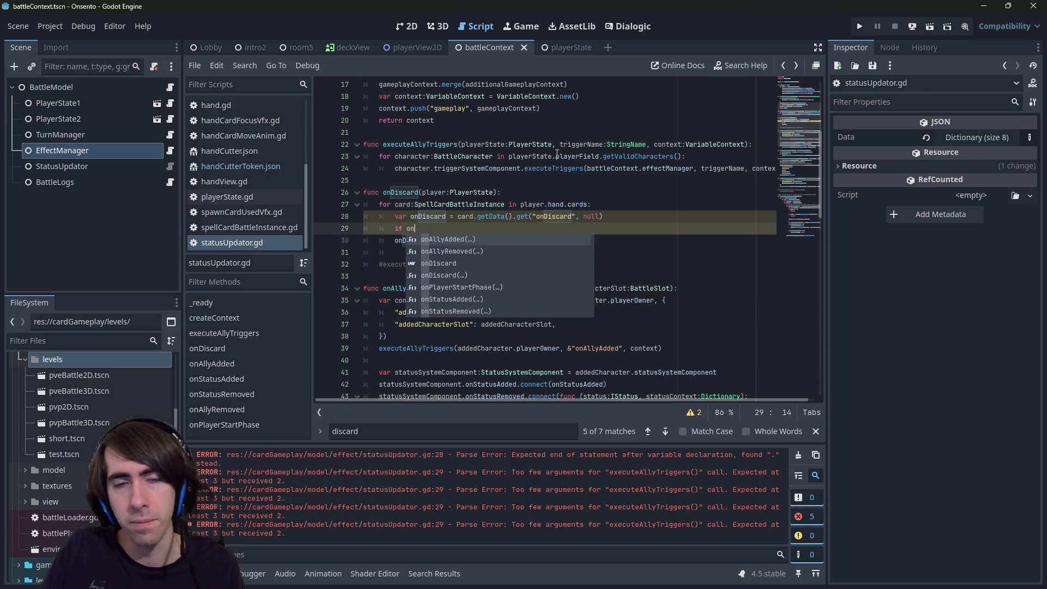
{"action": "key", "text": "BackSpace"}
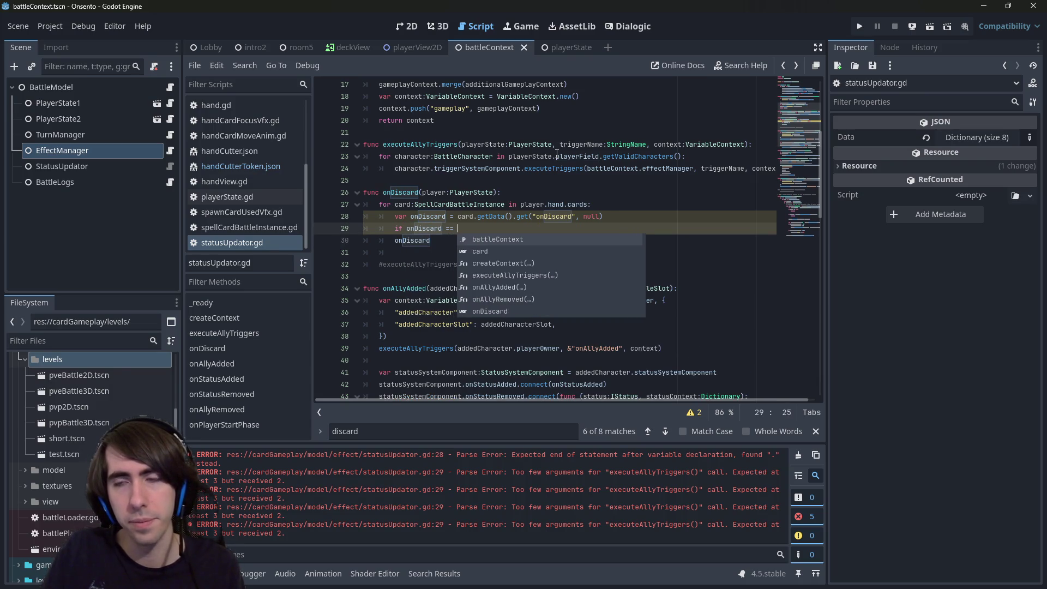
{"action": "type", "text": "is"}
{"action": "type", "text": " String:"}
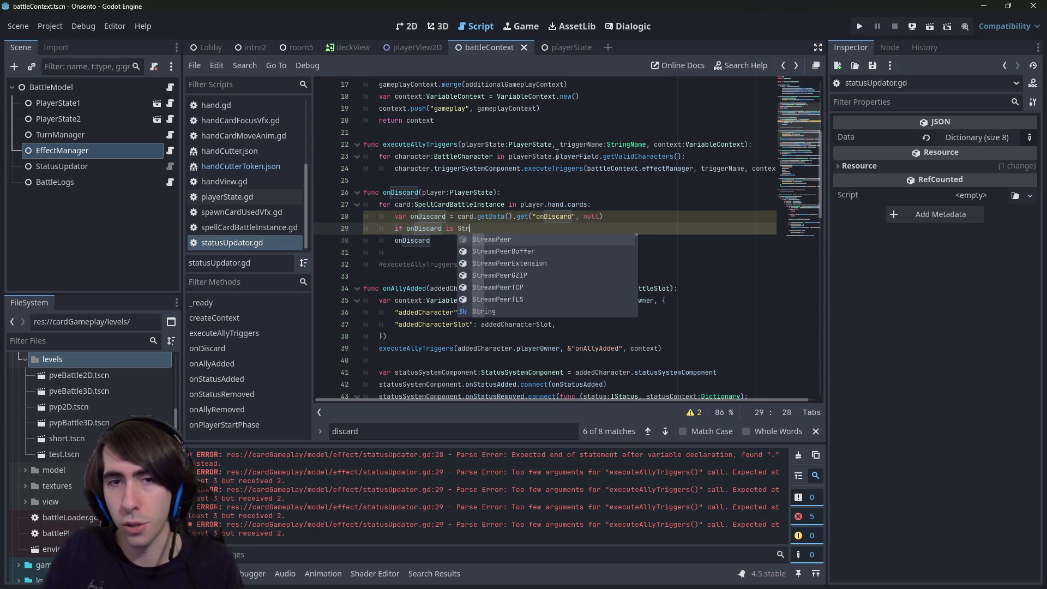
{"action": "key", "text": "Return"}
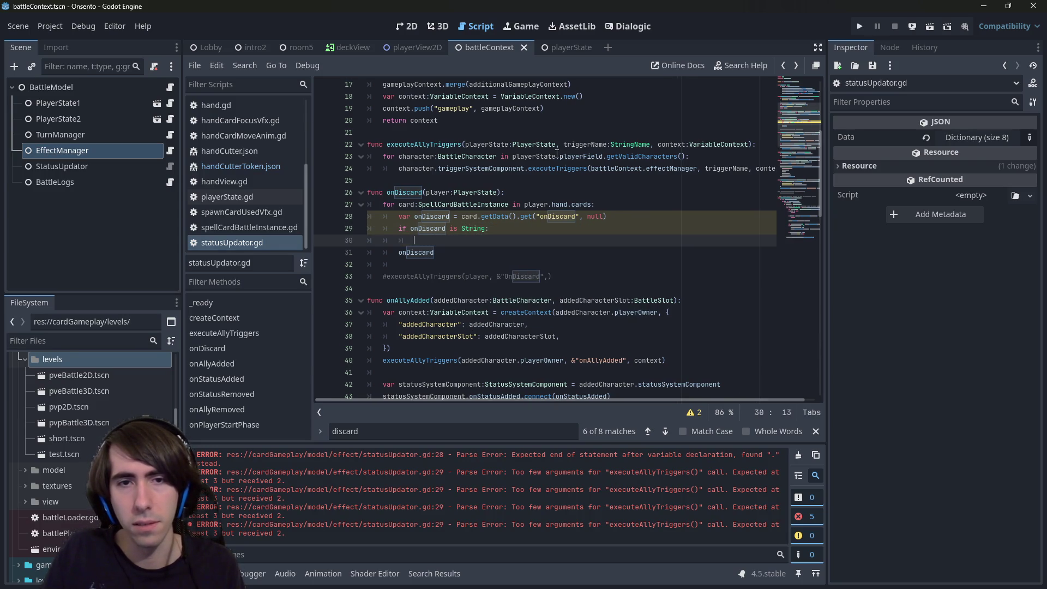
{"action": "key", "text": "ctrl+z"}
{"action": "key", "text": "ctrl+z"}
{"action": "key", "text": "ctrl+s"}
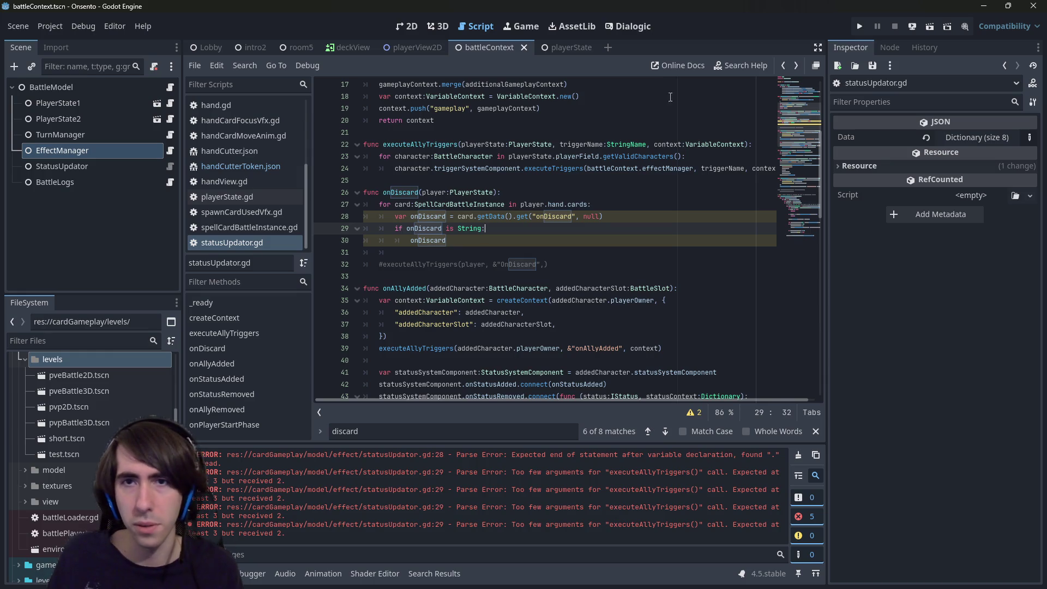
{"action": "scroll", "coordinate": [519, 242], "scroll_direction": "down", "scroll_amount": 9}
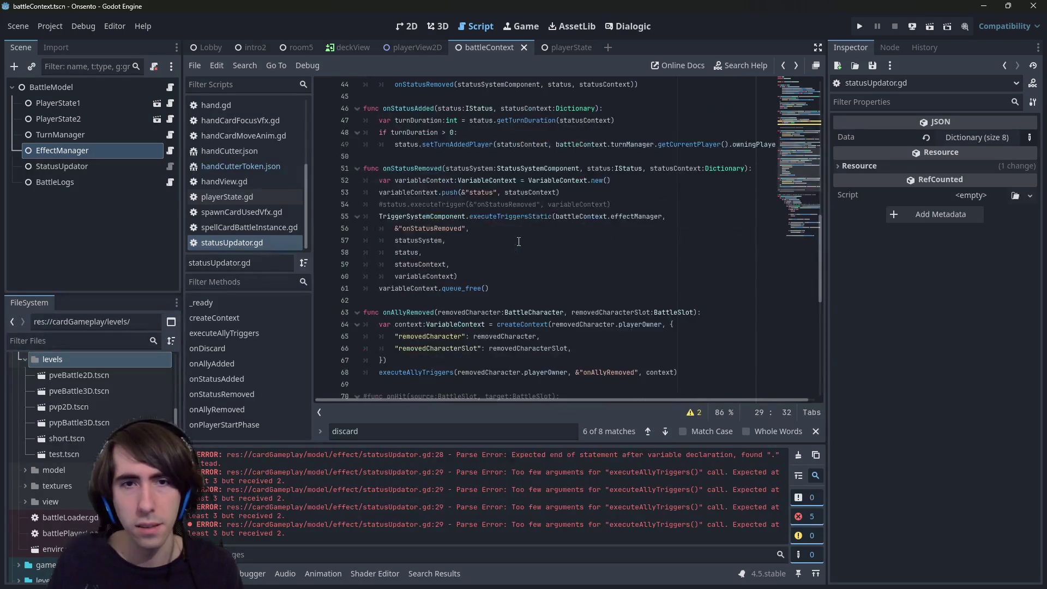
{"action": "left_click", "coordinate": [506, 276]}
{"action": "left_click_drag", "start_coordinate": [517, 276], "coordinate": [376, 207]}
{"action": "left_click", "coordinate": [423, 184]}
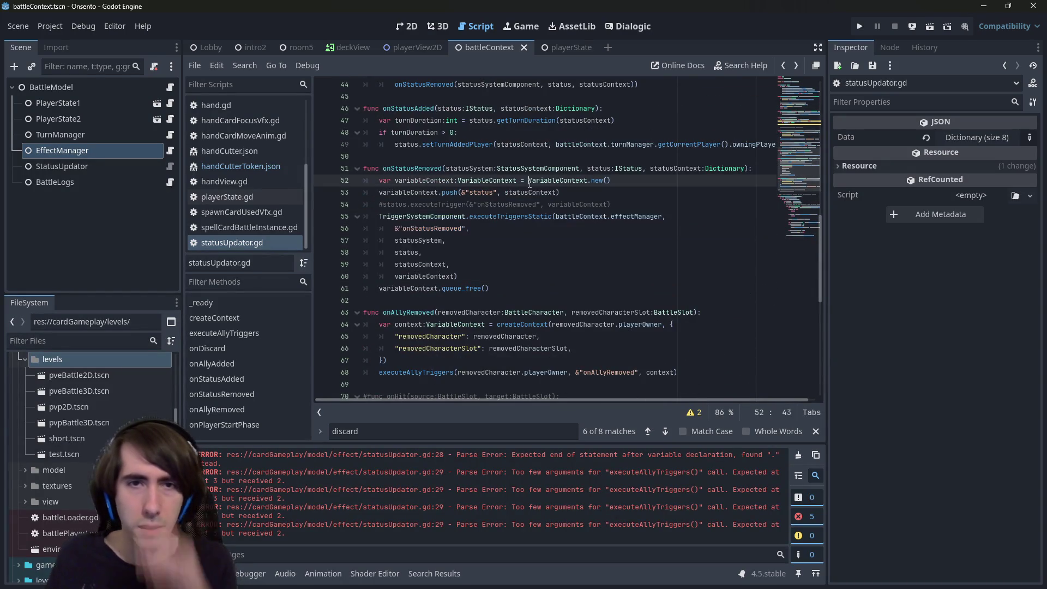
{"action": "double_click", "coordinate": [424, 185]}
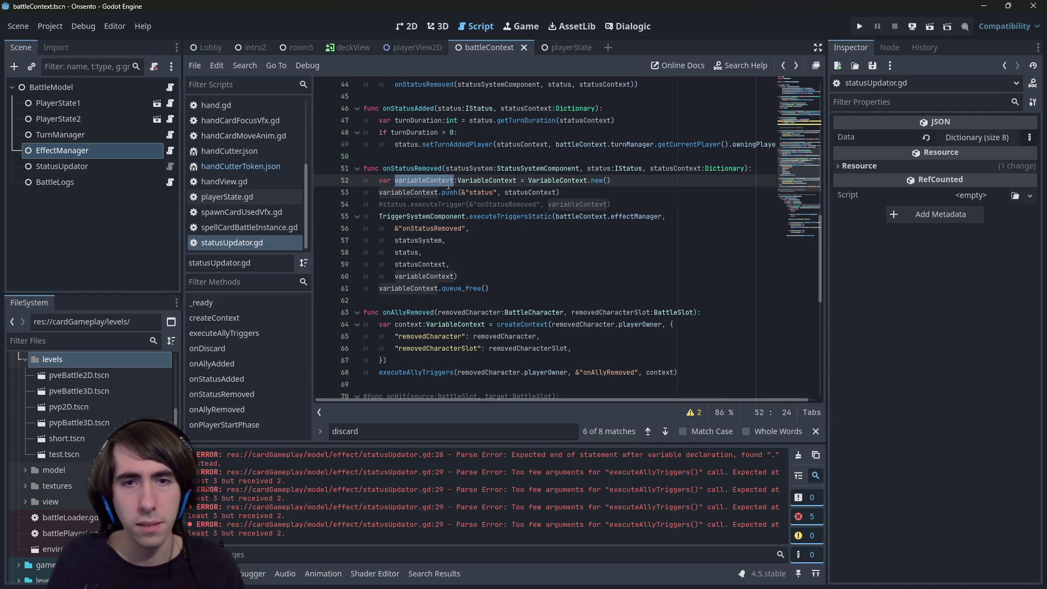
{"action": "mouse_move", "coordinate": [569, 191]}
{"action": "left_mouse_down"}
{"action": "mouse_move", "coordinate": [448, 203]}
{"action": "mouse_move", "coordinate": [329, 188]}
{"action": "left_mouse_up"}
{"action": "scroll", "coordinate": [456, 212], "scroll_direction": "up", "scroll_amount": 3}
{"action": "scroll", "coordinate": [456, 213], "scroll_direction": "up", "scroll_amount": 5}
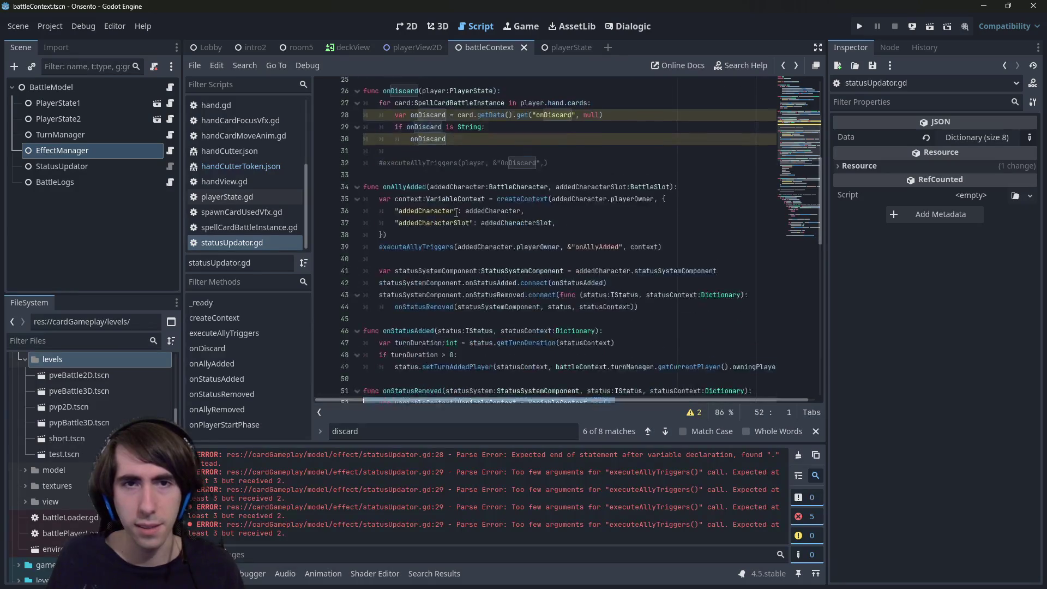
{"action": "left_click", "coordinate": [648, 212]}
{"action": "left_click", "coordinate": [624, 208]}
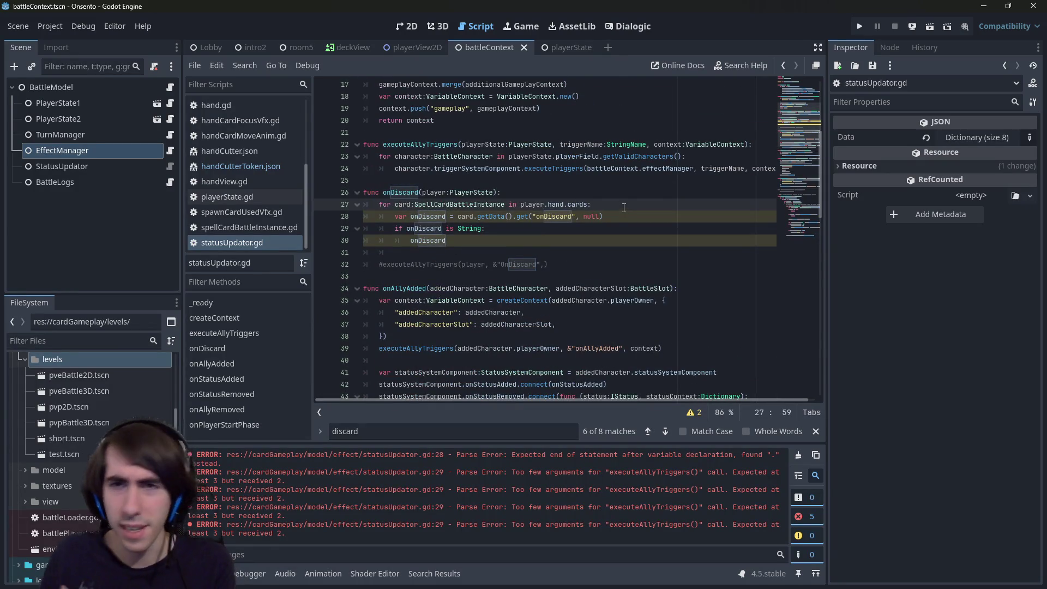
{"action": "key", "text": "Return"}
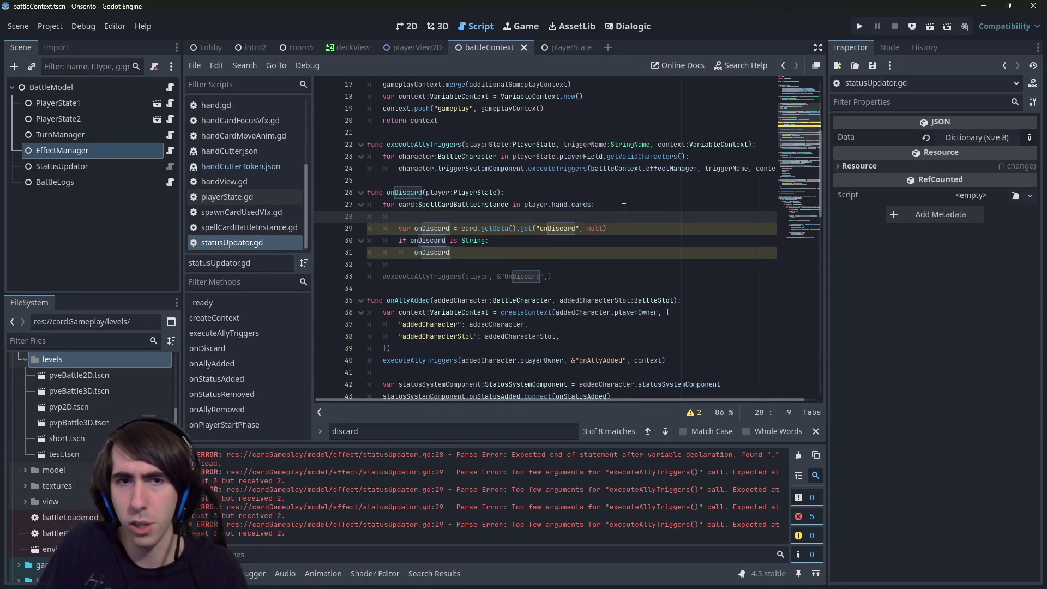
{"action": "key", "text": "ctrl+z"}
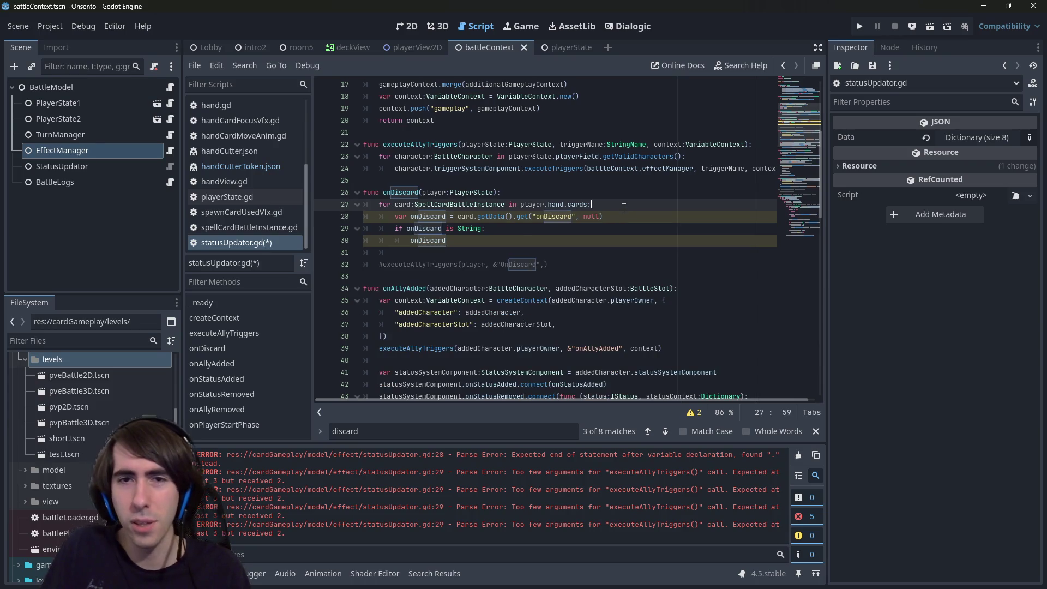
{"action": "key", "text": "Up"}
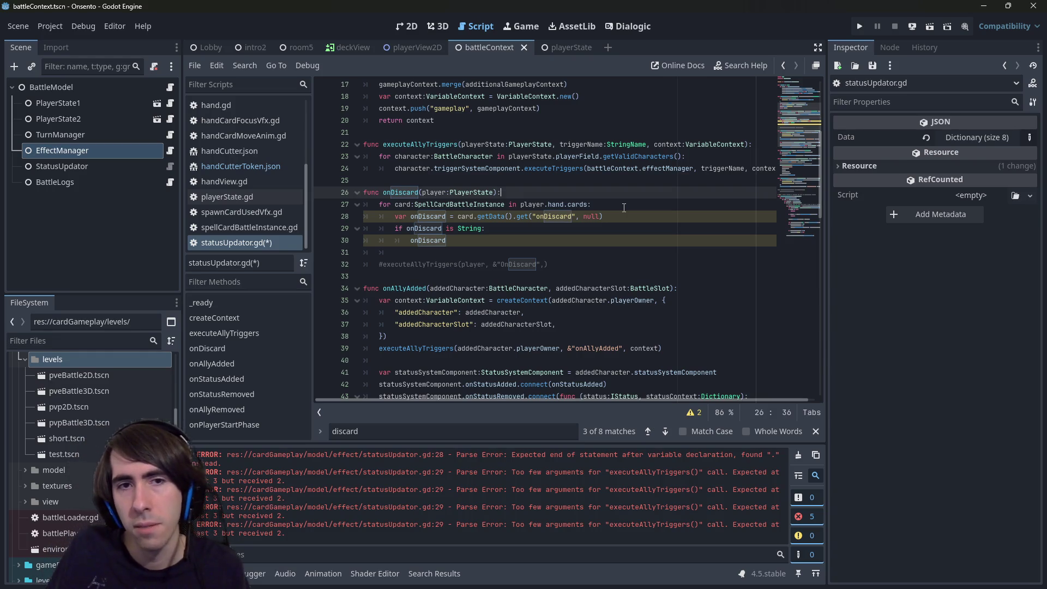
Paste the VariableContext declaration and push lines below the onDiscard lookup, indent them into the loop, and save.
{"action": "left_click", "coordinate": [624, 207]}
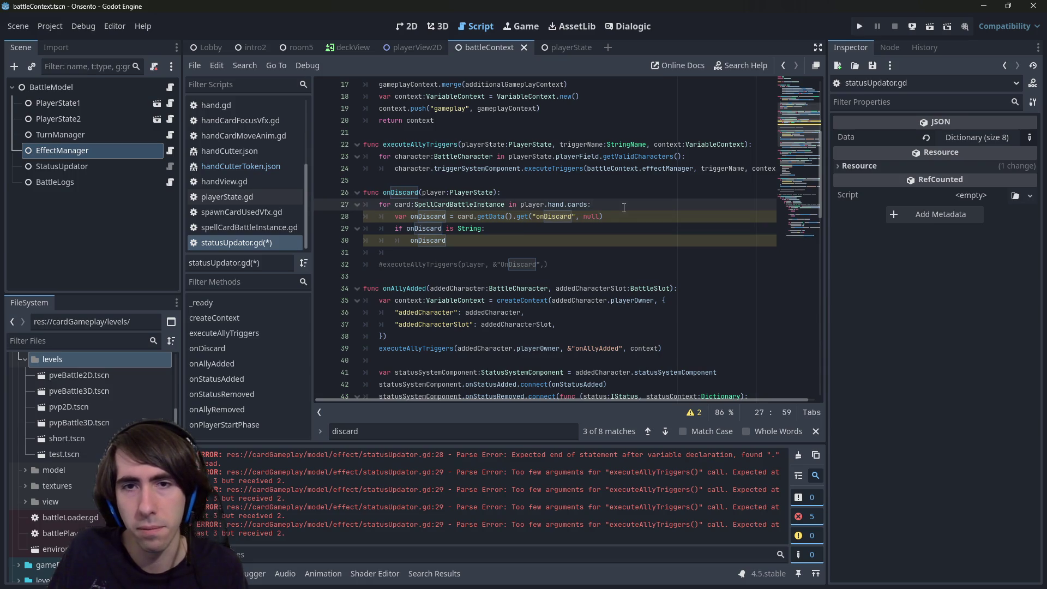
{"action": "key", "text": "Down"}
{"action": "key", "text": "ctrl+v"}
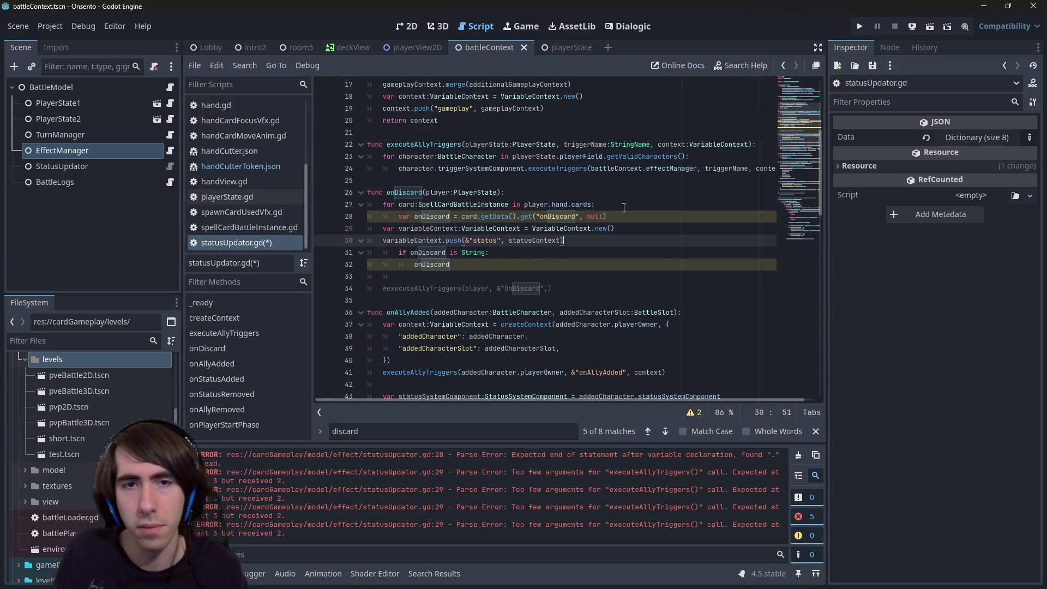
{"action": "key", "text": "ctrl+s"}
{"action": "left_click_drag", "start_coordinate": [616, 241], "coordinate": [486, 225]}
{"action": "key", "text": "Tab"}
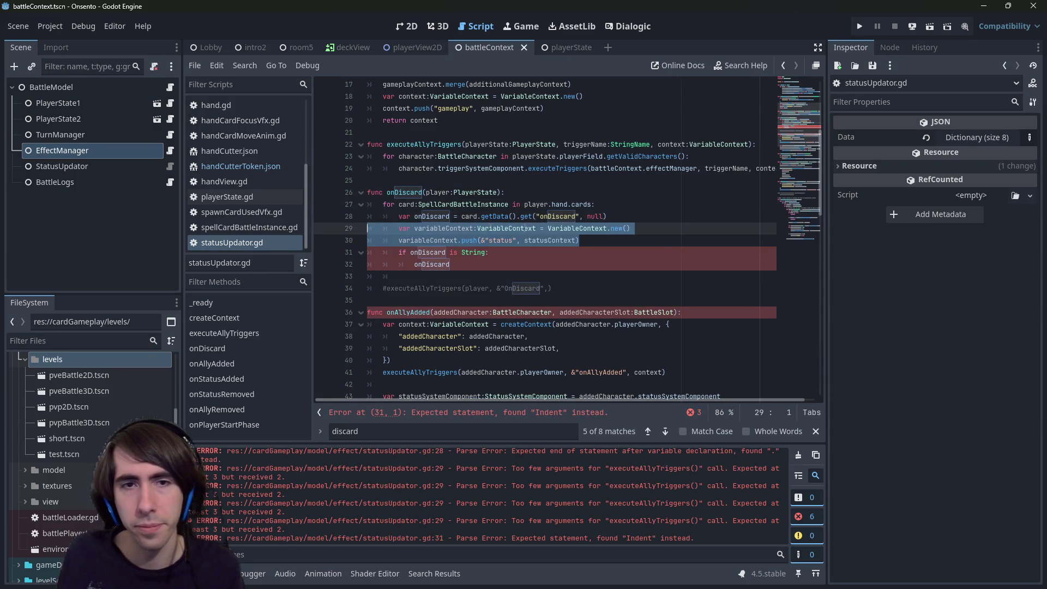
{"action": "key", "text": "ctrl+s"}
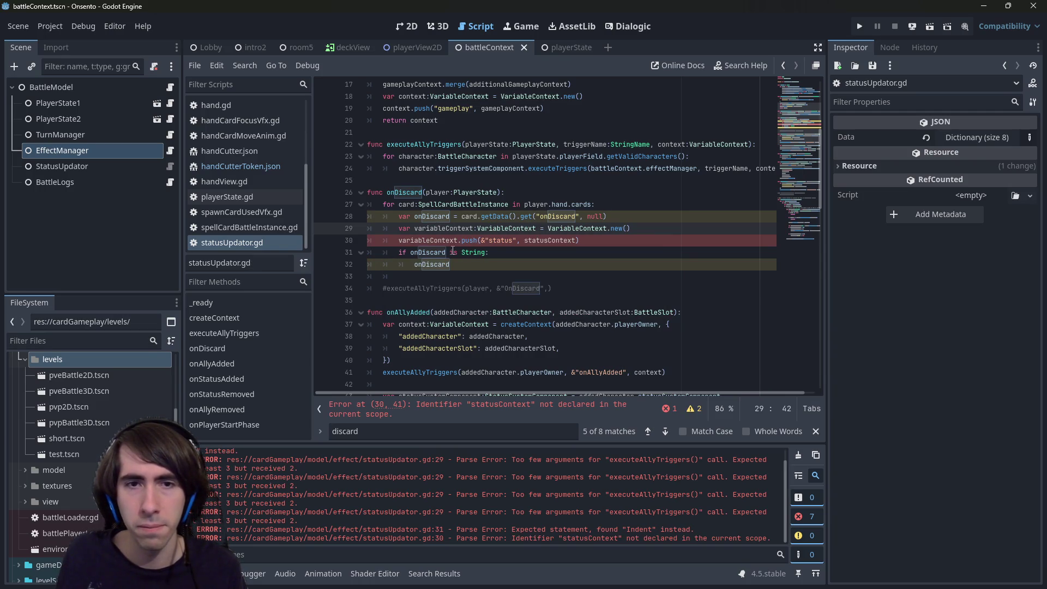
Move the onDiscard lookup below the context lines with a blank line before it, and save.
{"action": "left_click", "coordinate": [638, 212]}
{"action": "key", "text": "ctrl+s"}
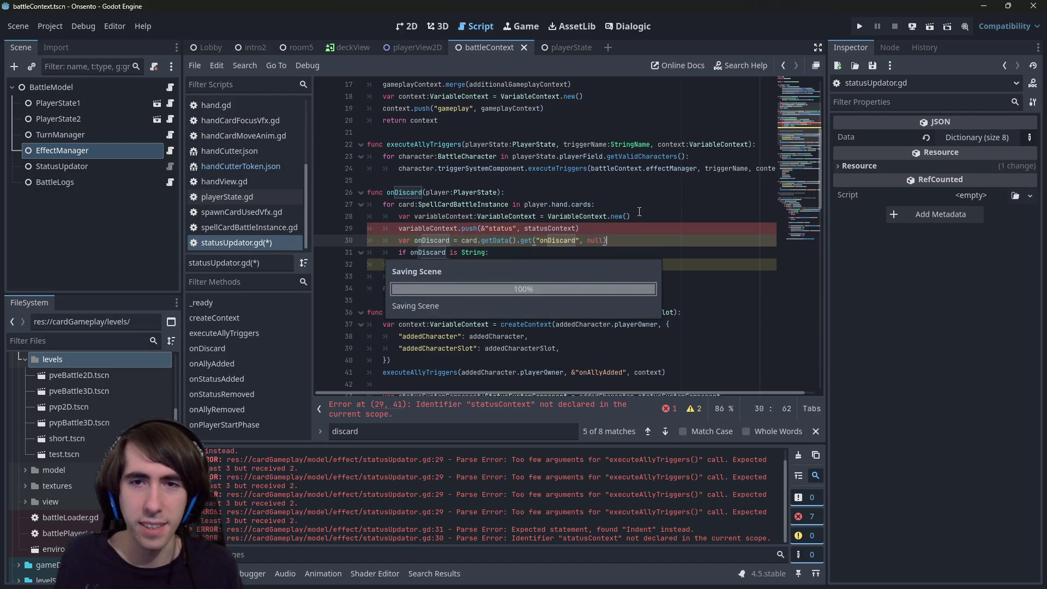
{"action": "key", "text": "ctrl+shift+Return"}
{"action": "key", "text": "ctrl+s"}
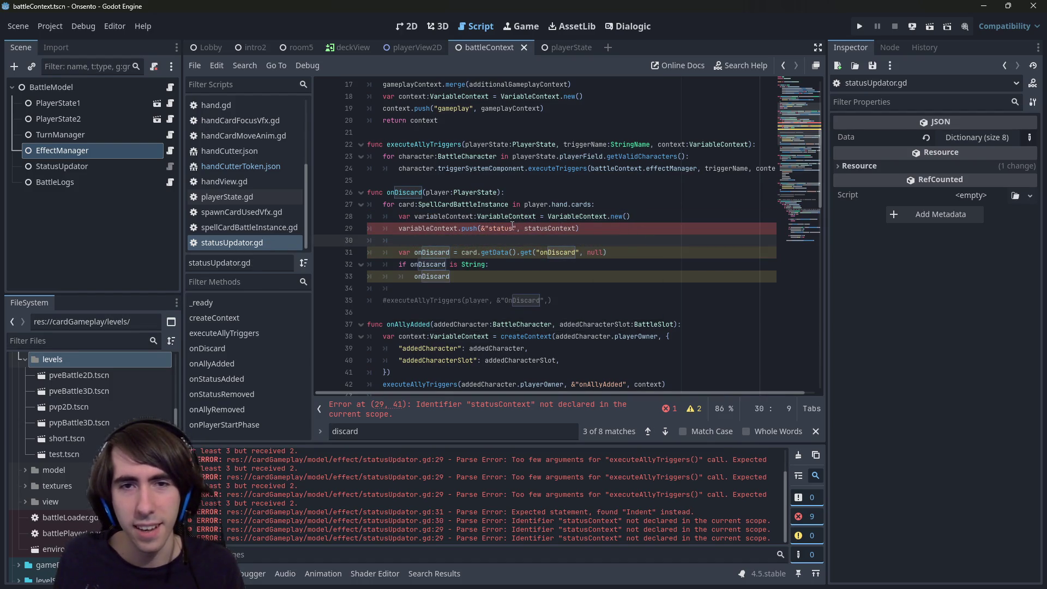
Replace the undeclared statusContext push argument with card.getData() and save the script.
{"action": "left_click", "coordinate": [560, 218]}
{"action": "key", "text": "Down"}
{"action": "key", "text": "ctrl+BackSpace"}
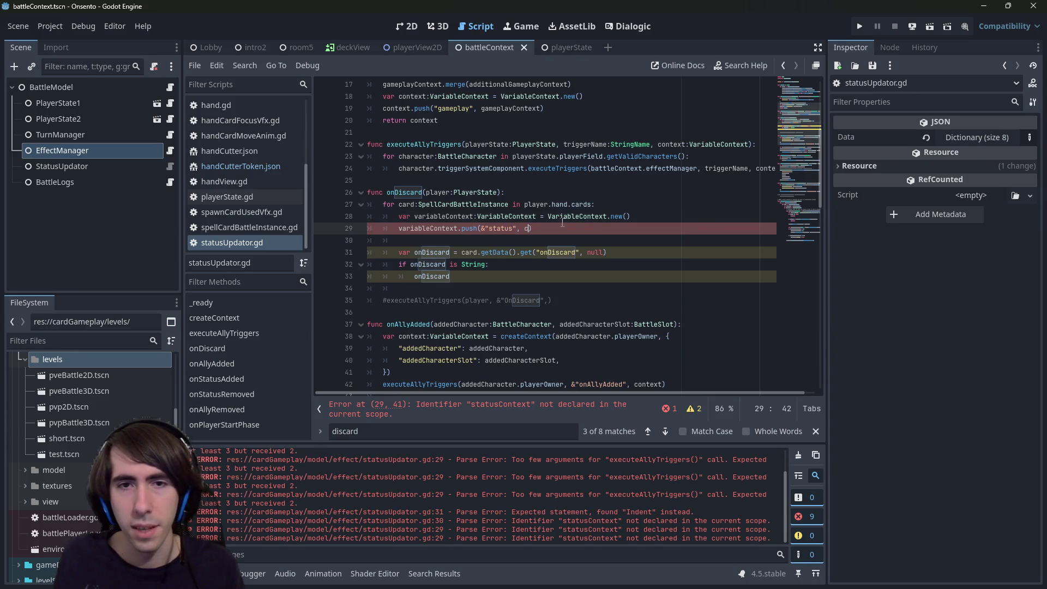
{"action": "type", "text": "card.getData("}
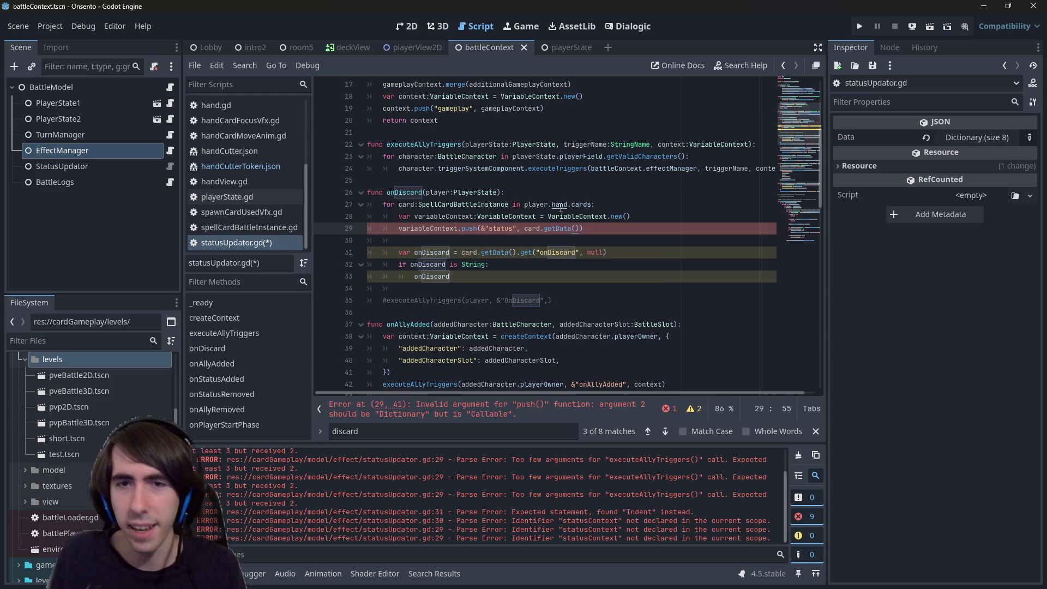
{"action": "key", "text": "ctrl+s"}
Check the push definition, then name the pushed key &"discardedCard".
{"action": "left_click", "coordinate": [469, 228], "text": "ctrl"}
{"action": "scroll", "coordinate": [471, 233], "scroll_direction": "up", "scroll_amount": 4}
{"action": "key", "text": "alt+Left"}
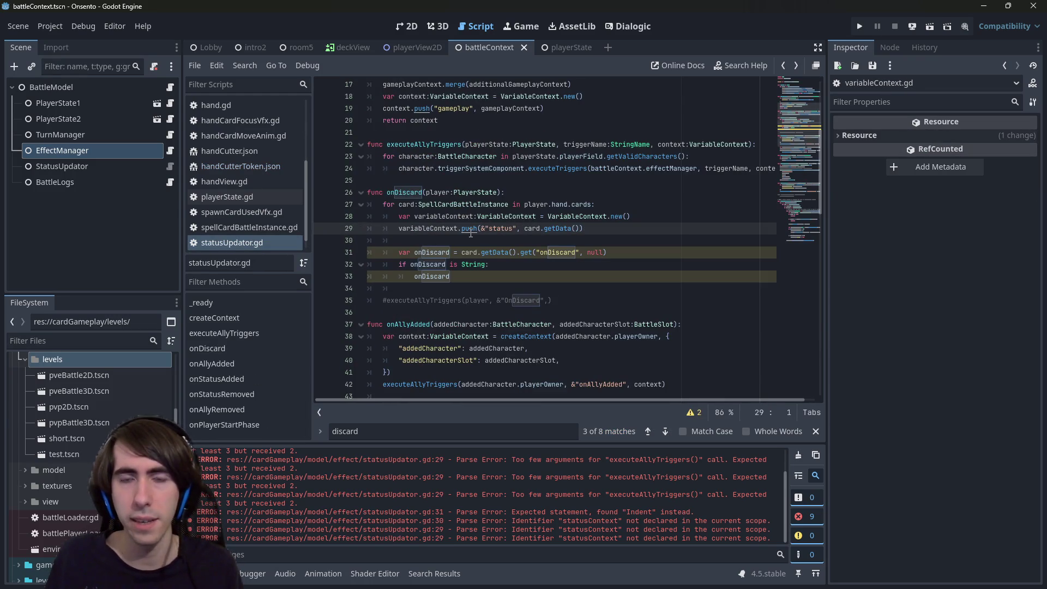
{"action": "double_click", "coordinate": [501, 228]}
{"action": "type", "text": "cardData"}
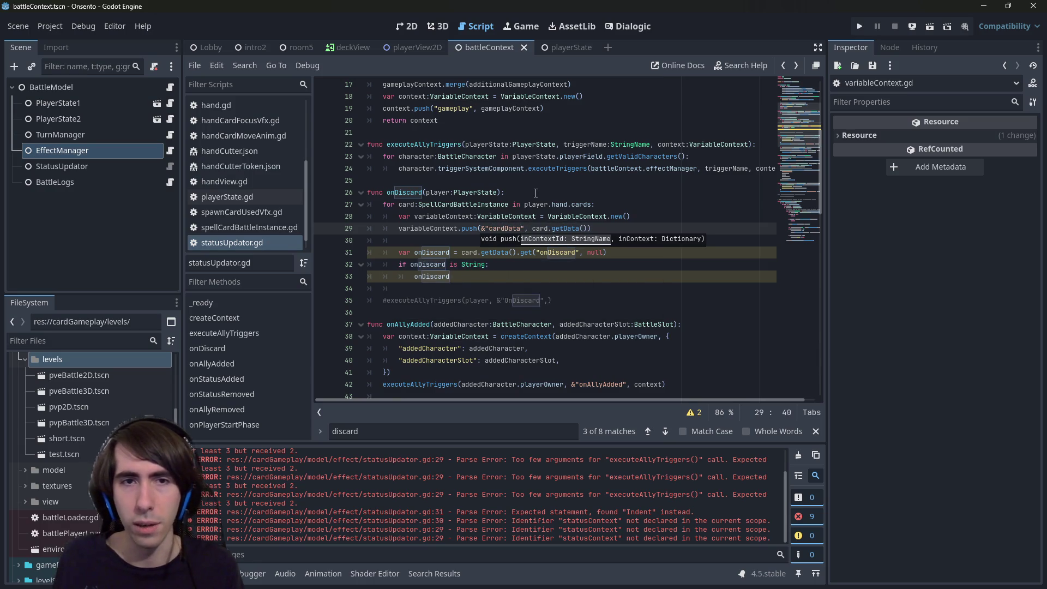
{"action": "key", "text": "ctrl+BackSpace"}
{"action": "type", "text": "discarded"}
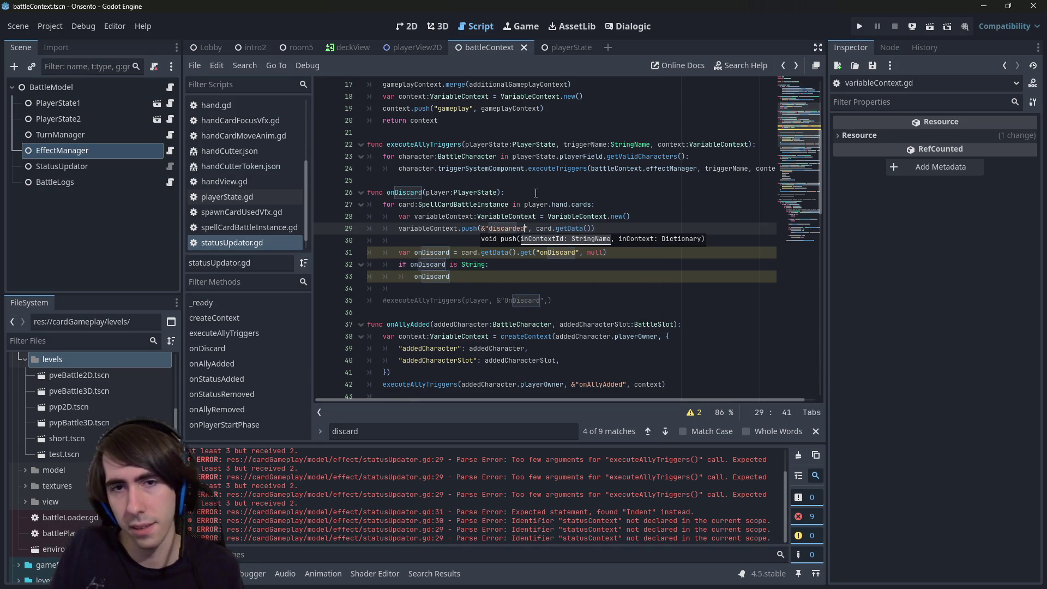
{"action": "type", "text": "Card"}
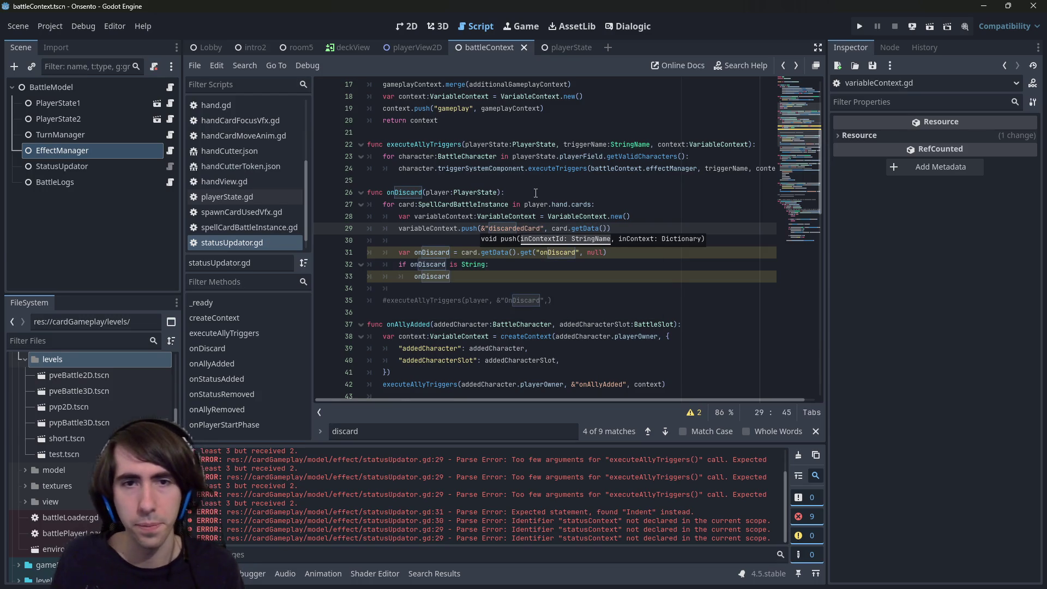
Start a variableContext.find call on a new line below the push, then view variableContext.gd.
{"action": "left_click", "coordinate": [526, 217]}
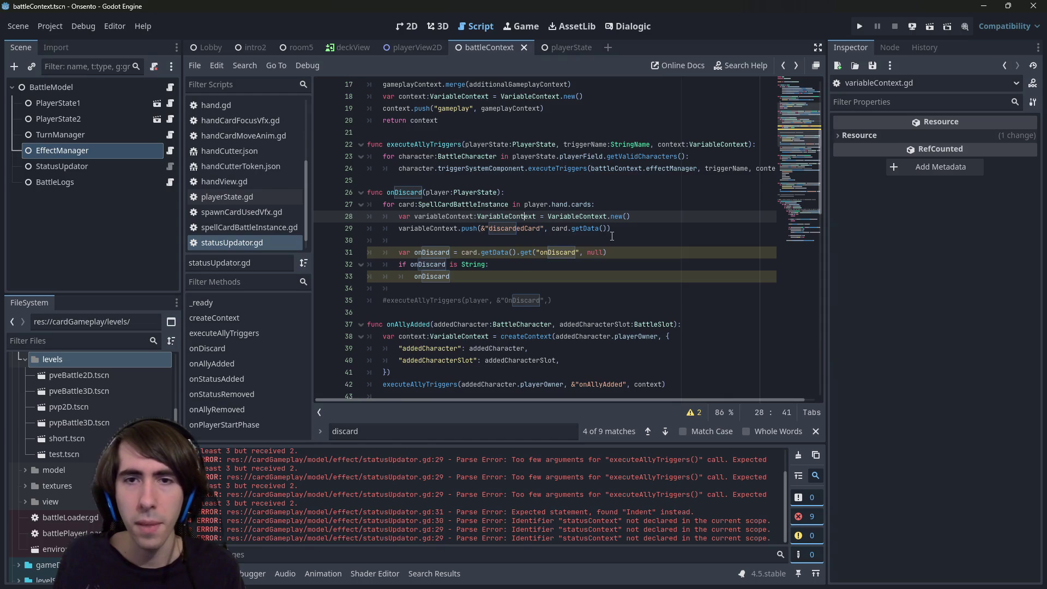
{"action": "double_click", "coordinate": [434, 229]}
{"action": "key", "text": "ctrl+c"}
{"action": "key", "text": "End"}
{"action": "key", "text": "Return"}
{"action": "key", "text": "ctrl+v"}
{"action": "type", "text": ".find"}
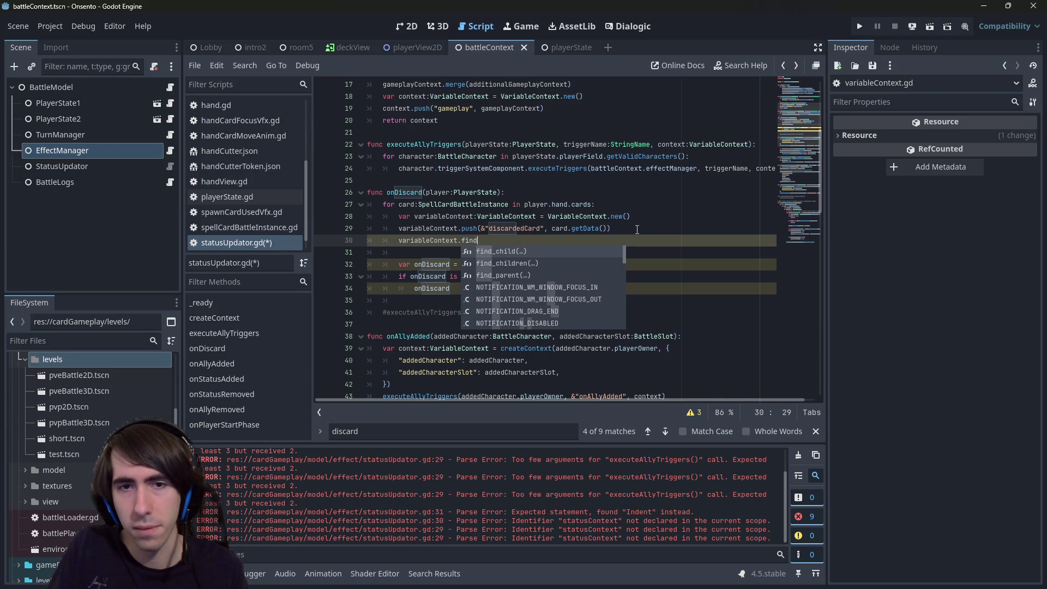
{"action": "left_click", "coordinate": [527, 221], "text": "ctrl"}
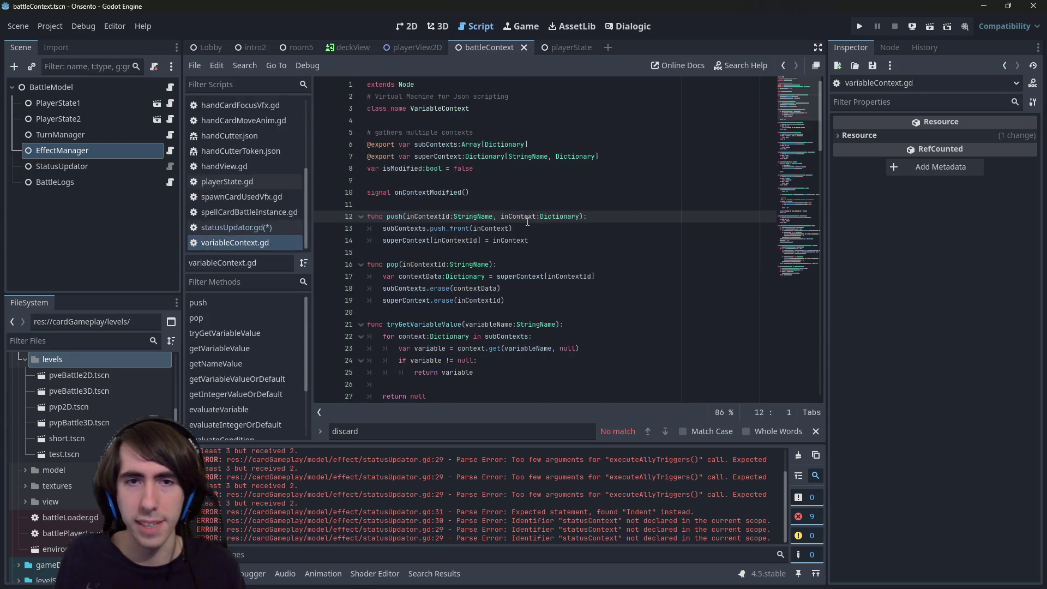
{"action": "scroll", "coordinate": [528, 221], "scroll_direction": "down", "scroll_amount": 5}
{"action": "scroll", "coordinate": [799, 115], "scroll_direction": "up", "scroll_amount": 1}
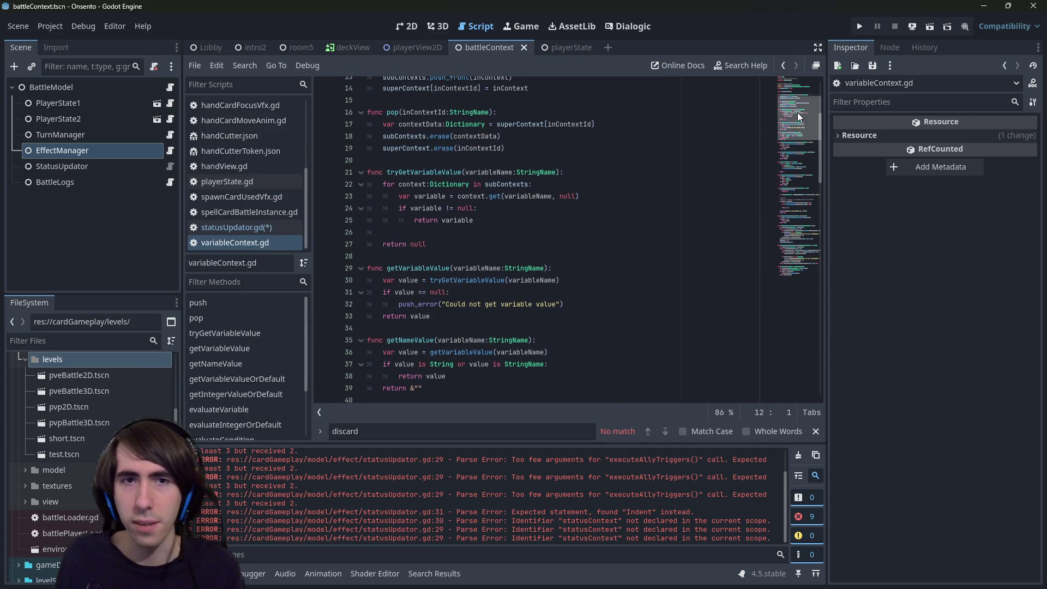
{"action": "double_click", "coordinate": [423, 171]}
{"action": "scroll", "coordinate": [533, 287], "scroll_direction": "up", "scroll_amount": 3}
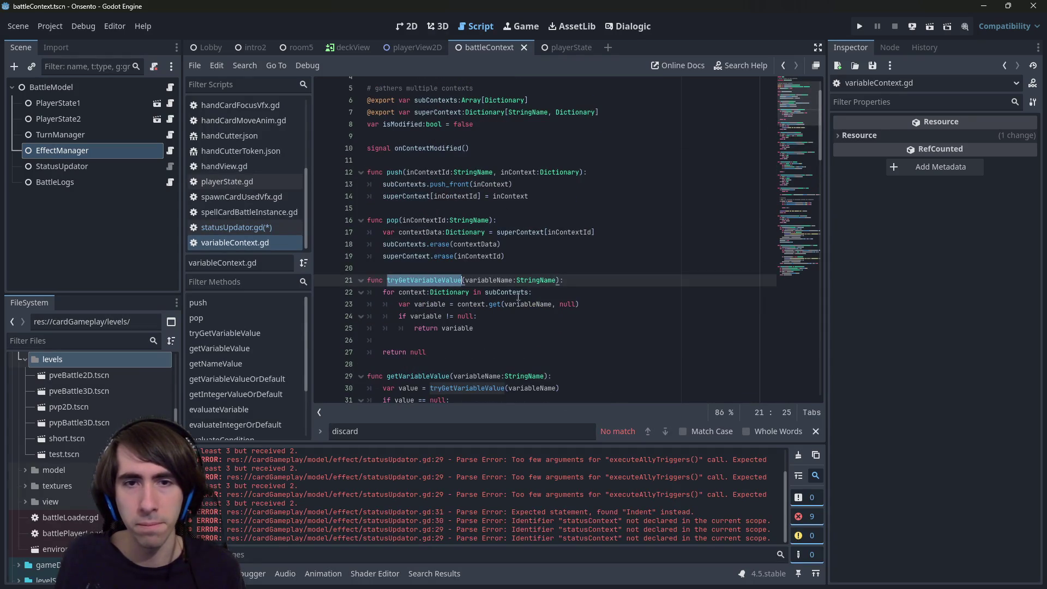
{"action": "double_click", "coordinate": [494, 304]}
{"action": "double_click", "coordinate": [484, 304]}
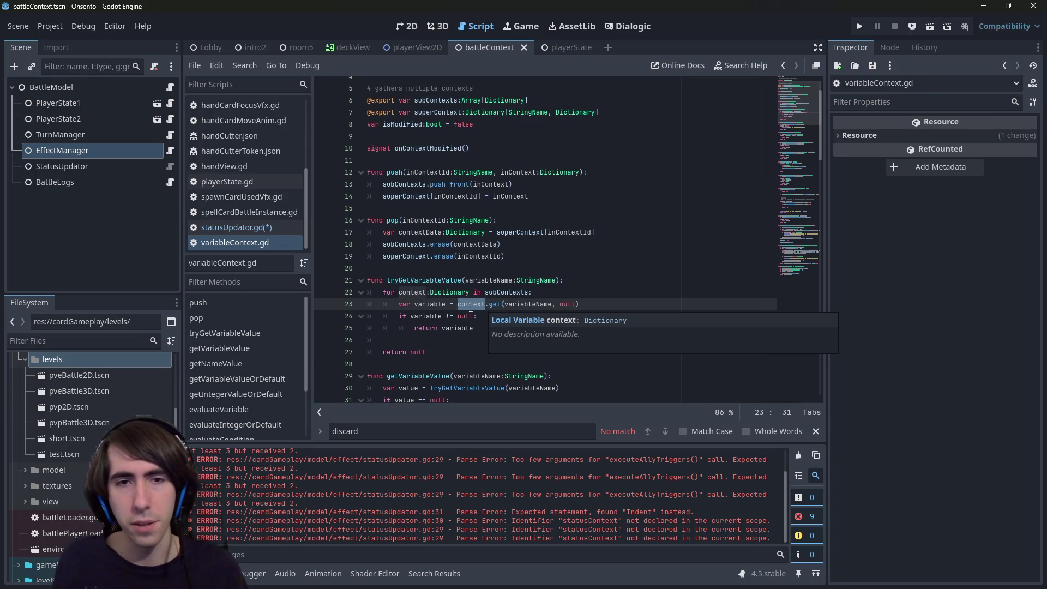
{"action": "double_click", "coordinate": [424, 280]}
{"action": "scroll", "coordinate": [425, 283], "scroll_direction": "down", "scroll_amount": 3}
{"action": "double_click", "coordinate": [425, 268]}
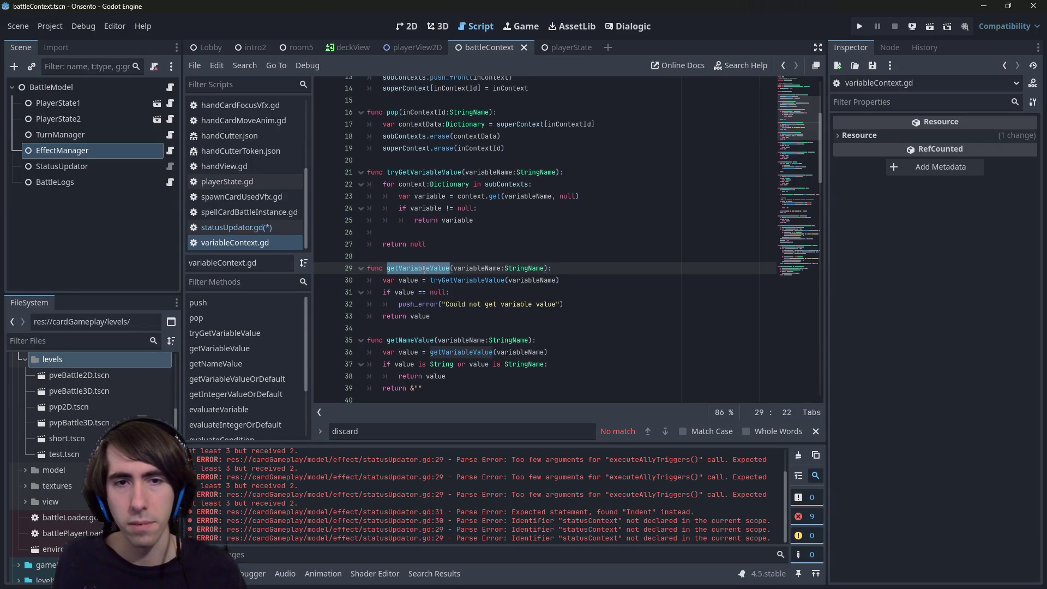
{"action": "scroll", "coordinate": [424, 268], "scroll_direction": "down", "scroll_amount": 4}
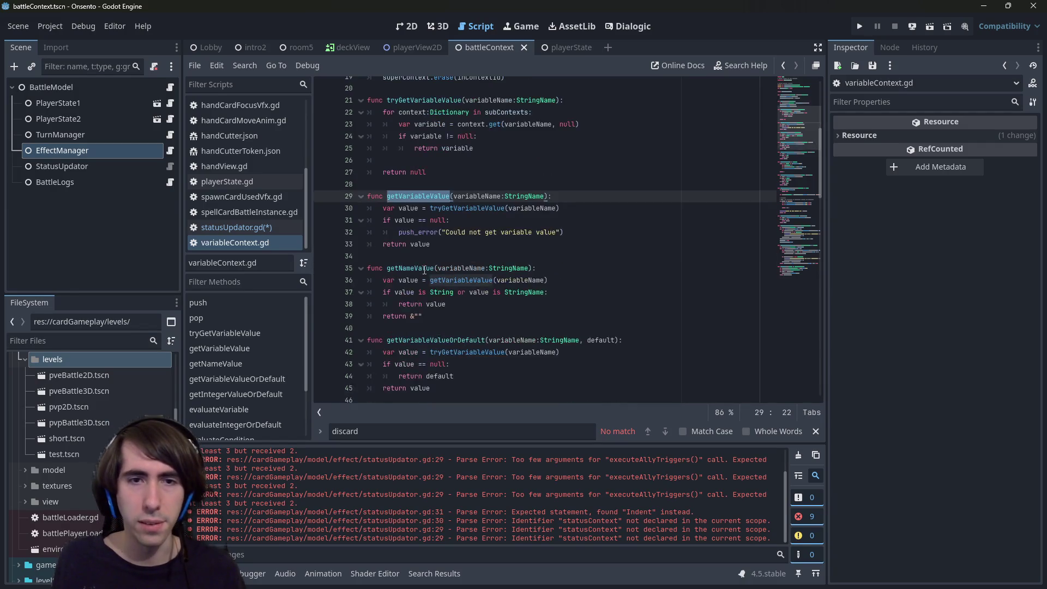
{"action": "double_click", "coordinate": [424, 269]}
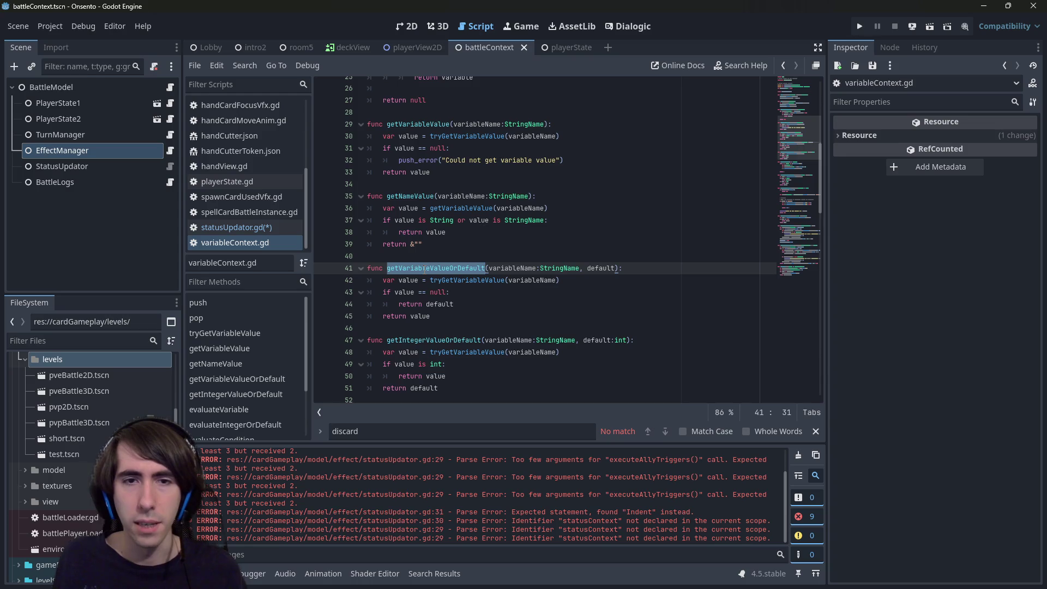
{"action": "scroll", "coordinate": [424, 268], "scroll_direction": "up", "scroll_amount": 7}
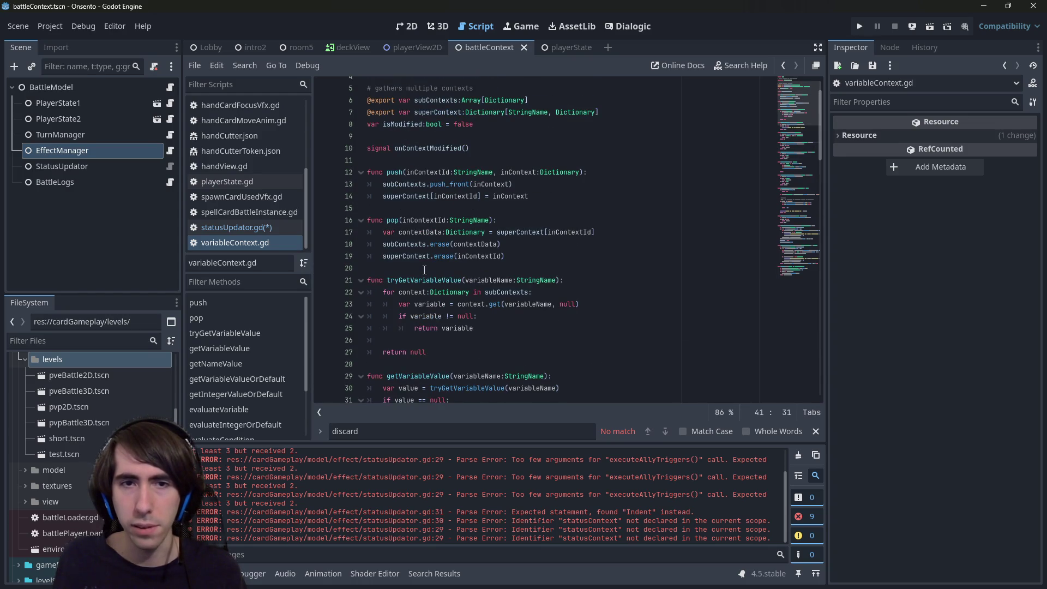
{"action": "scroll", "coordinate": [425, 269], "scroll_direction": "down", "scroll_amount": 2}
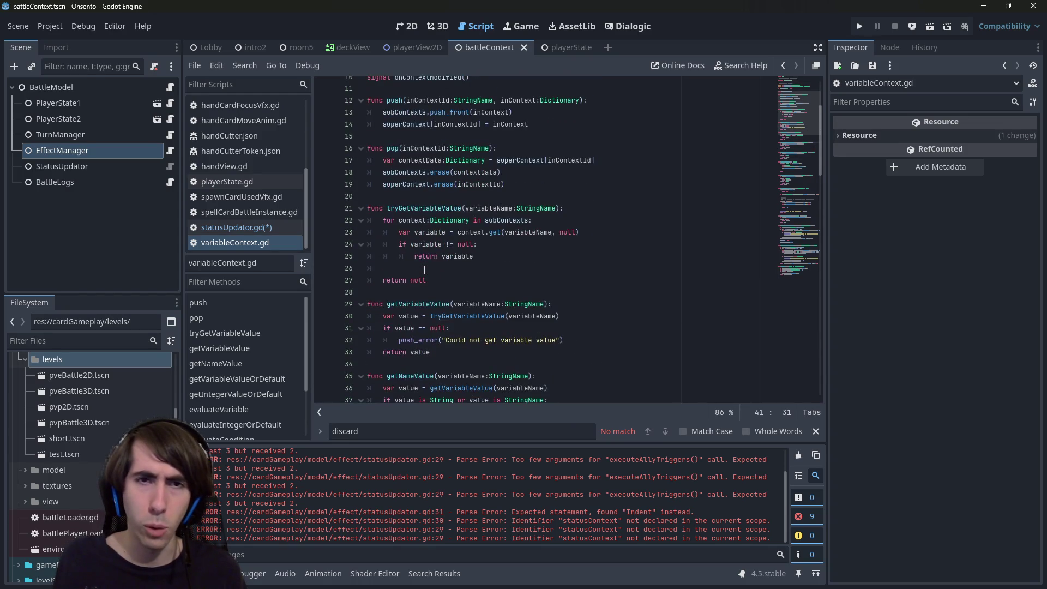
{"action": "double_click", "coordinate": [420, 304]}
{"action": "double_click", "coordinate": [469, 317]}
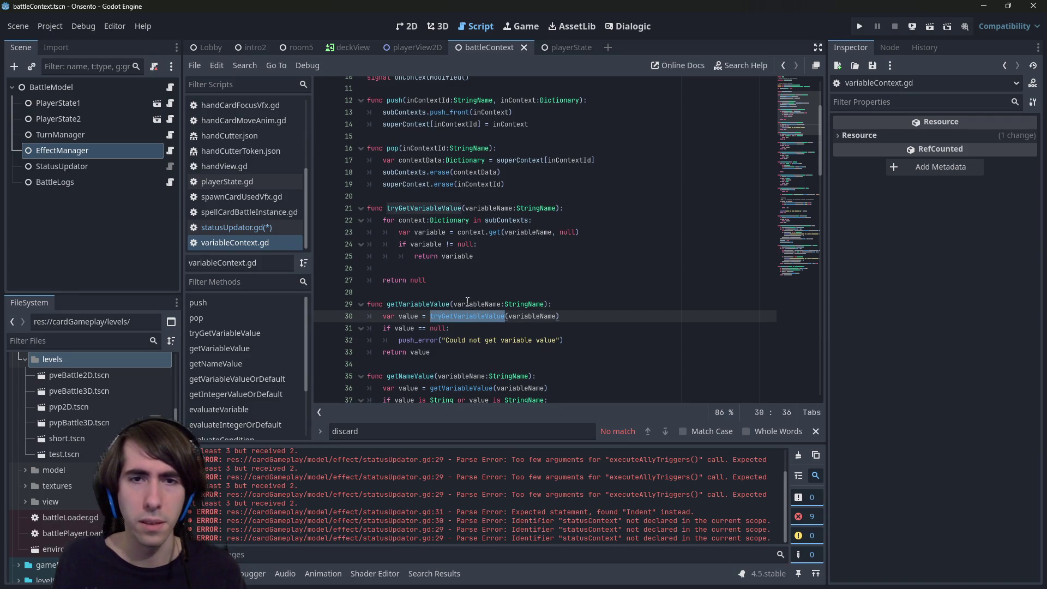
{"action": "double_click", "coordinate": [499, 220]}
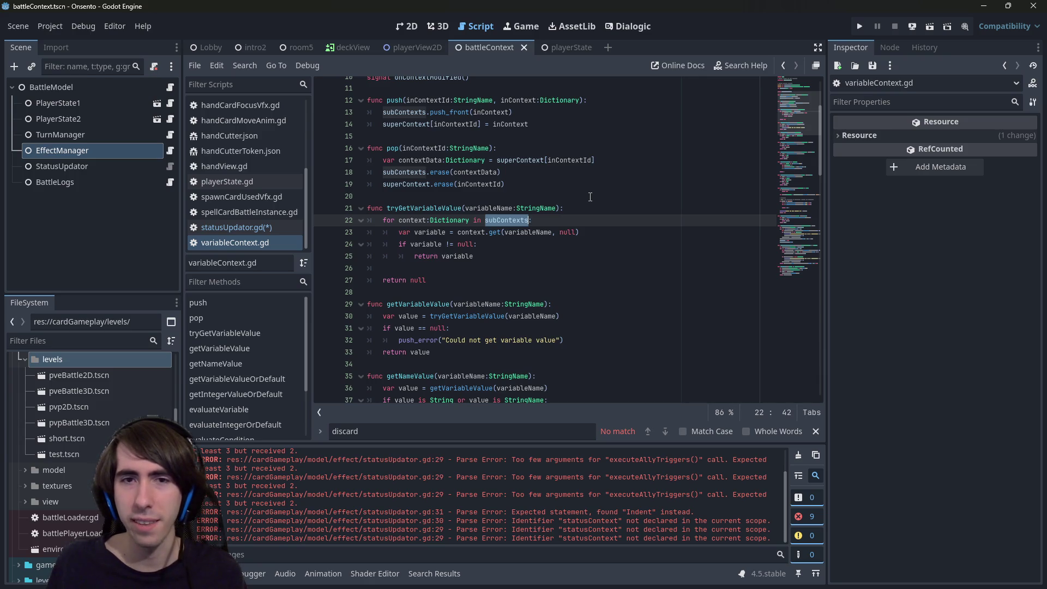
{"action": "scroll", "coordinate": [497, 235], "scroll_direction": "up", "scroll_amount": 4}
{"action": "scroll", "coordinate": [497, 235], "scroll_direction": "down", "scroll_amount": 2}
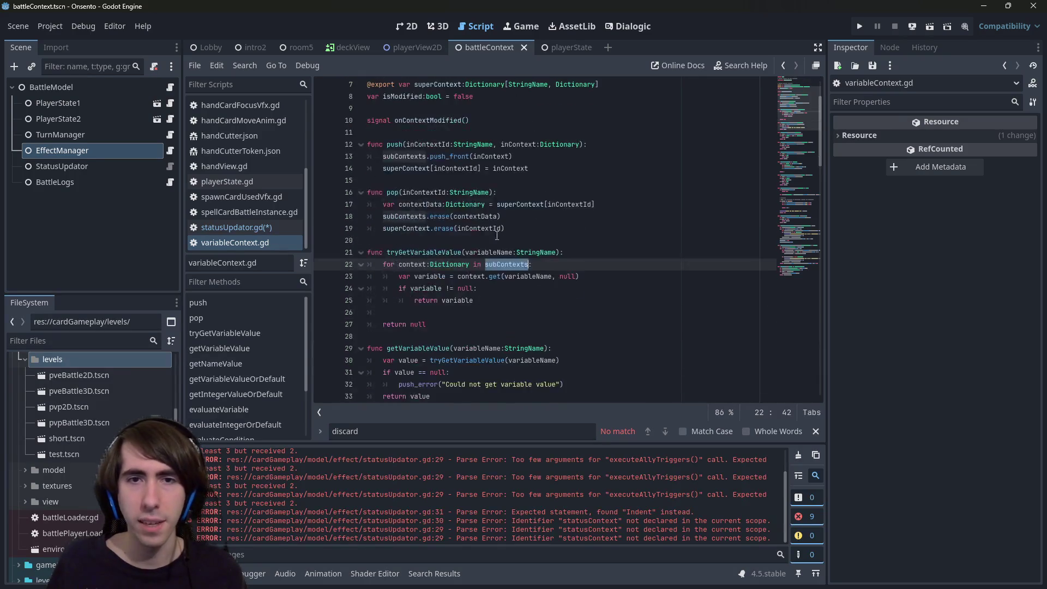
{"action": "scroll", "coordinate": [502, 265], "scroll_direction": "up", "scroll_amount": 2}
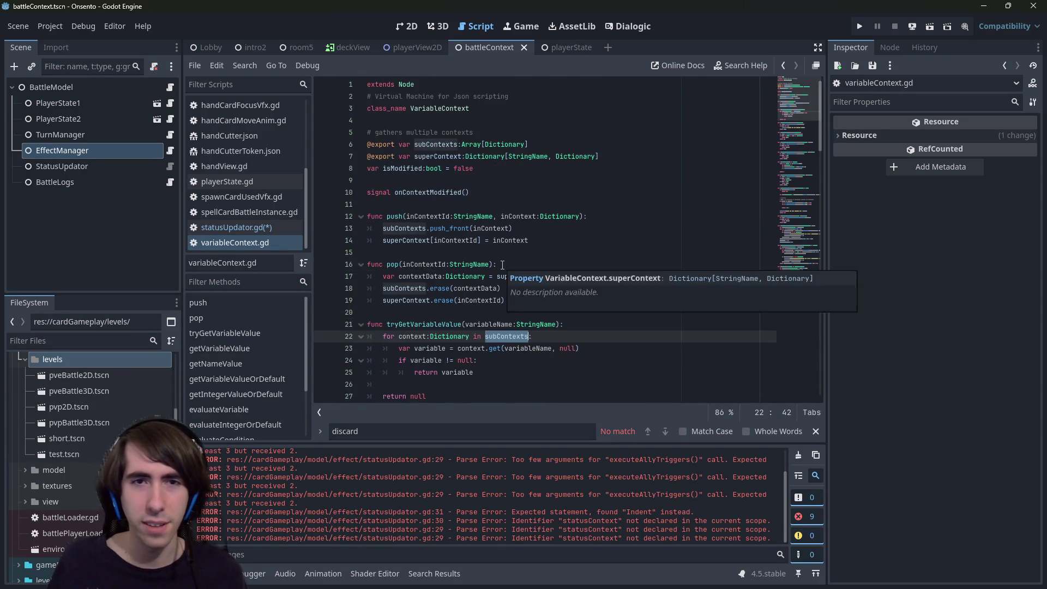
{"action": "scroll", "coordinate": [502, 265], "scroll_direction": "down", "scroll_amount": 2}
{"action": "scroll", "coordinate": [503, 265], "scroll_direction": "up", "scroll_amount": 1}
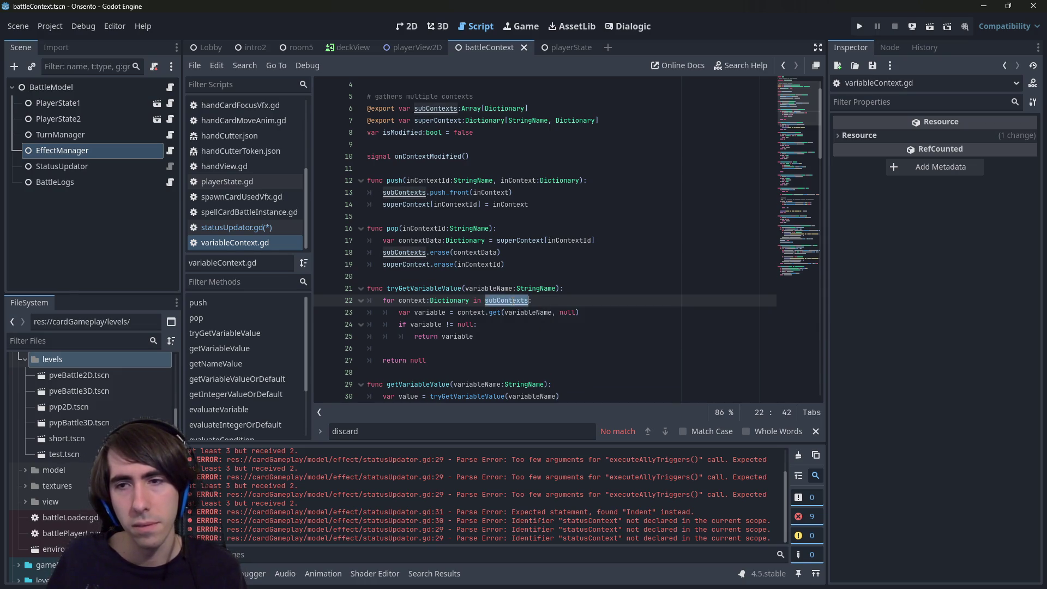
{"action": "mouse_move", "coordinate": [513, 301]}
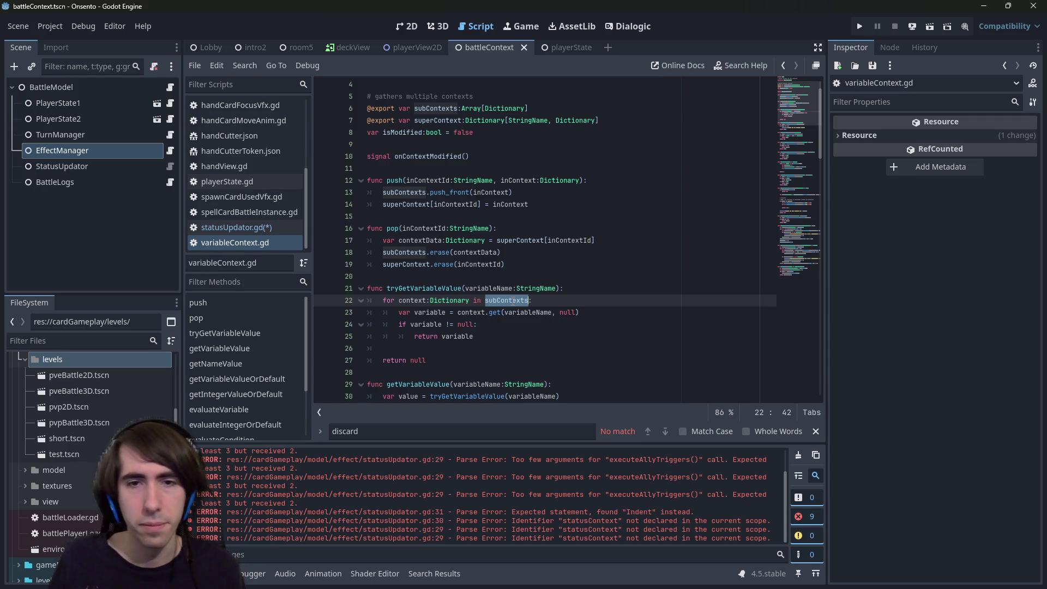
{"action": "double_click", "coordinate": [434, 288]}
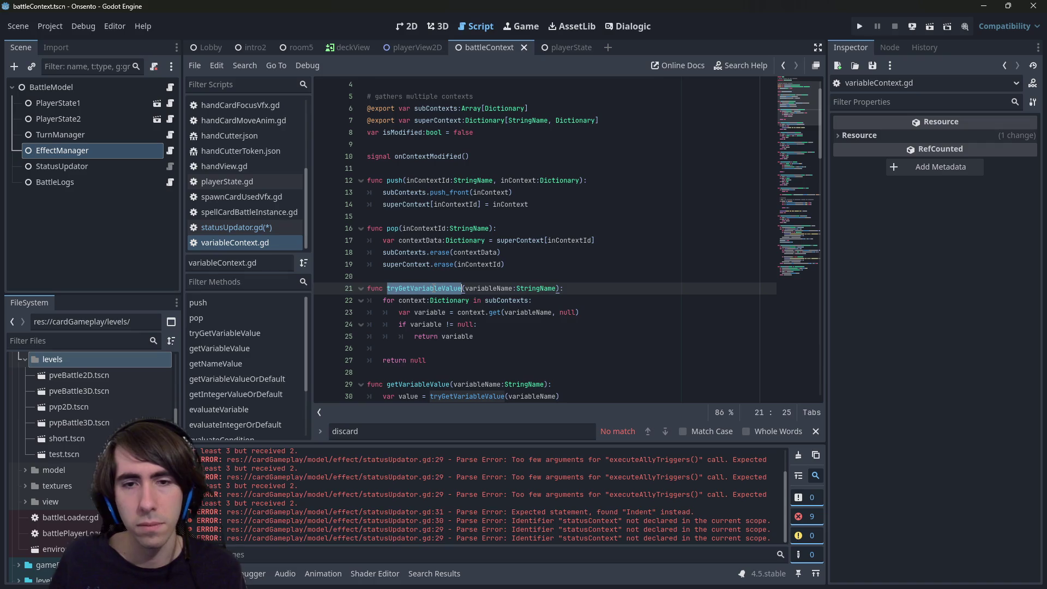
{"action": "scroll", "coordinate": [434, 288], "scroll_direction": "down", "scroll_amount": 1}
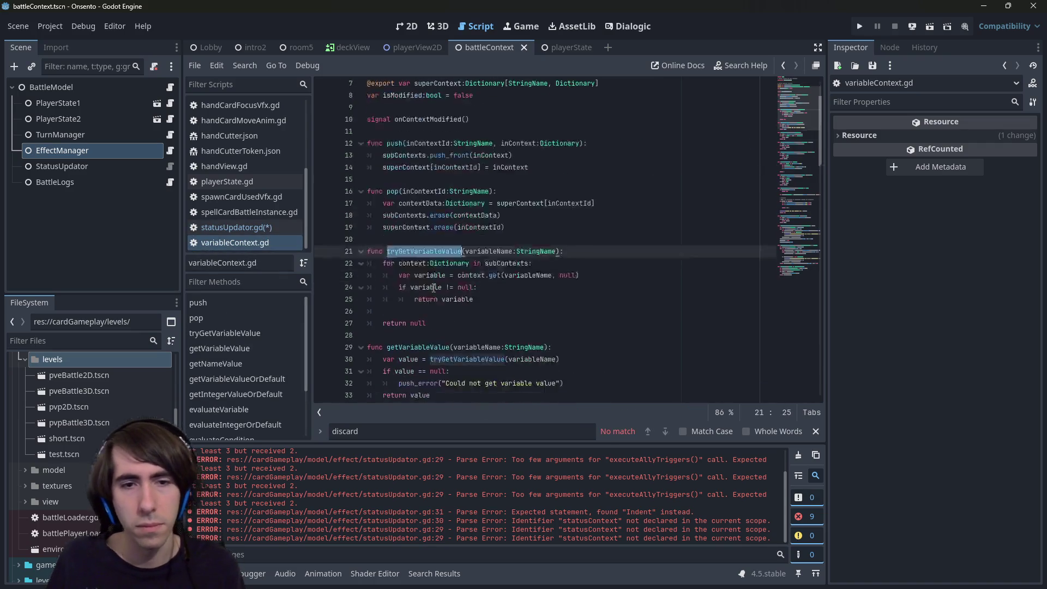
{"action": "scroll", "coordinate": [433, 288], "scroll_direction": "down", "scroll_amount": 2}
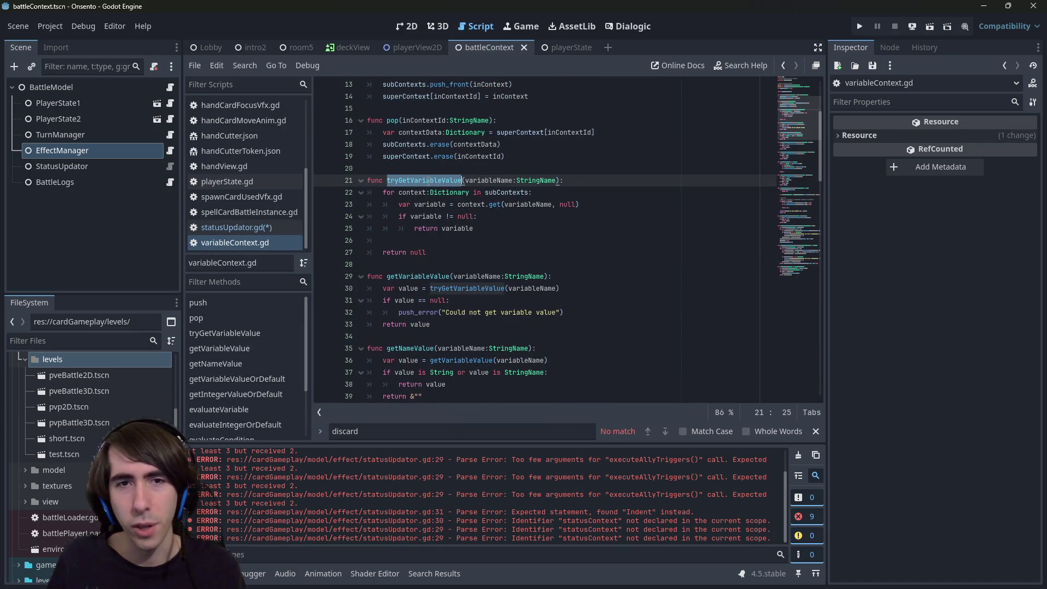
{"action": "scroll", "coordinate": [433, 229], "scroll_direction": "down", "scroll_amount": 3}
{"action": "scroll", "coordinate": [432, 229], "scroll_direction": "down", "scroll_amount": 2}
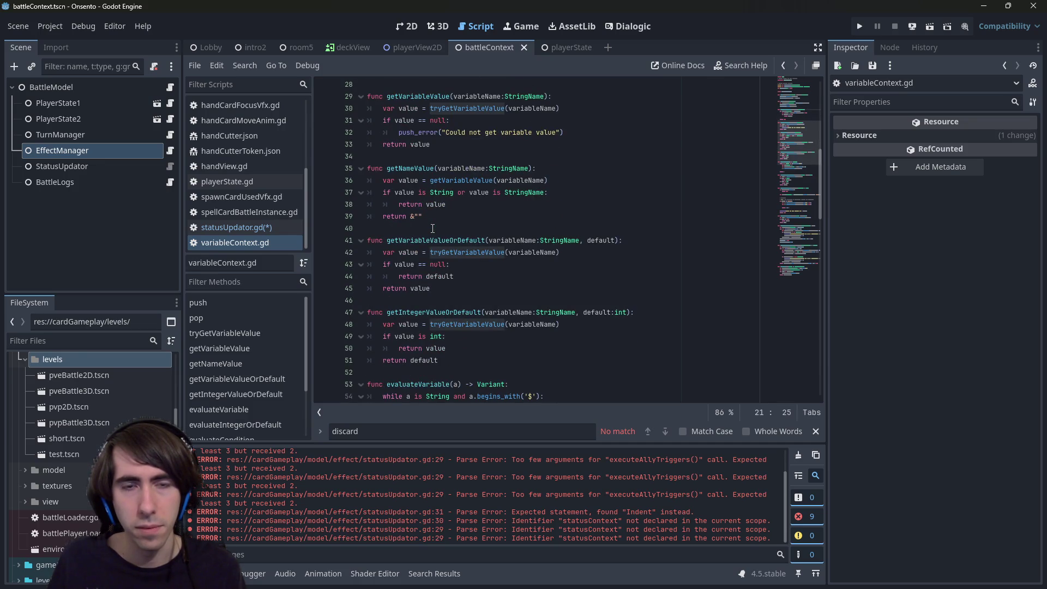
{"action": "scroll", "coordinate": [432, 228], "scroll_direction": "down", "scroll_amount": 4}
{"action": "scroll", "coordinate": [433, 228], "scroll_direction": "up", "scroll_amount": 9}
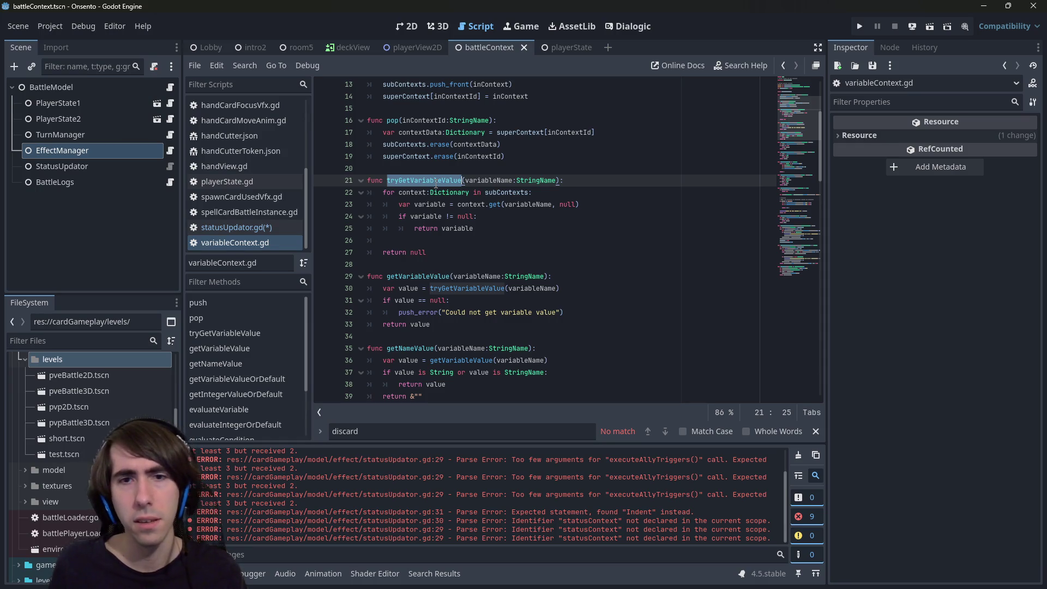
{"action": "scroll", "coordinate": [457, 232], "scroll_direction": "down", "scroll_amount": 6}
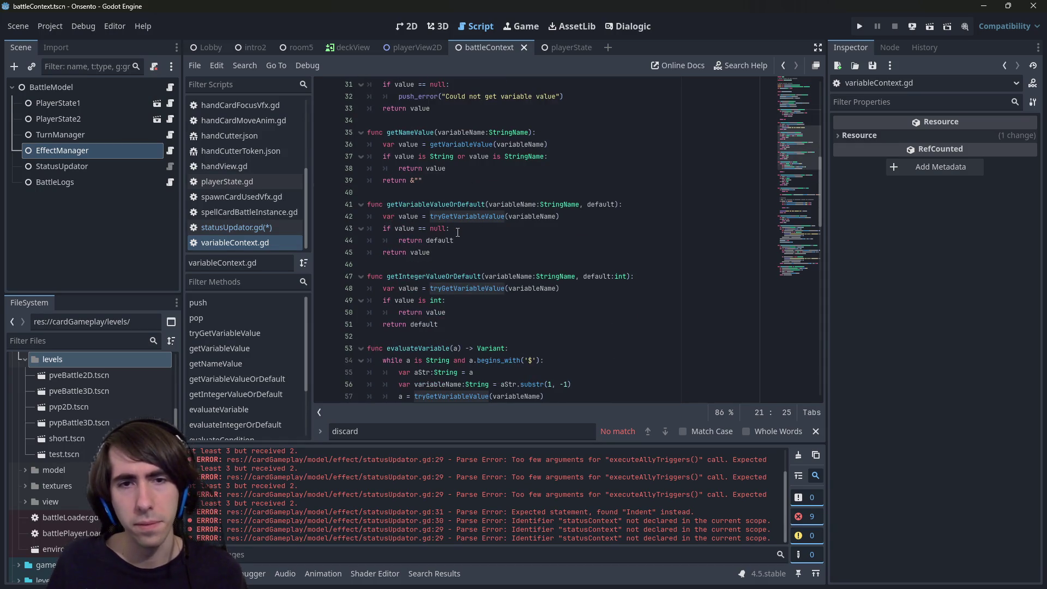
{"action": "scroll", "coordinate": [458, 233], "scroll_direction": "down", "scroll_amount": 2}
{"action": "scroll", "coordinate": [457, 233], "scroll_direction": "down", "scroll_amount": 1}
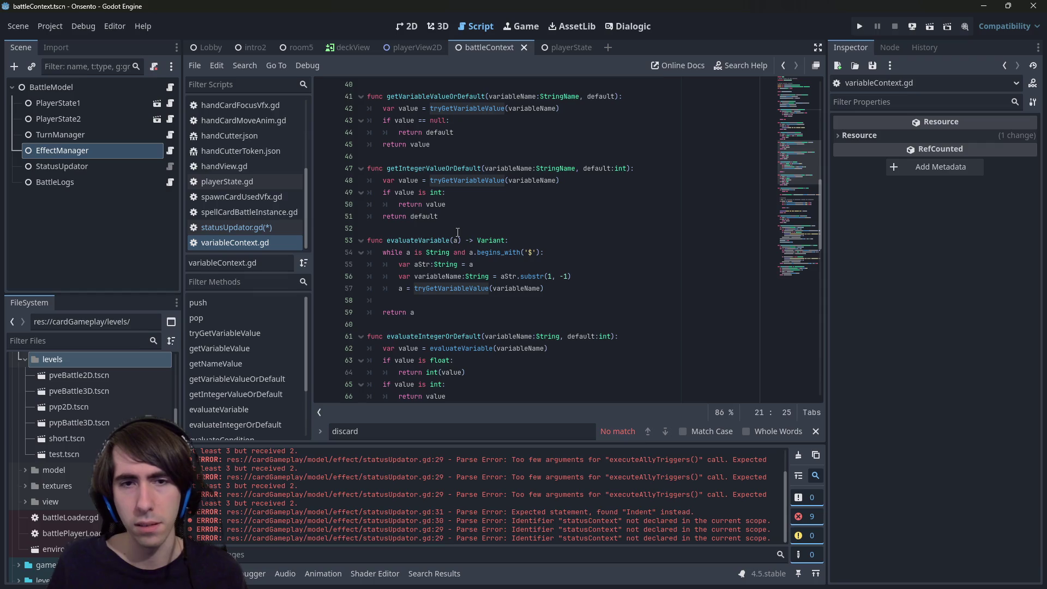
{"action": "scroll", "coordinate": [457, 232], "scroll_direction": "down", "scroll_amount": 2}
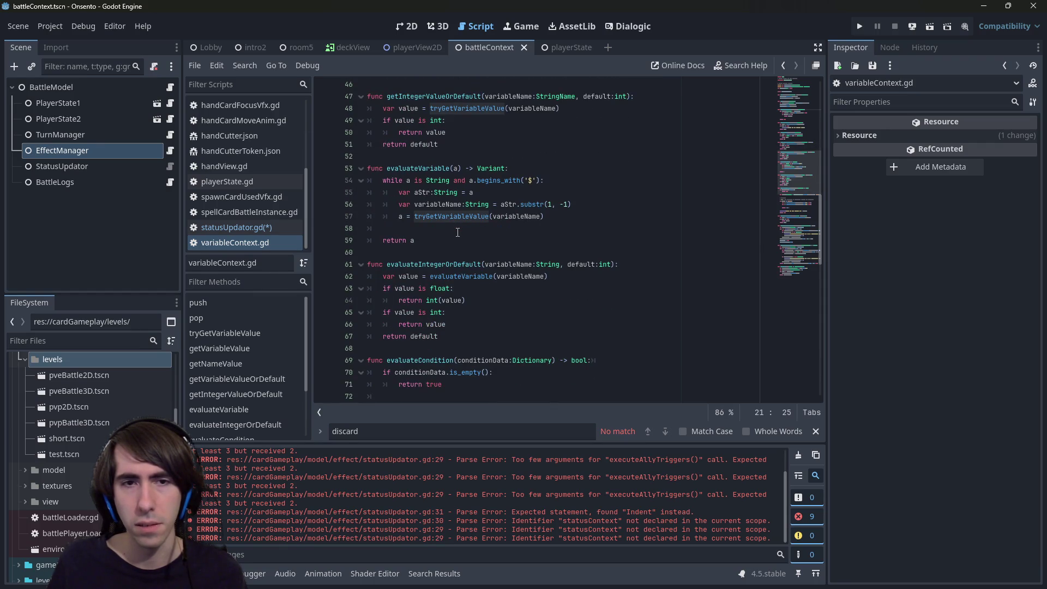
{"action": "scroll", "coordinate": [458, 233], "scroll_direction": "down", "scroll_amount": 10}
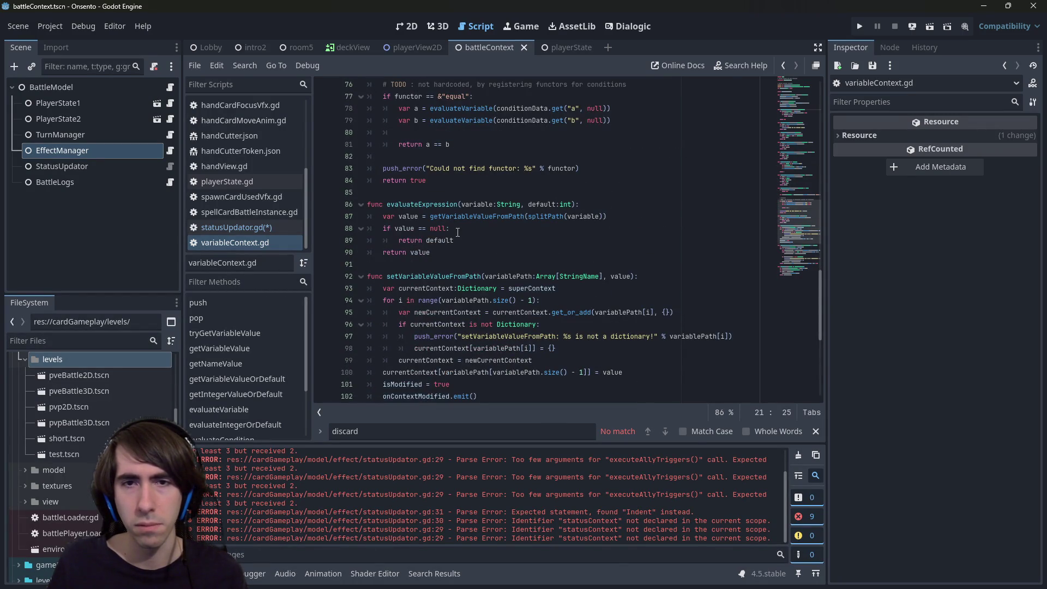
{"action": "scroll", "coordinate": [457, 232], "scroll_direction": "down", "scroll_amount": 4}
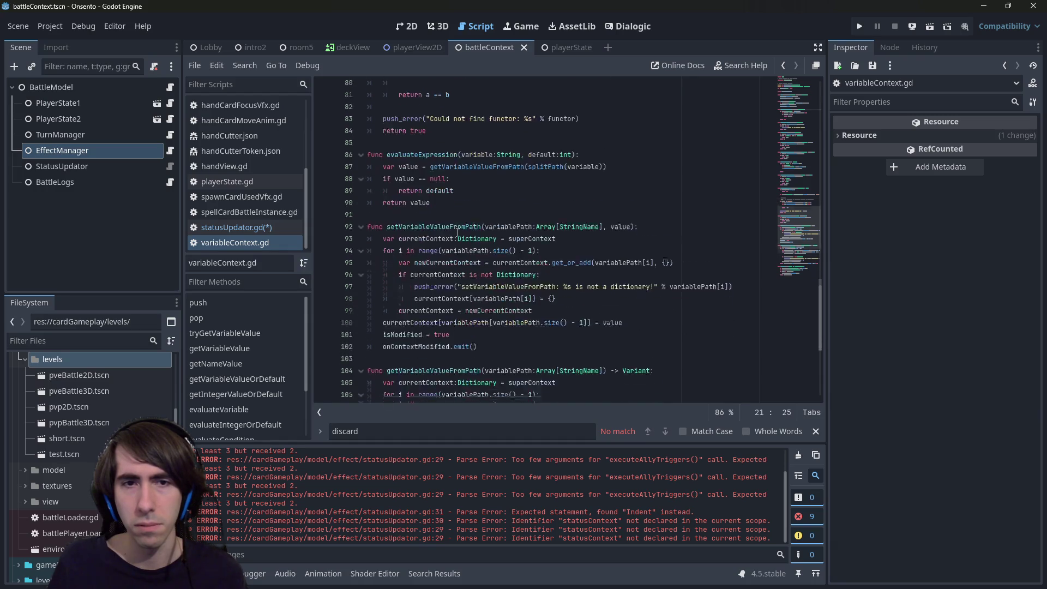
{"action": "scroll", "coordinate": [458, 232], "scroll_direction": "down", "scroll_amount": 1}
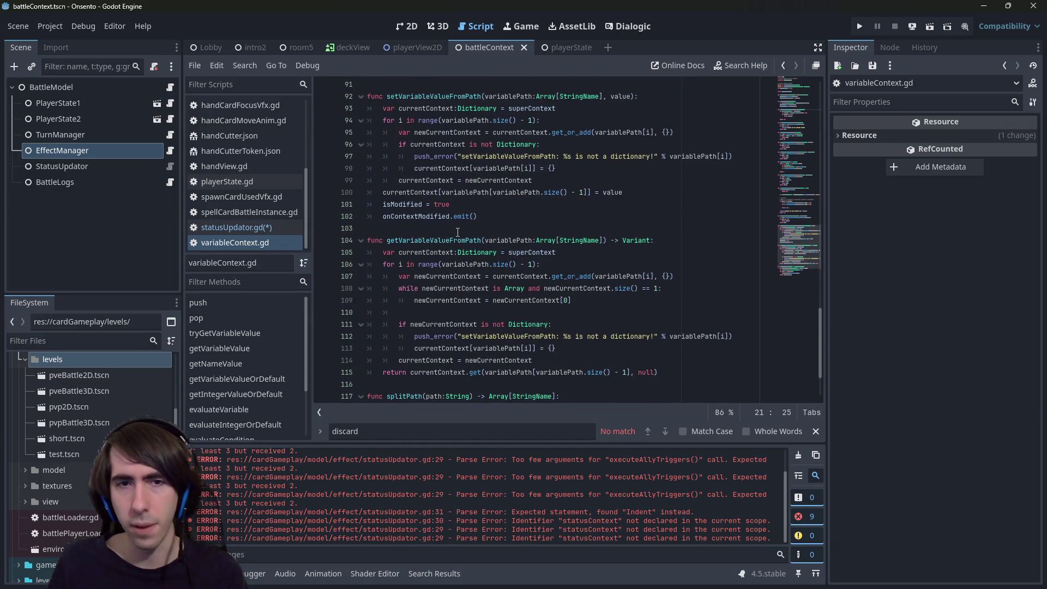
{"action": "double_click", "coordinate": [470, 242]}
{"action": "scroll", "coordinate": [469, 240], "scroll_direction": "down", "scroll_amount": 2}
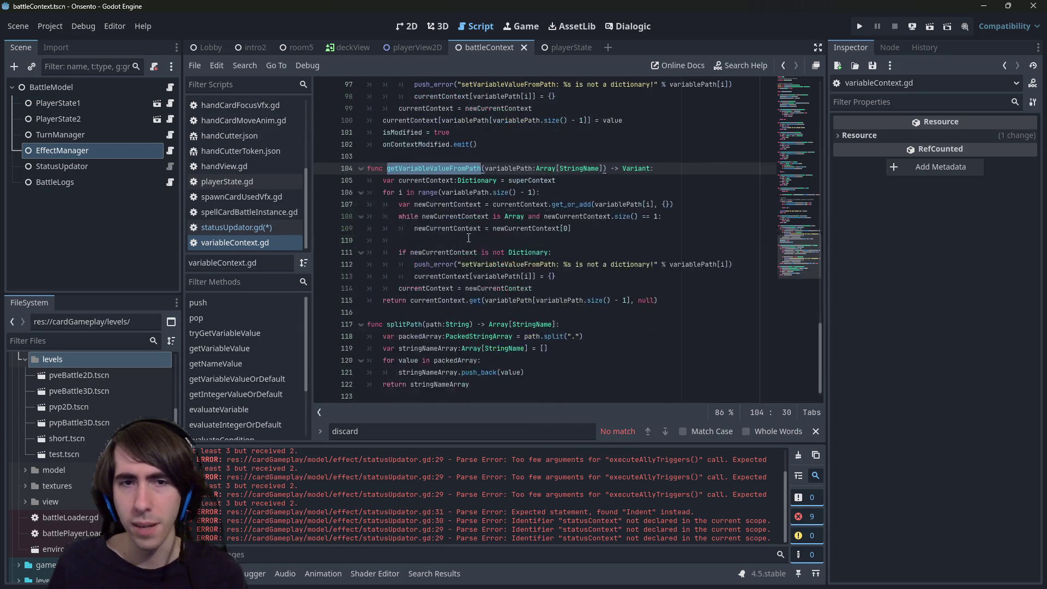
{"action": "scroll", "coordinate": [469, 238], "scroll_direction": "up", "scroll_amount": 1}
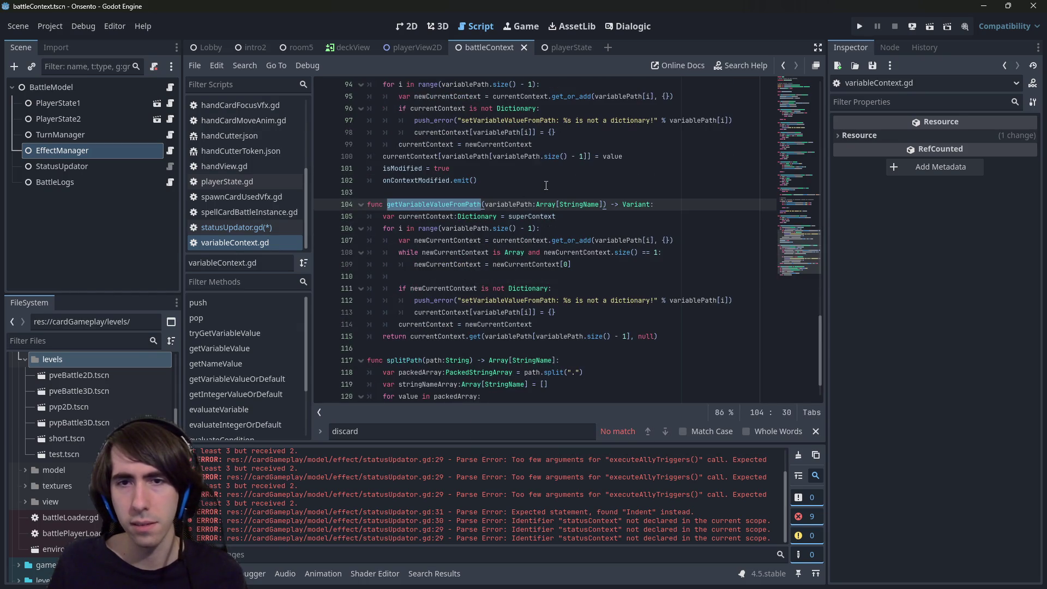
{"action": "scroll", "coordinate": [546, 185], "scroll_direction": "down", "scroll_amount": 1}
{"action": "scroll", "coordinate": [546, 185], "scroll_direction": "up", "scroll_amount": 2}
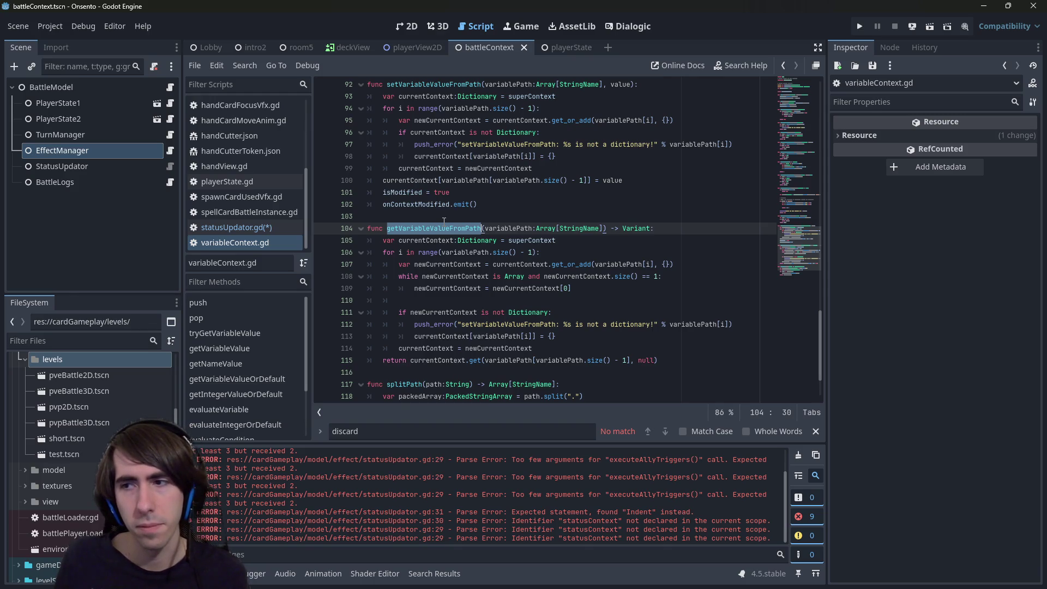
Begin a variableContext.getVariableValueFromPath([ call on line 30, checking its definition.
{"action": "key", "text": "alt+Left"}
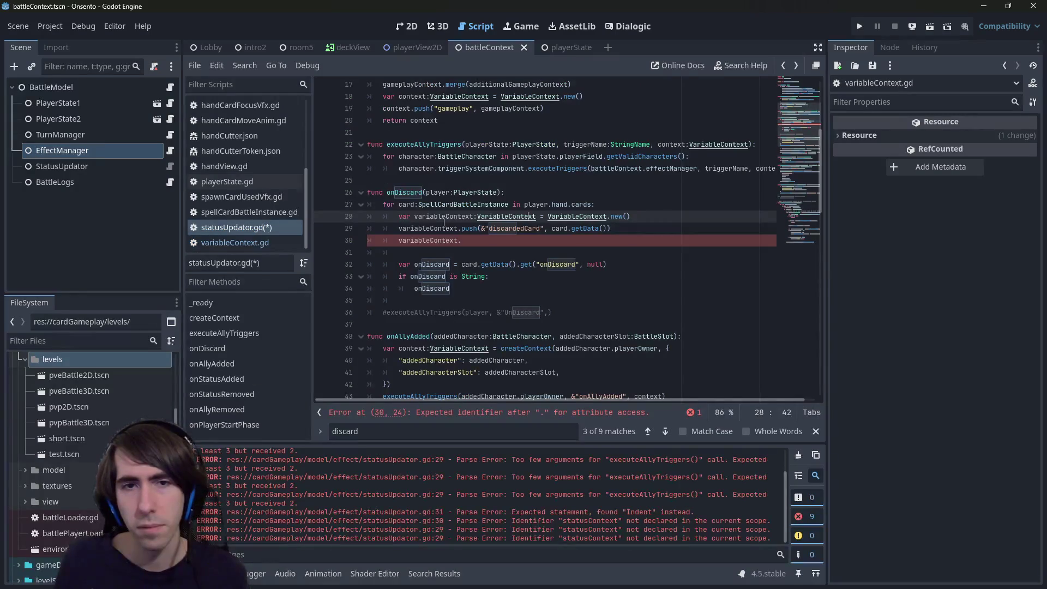
{"action": "key", "text": "Down"}
{"action": "key", "text": "Down"}
{"action": "type", "text": "getVariableValueFromPath("}
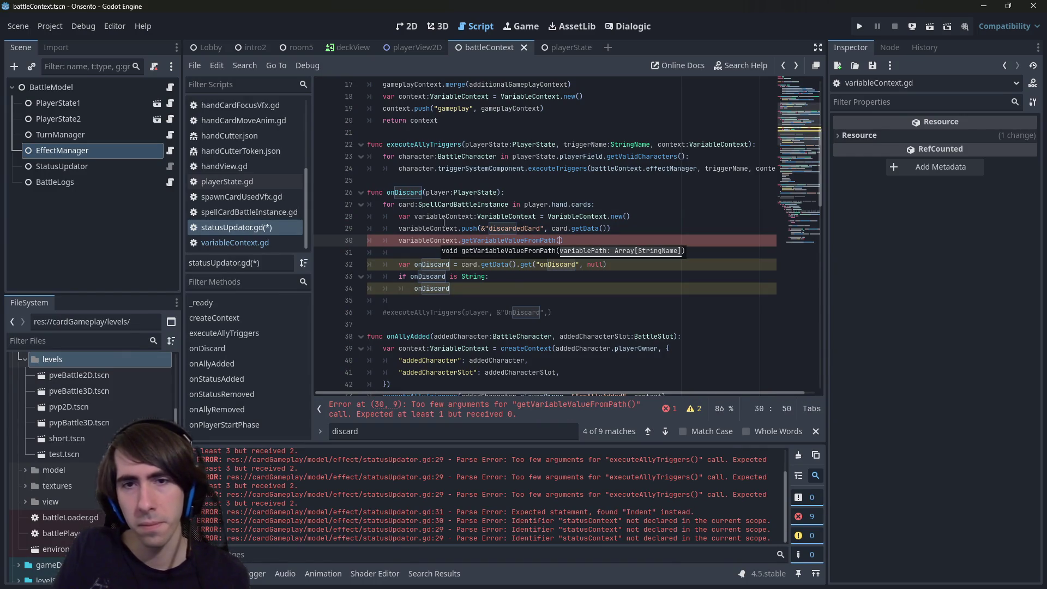
{"action": "type", "text": "[\""}
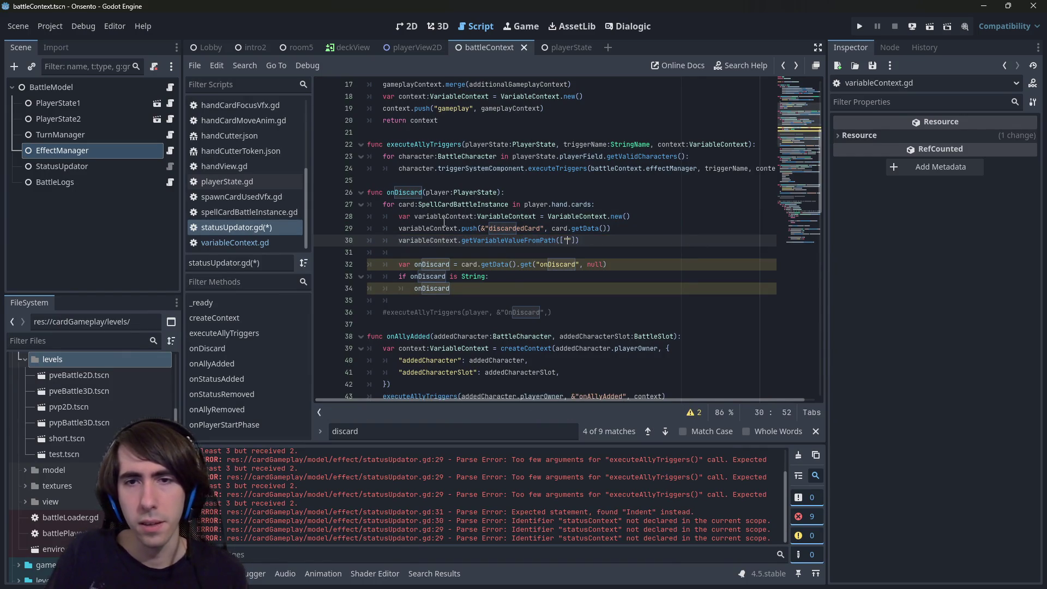
{"action": "left_click", "coordinate": [482, 240], "text": "ctrl"}
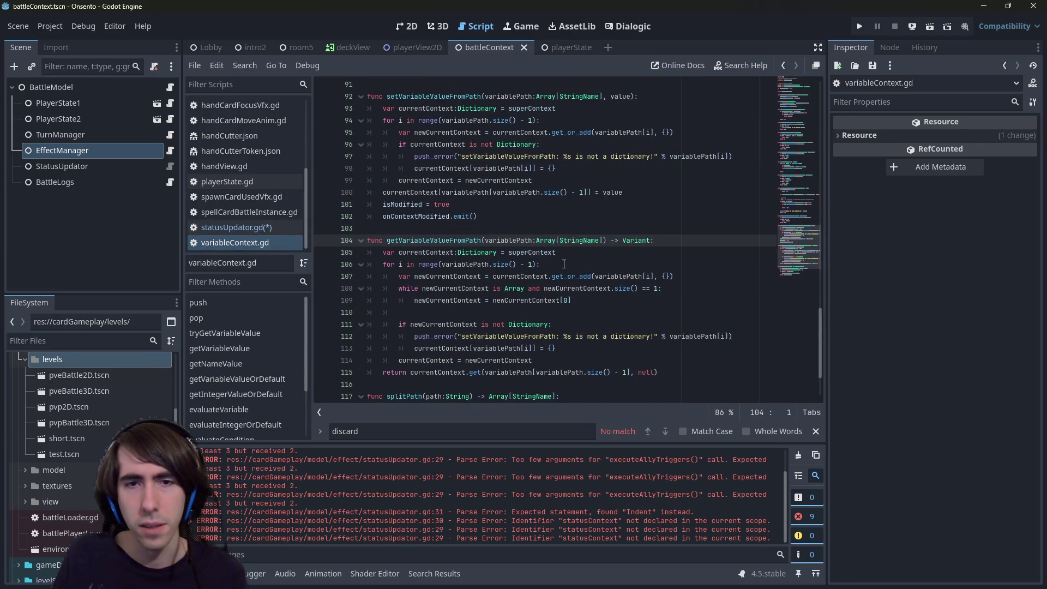
{"action": "key", "text": "alt+Left"}
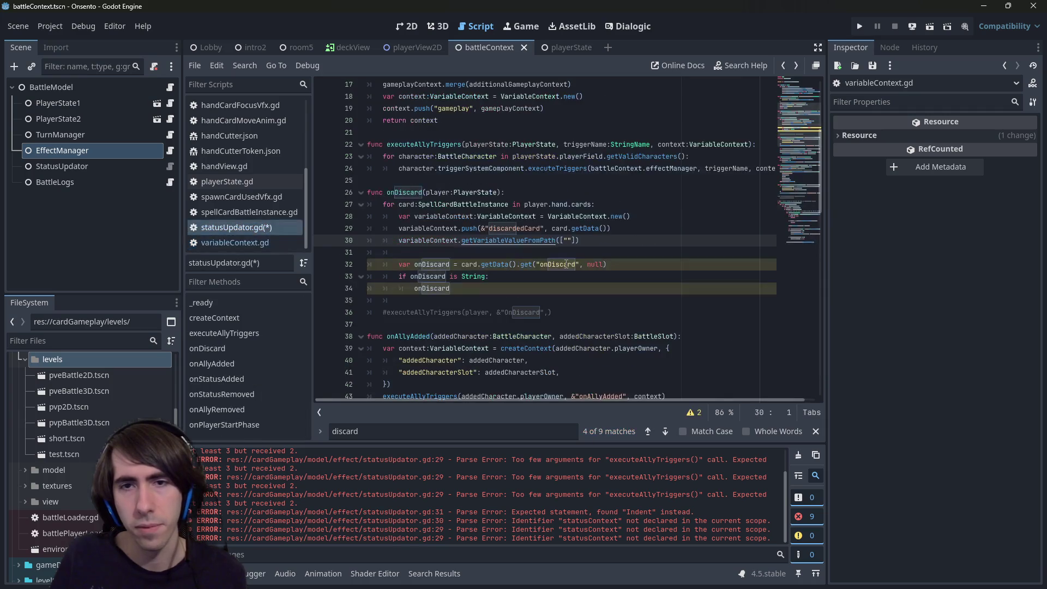
Fill the path with &"discardedCard", &"discardedCard" and save statusUpdator.gd.
{"action": "left_click", "coordinate": [566, 264]}
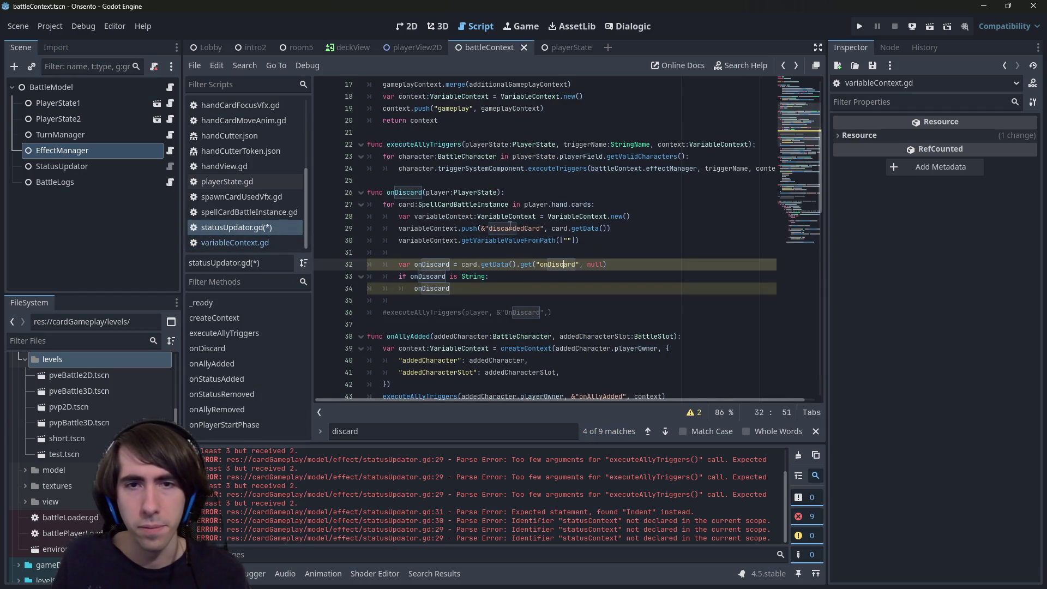
{"action": "mouse_move", "coordinate": [482, 229]}
{"action": "left_mouse_down"}
{"action": "mouse_move", "coordinate": [554, 229]}
{"action": "mouse_move", "coordinate": [544, 229]}
{"action": "left_mouse_up"}
{"action": "key", "text": "ctrl+c"}
{"action": "left_click", "coordinate": [573, 241]}
{"action": "key", "text": "ctrl+v"}
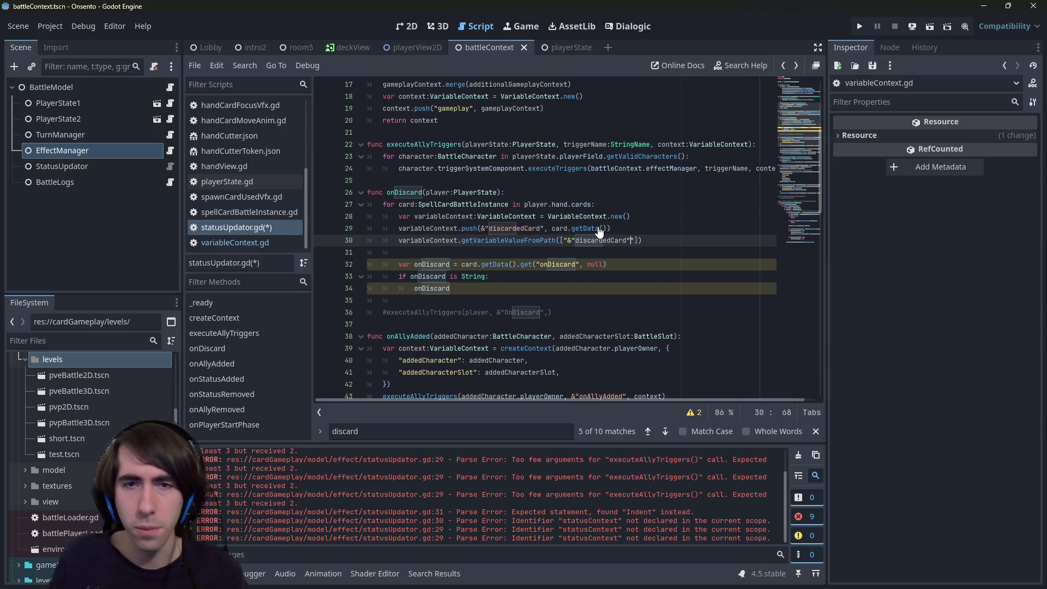
{"action": "key", "text": "ctrl+z"}
{"action": "key", "text": "BackSpace"}
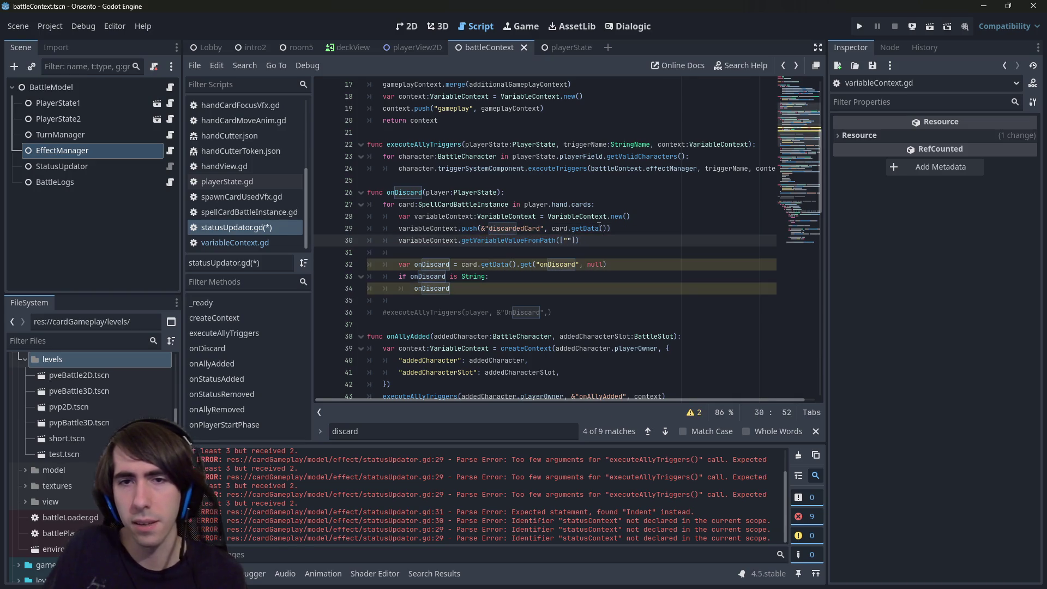
{"action": "key", "text": "ctrl+v"}
{"action": "type", "text": ","}
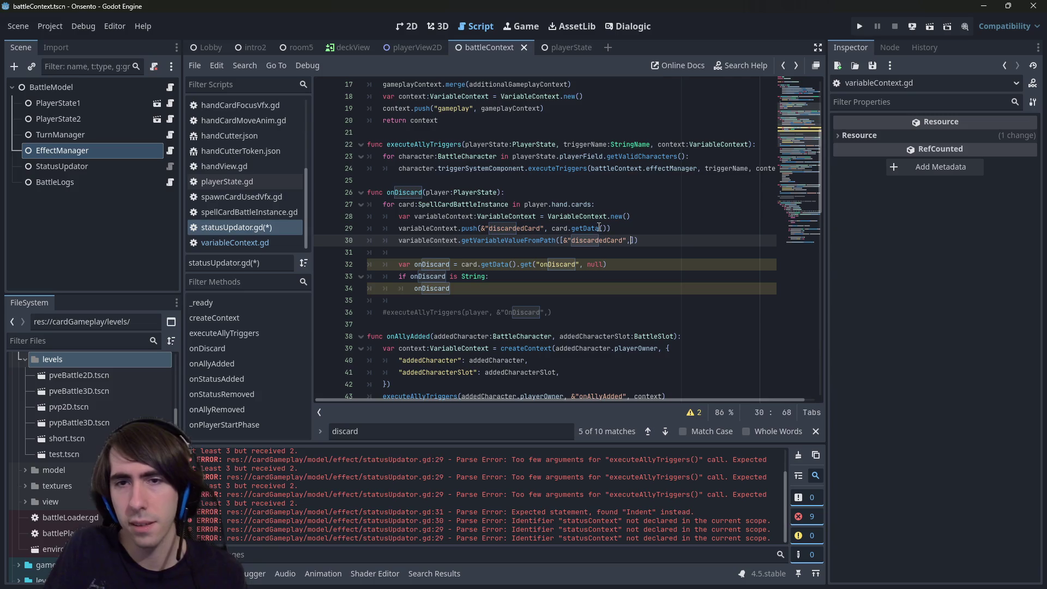
{"action": "key", "text": "ctrl+v"}
{"action": "key", "text": "ctrl+s"}
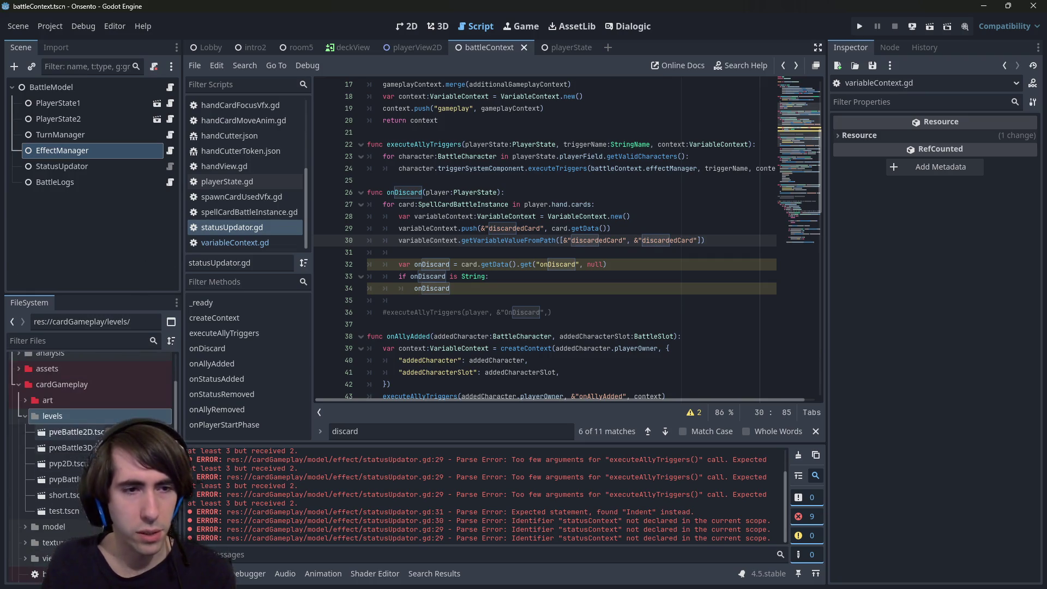
Try moving the onDiscard lookup below the String check, then undo it.
{"action": "left_click", "coordinate": [517, 264]}
{"action": "key", "text": "alt+Down"}
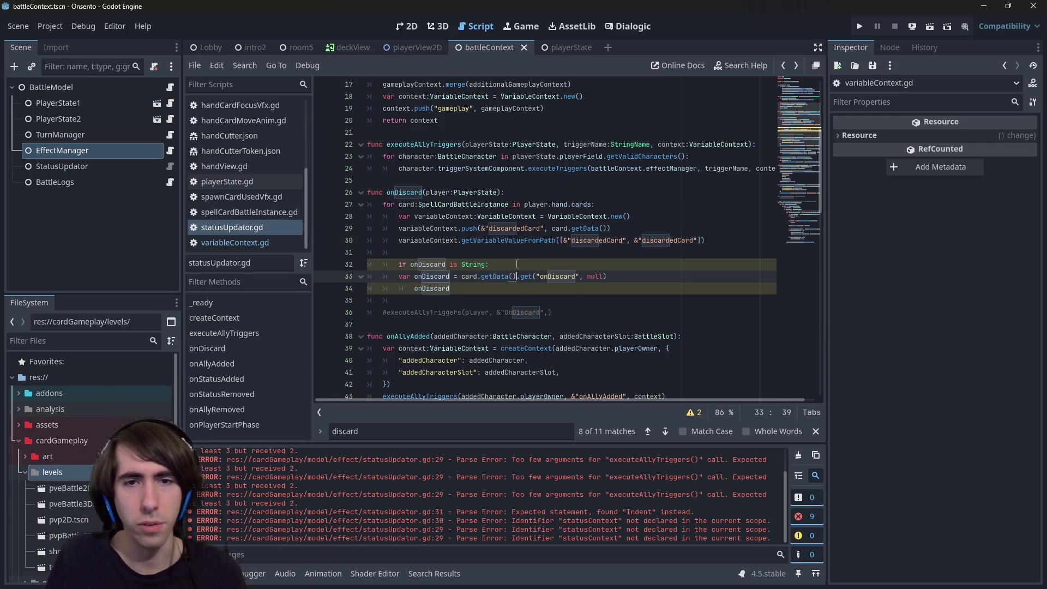
{"action": "key", "text": "ctrl+z"}
{"action": "key", "text": "ctrl+z"}
{"action": "key", "text": "ctrl+z"}
{"action": "key", "text": "alt+Left"}
{"action": "key", "text": "alt+Left"}
{"action": "key", "text": "alt+Left"}
{"action": "key", "text": "alt+Left"}
{"action": "key", "text": "alt+Left"}
{"action": "key", "text": "alt+Left"}
{"action": "key", "text": "alt+Left"}
{"action": "key", "text": "alt+Left"}
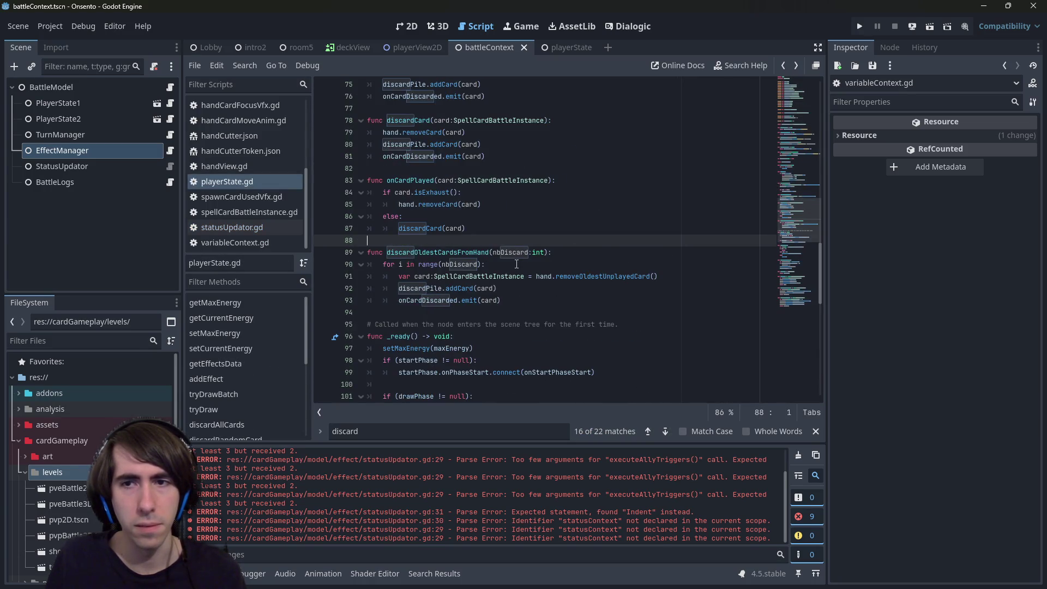
Return to statusUpdator.gd and review the onDiscard loop, placing the caret on line 35.
{"action": "key", "text": "alt+Left"}
{"action": "key", "text": "alt+Left"}
{"action": "key", "text": "alt+Left"}
{"action": "key", "text": "alt+Left"}
{"action": "key", "text": "alt+Left"}
{"action": "key", "text": "alt+Left"}
{"action": "key", "text": "alt+Left"}
{"action": "key", "text": "alt+Left"}
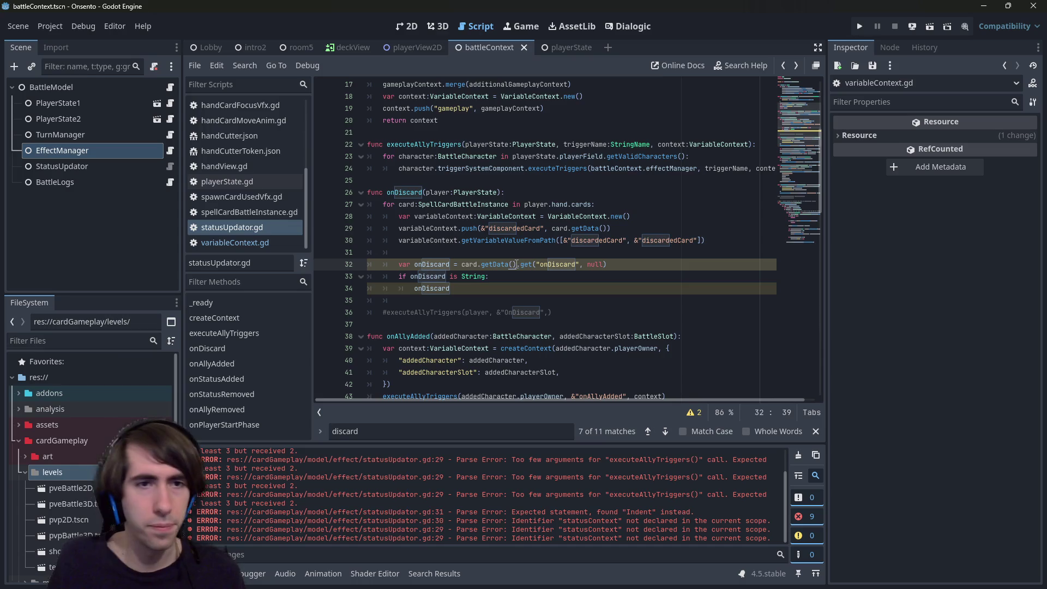
{"action": "scroll", "coordinate": [235, 230], "scroll_direction": "up", "scroll_amount": 1}
{"action": "scroll", "coordinate": [234, 230], "scroll_direction": "down", "scroll_amount": 1}
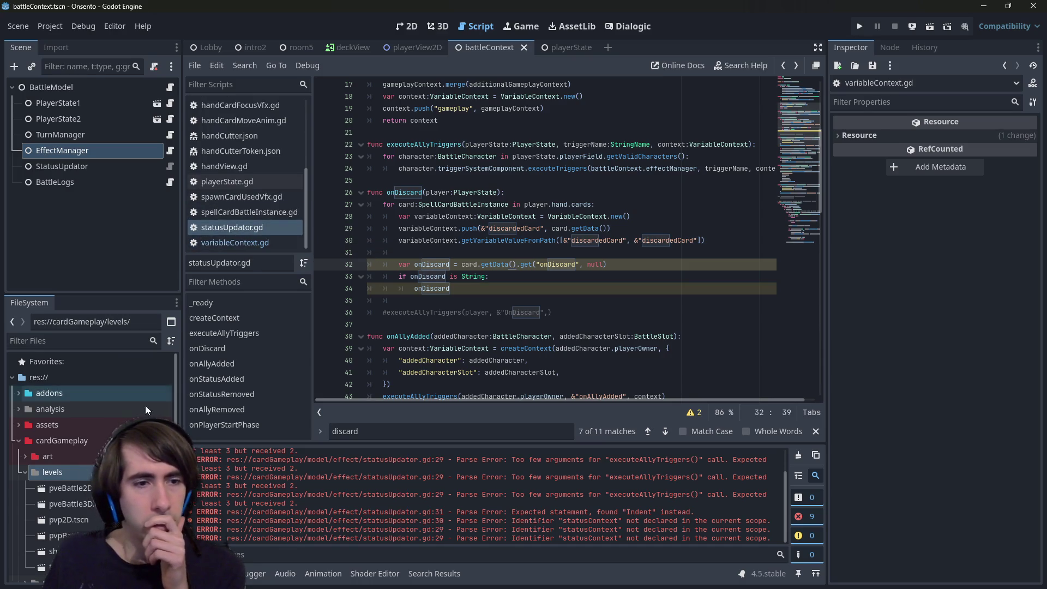
{"action": "scroll", "coordinate": [145, 405], "scroll_direction": "down", "scroll_amount": 5}
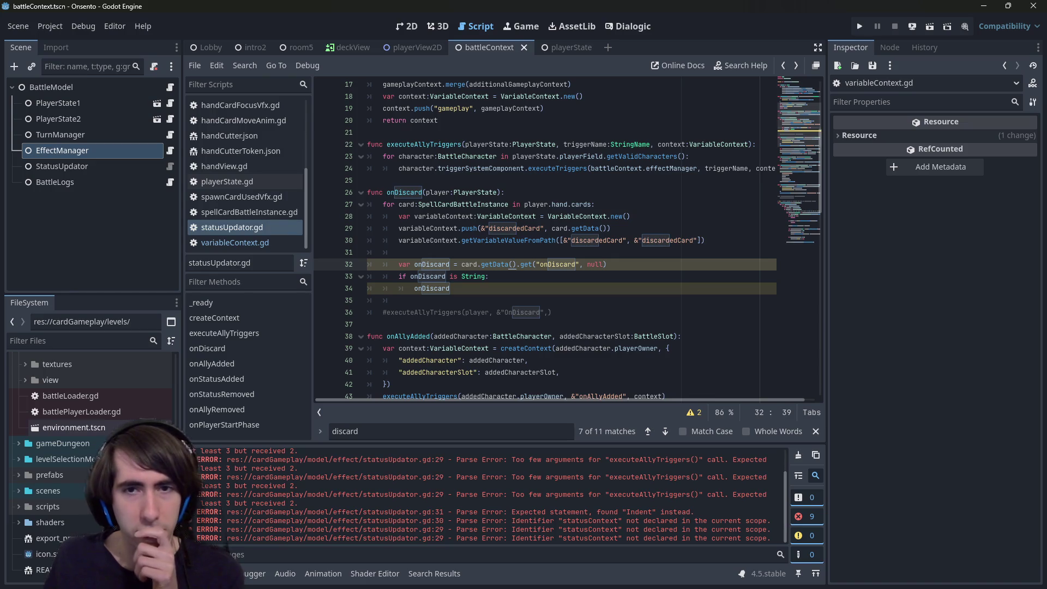
{"action": "scroll", "coordinate": [142, 397], "scroll_direction": "up", "scroll_amount": 4}
{"action": "left_click", "coordinate": [476, 306]}
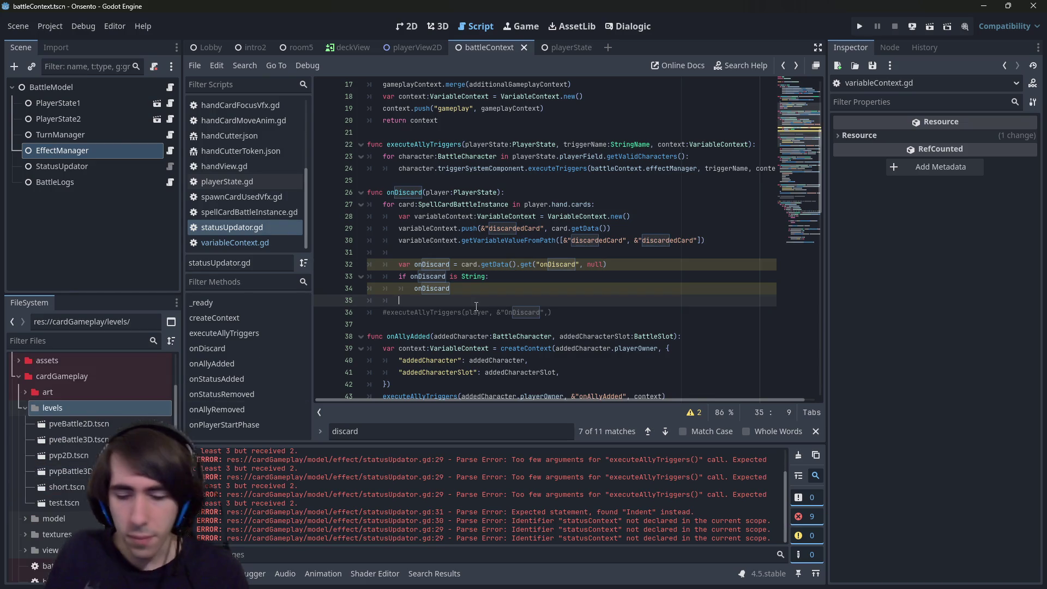
Look up the onDiscard key in handCutterToken.json.
{"action": "key", "text": "shift+alt+o"}
{"action": "type", "text": "handcutter"}
{"action": "key", "text": "Down"}
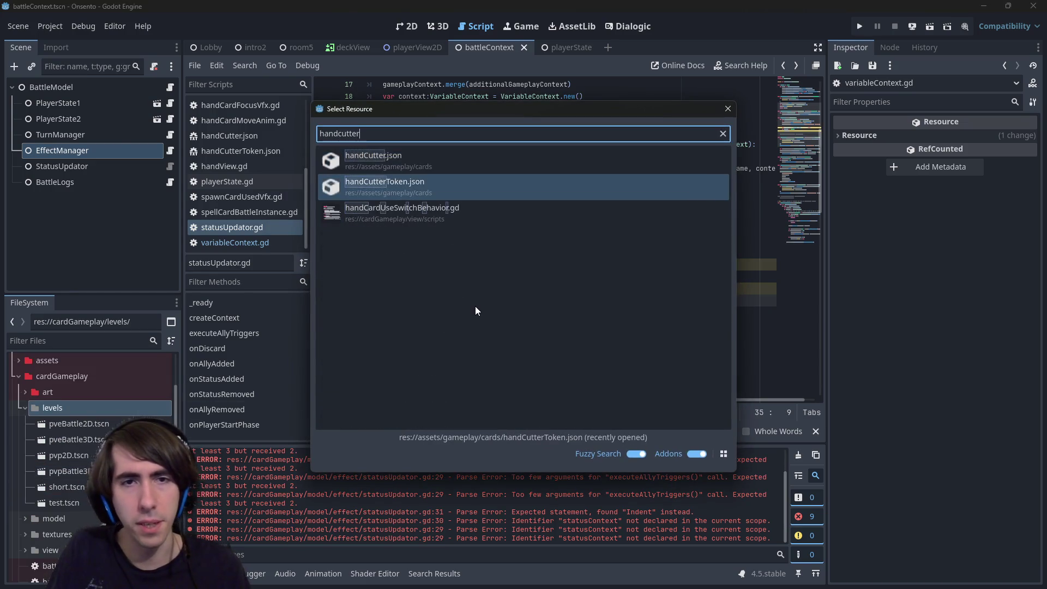
{"action": "key", "text": "Return"}
{"action": "double_click", "coordinate": [402, 158]}
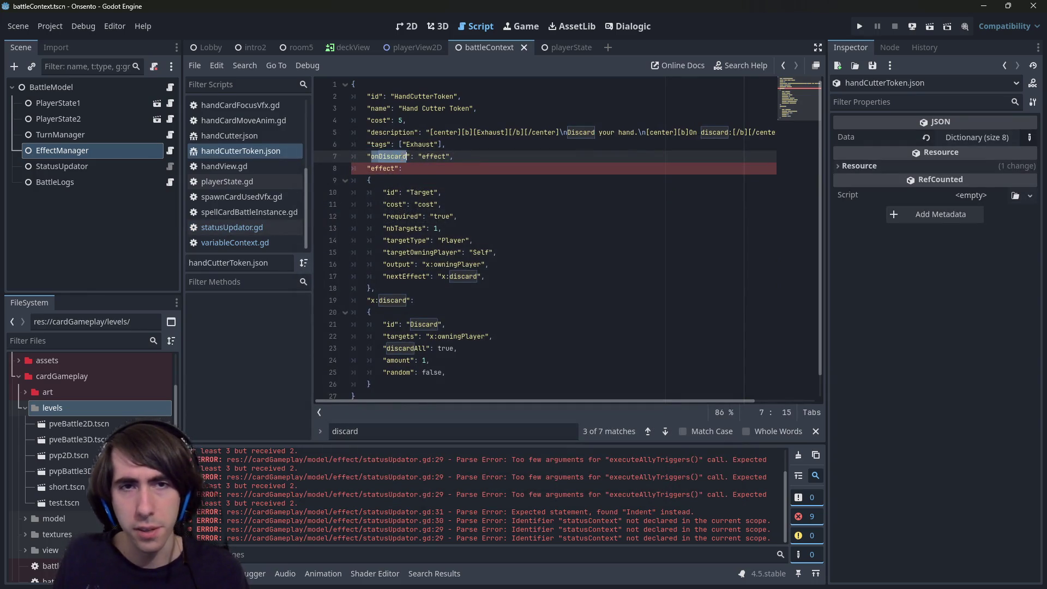
{"action": "key", "text": "alt+Left"}
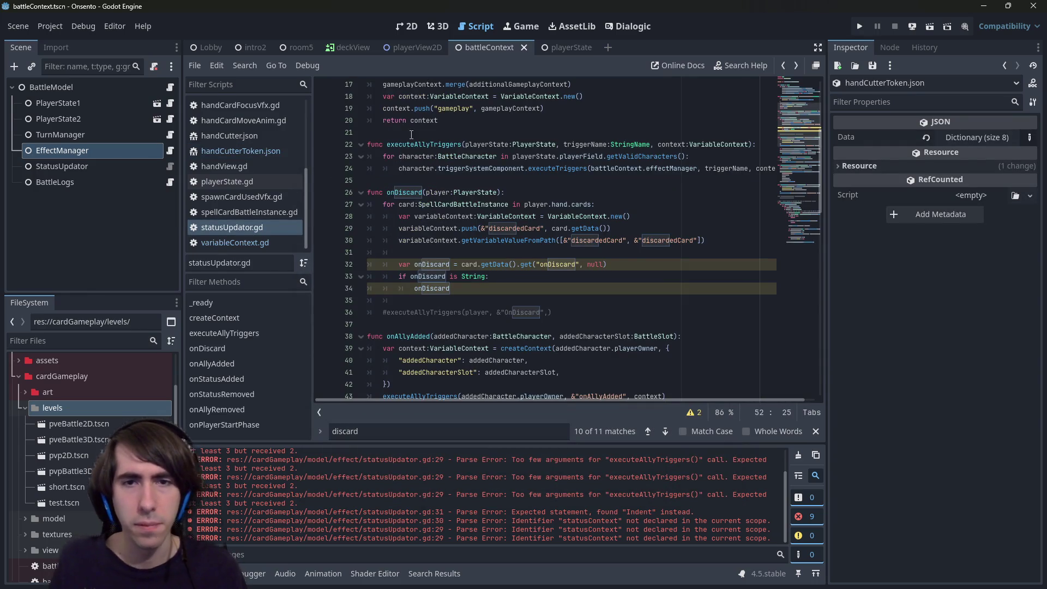
Change the path's second discardedCard to onDiscard on line 30 and save statusUpdator.gd.
{"action": "double_click", "coordinate": [557, 264]}
{"action": "key", "text": "ctrl+c"}
{"action": "double_click", "coordinate": [642, 240]}
{"action": "key", "text": "ctrl+v"}
{"action": "key", "text": "ctrl+s"}
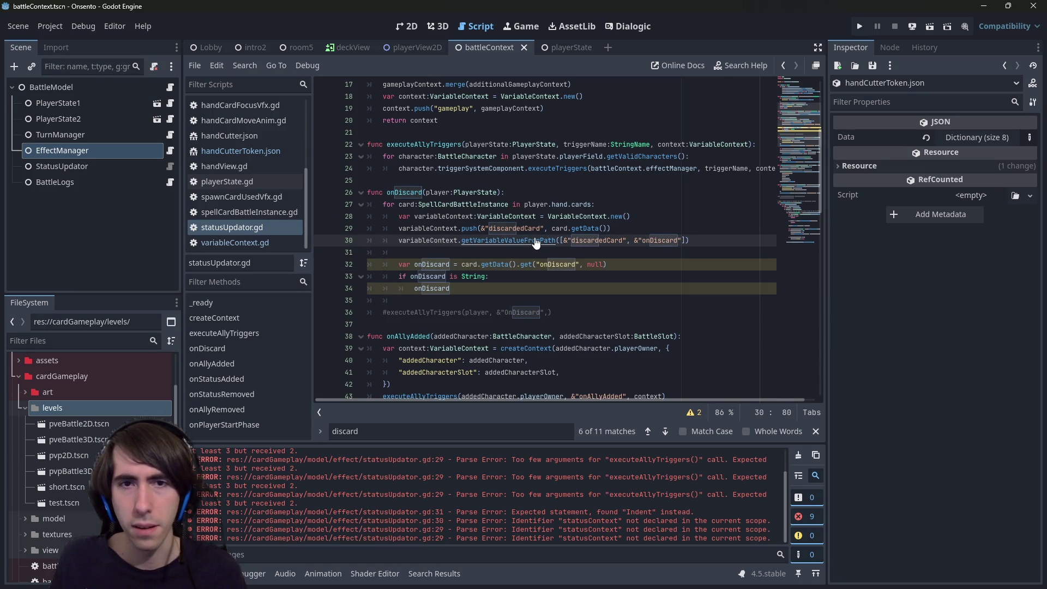
{"action": "left_click", "coordinate": [535, 241], "text": "ctrl"}
{"action": "left_click", "coordinate": [473, 336]}
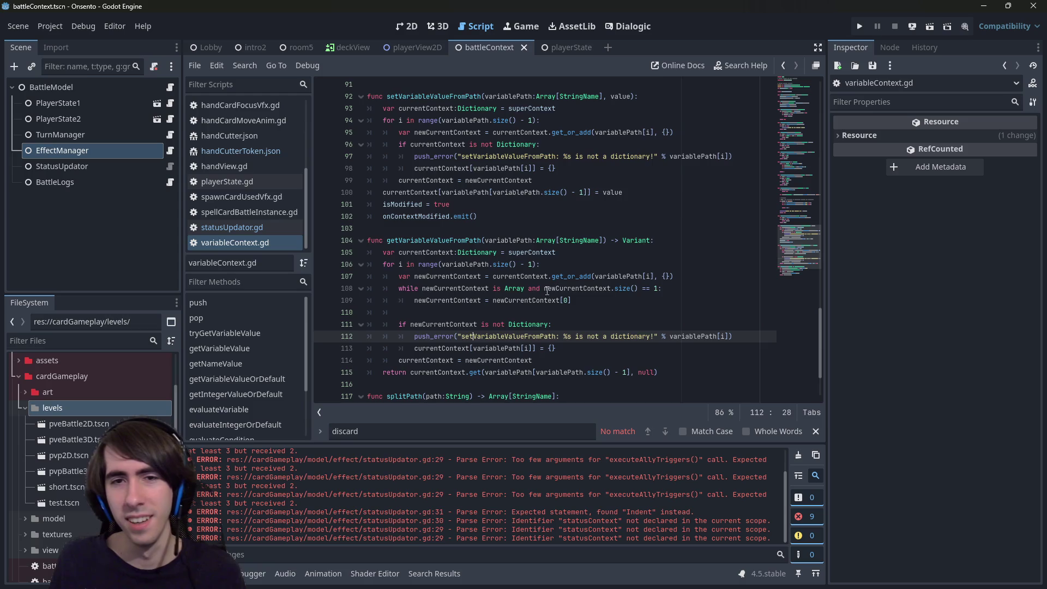
{"action": "left_click", "coordinate": [568, 277]}
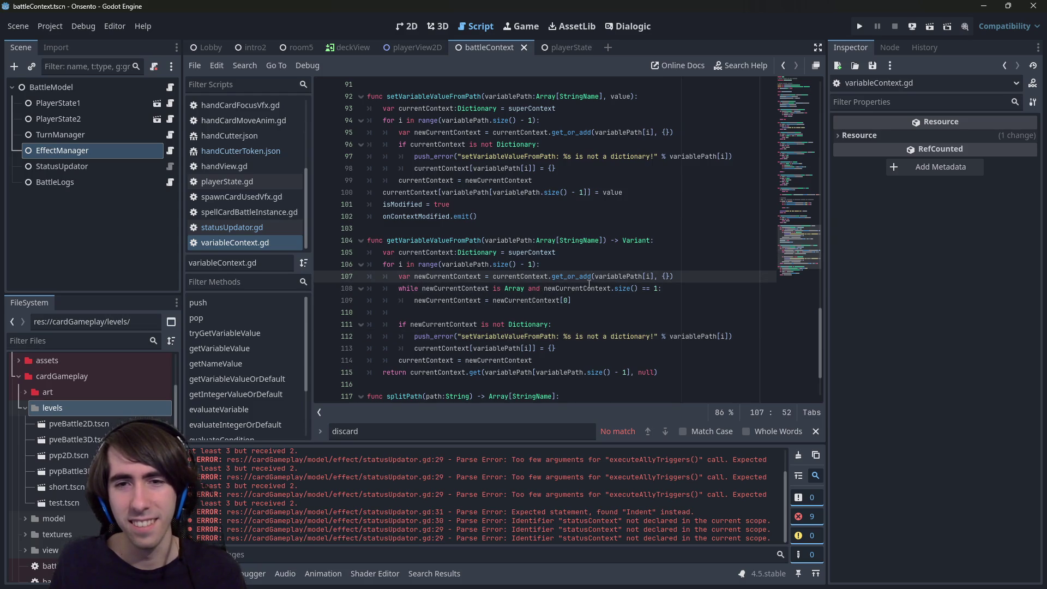
{"action": "left_click_drag", "start_coordinate": [591, 303], "coordinate": [211, 285]}
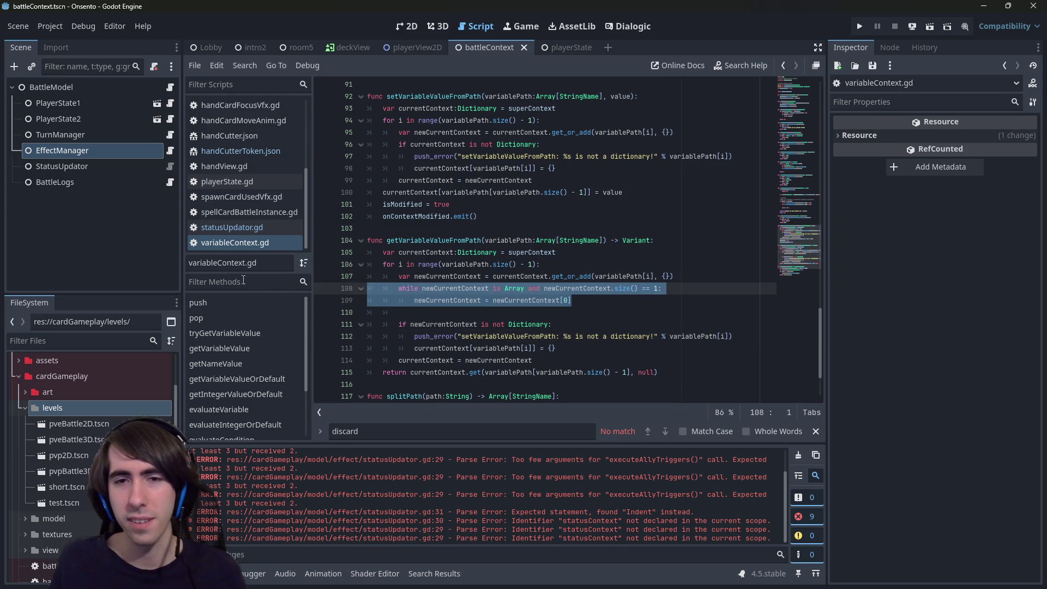
{"action": "mouse_move", "coordinate": [562, 273]}
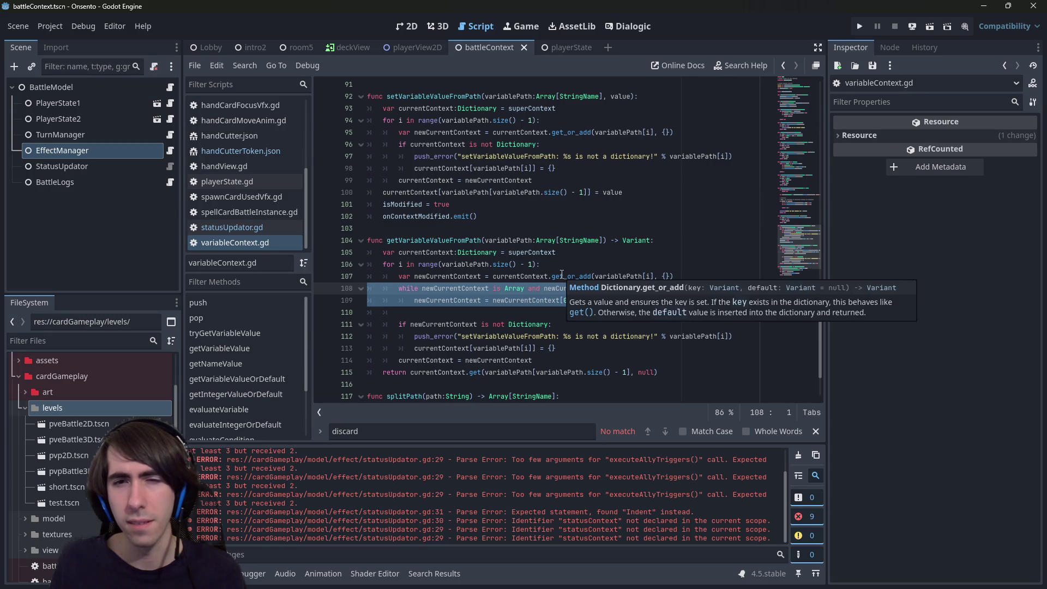
{"action": "left_click", "coordinate": [574, 250]}
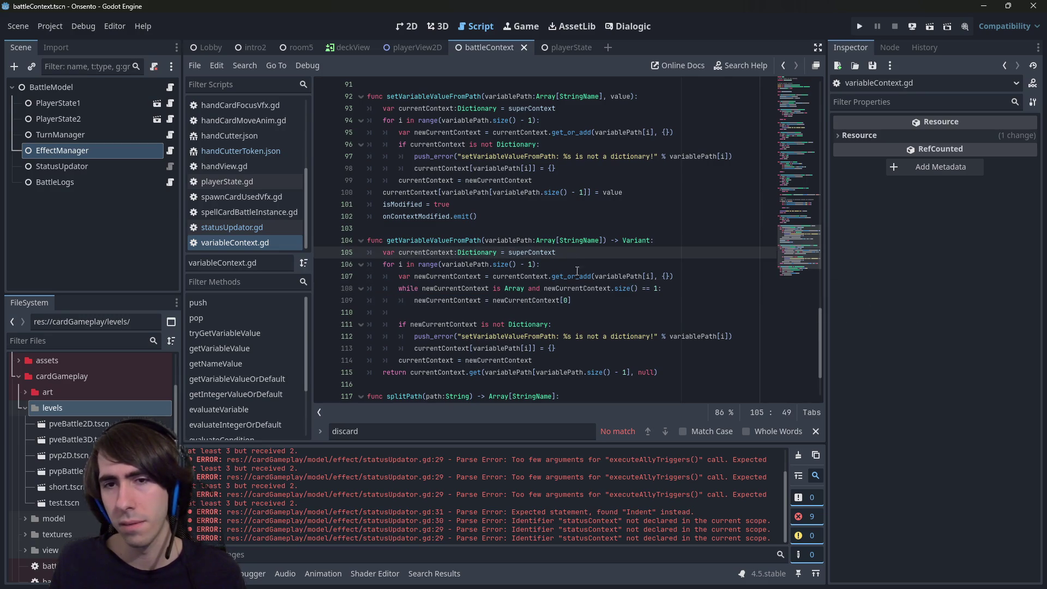
{"action": "left_click", "coordinate": [609, 303]}
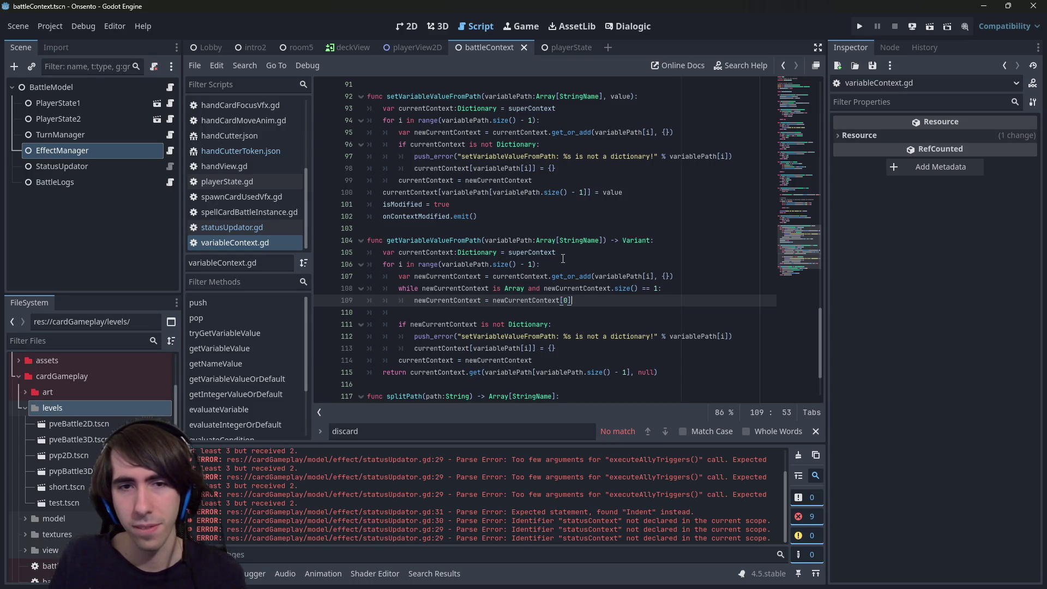
{"action": "key", "text": "Up"}
{"action": "key", "text": "Up"}
{"action": "key", "text": "Up"}
{"action": "key", "text": "Home"}
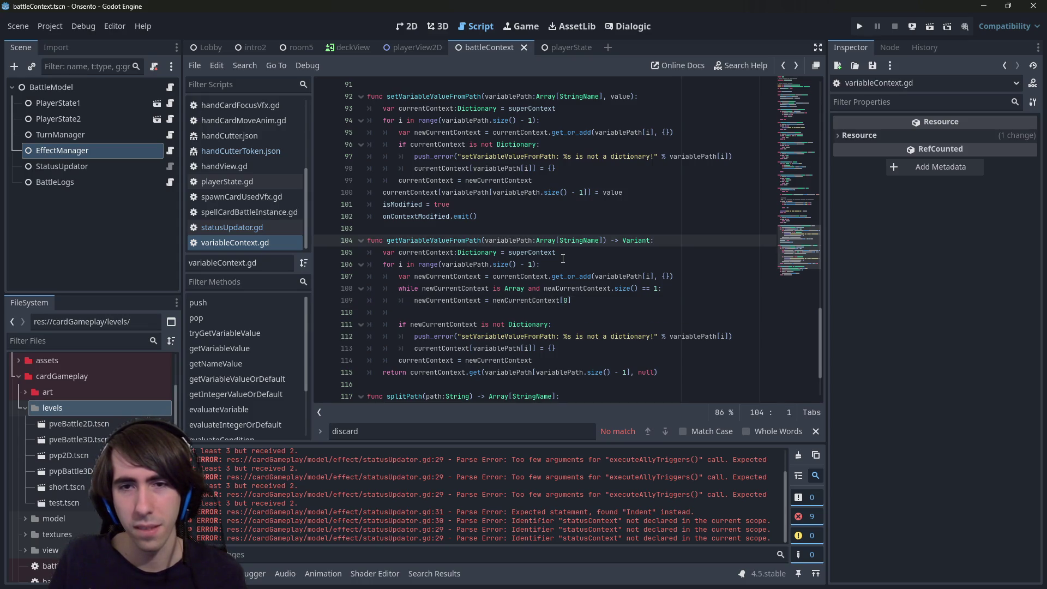
{"action": "key", "text": "alt+Left"}
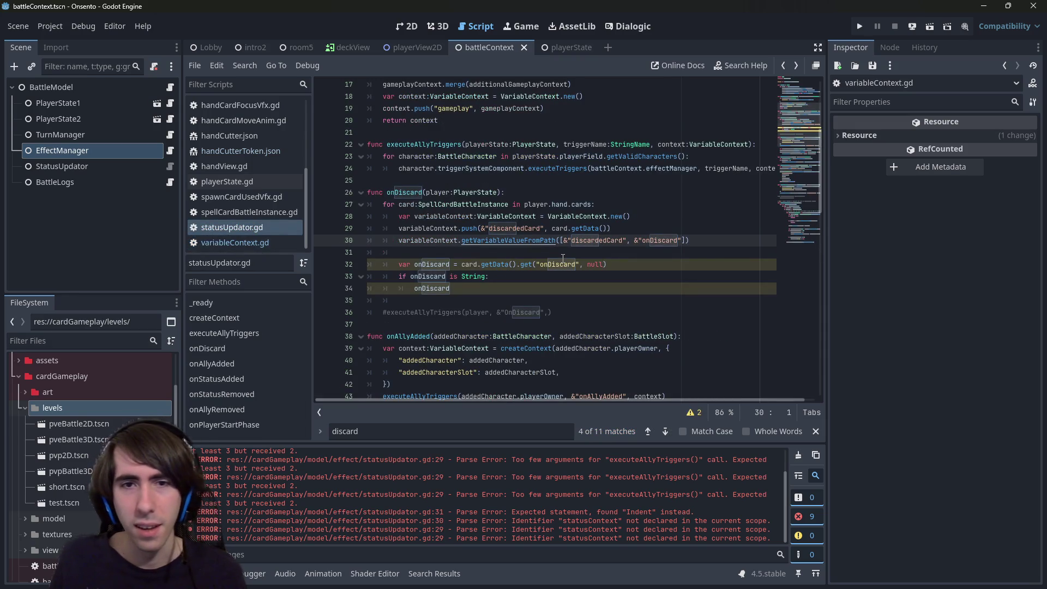
{"action": "left_click", "coordinate": [563, 257]}
{"action": "double_click", "coordinate": [456, 241]}
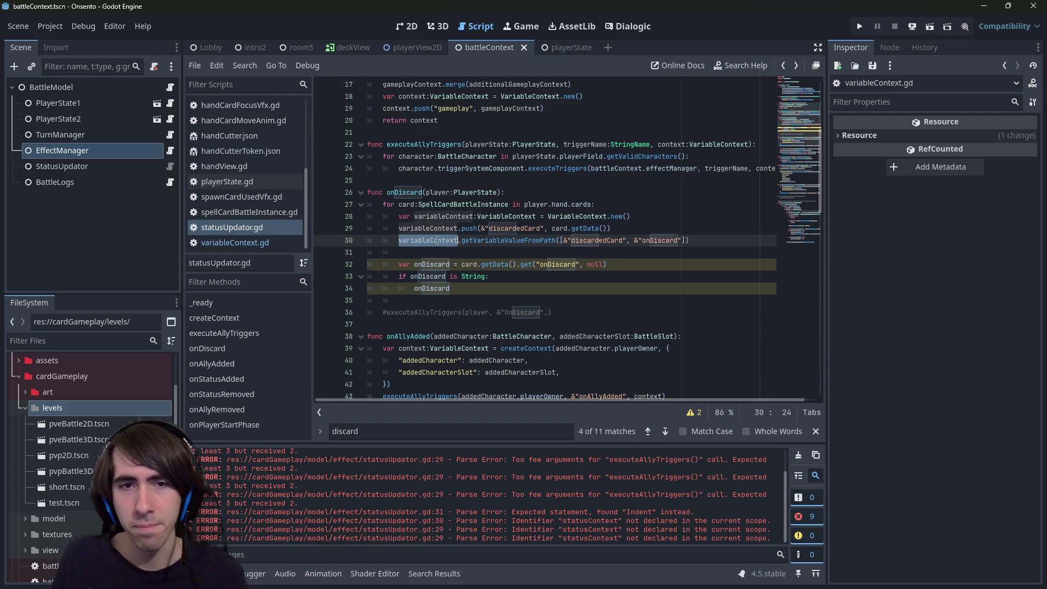